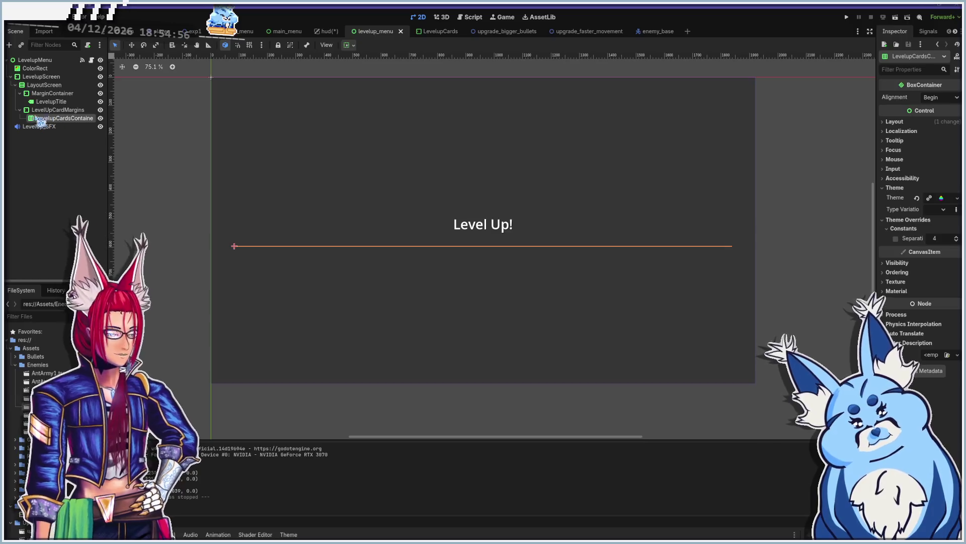
Instantiate LevelupCards.tscn as a child of LevelupCardsContainer.
{"action": "right_click", "coordinate": [49, 120]}
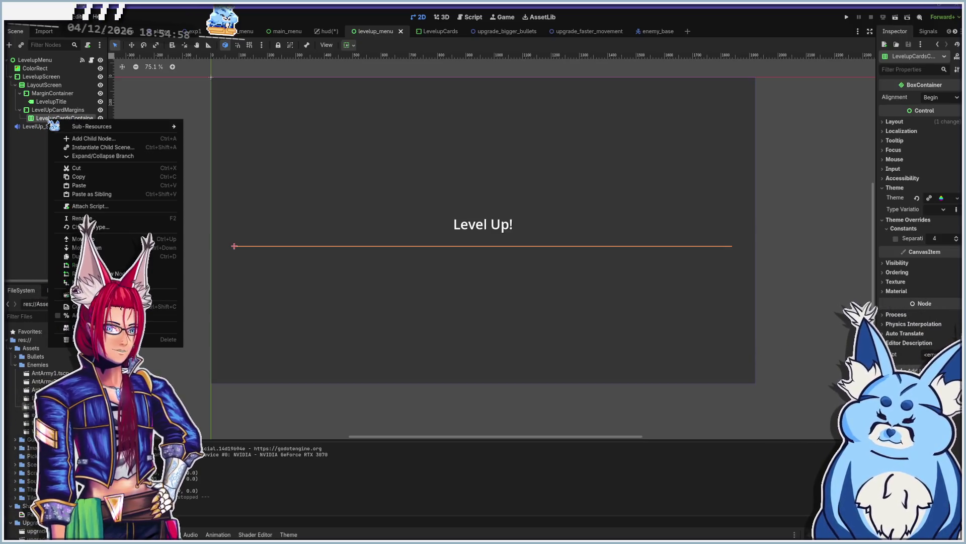
{"action": "mouse_move", "coordinate": [114, 128]}
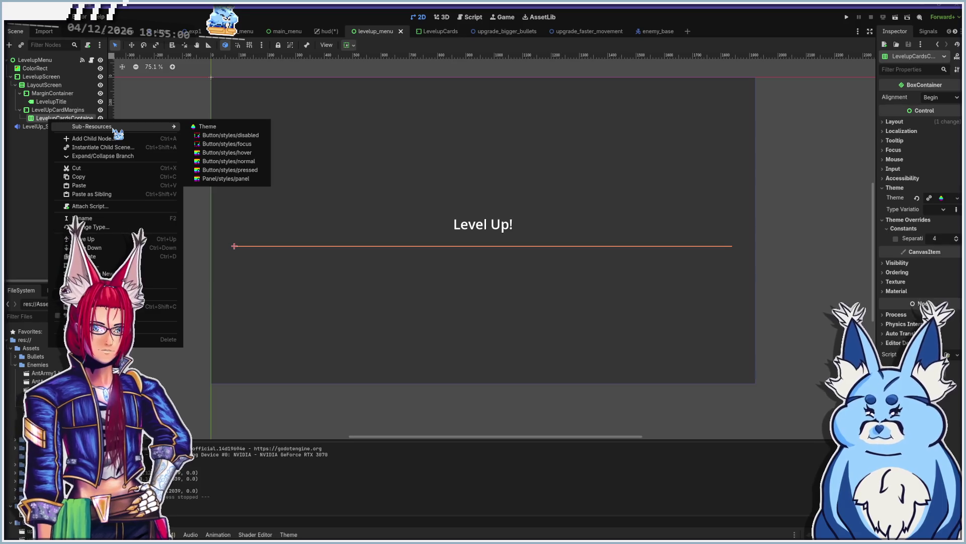
{"action": "left_click", "coordinate": [115, 147]}
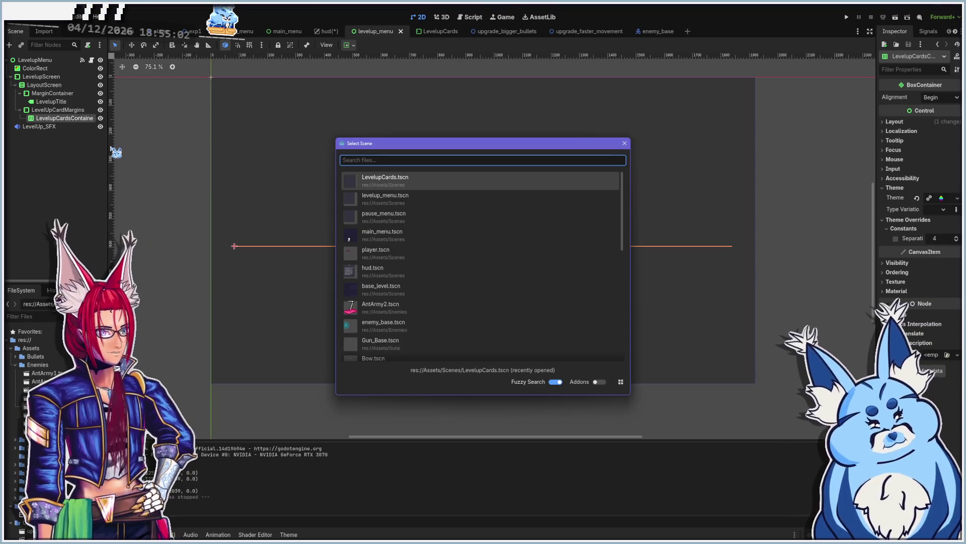
{"action": "type", "text": "card"}
{"action": "left_click", "coordinate": [398, 181]}
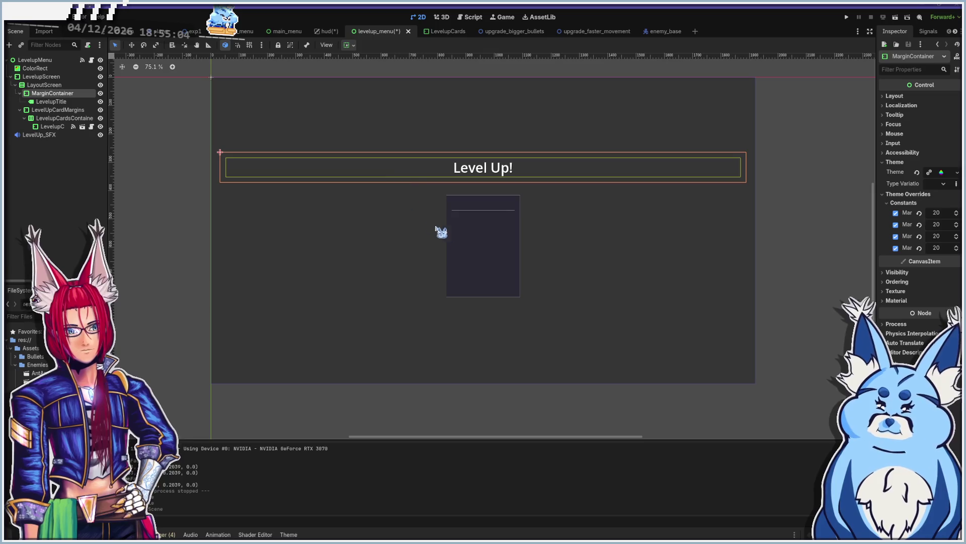
Frame and zoom to the new card instance, then undo adding it and switch to the LevelupCards scene.
{"action": "left_click", "coordinate": [458, 232]}
{"action": "key", "text": "f"}
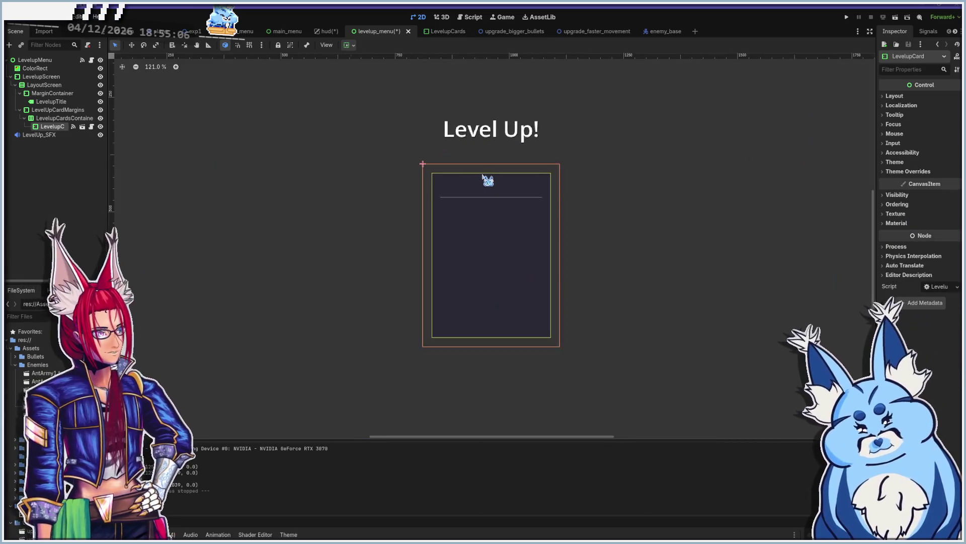
{"action": "scroll", "coordinate": [483, 178], "scroll_direction": "up", "scroll_amount": 4}
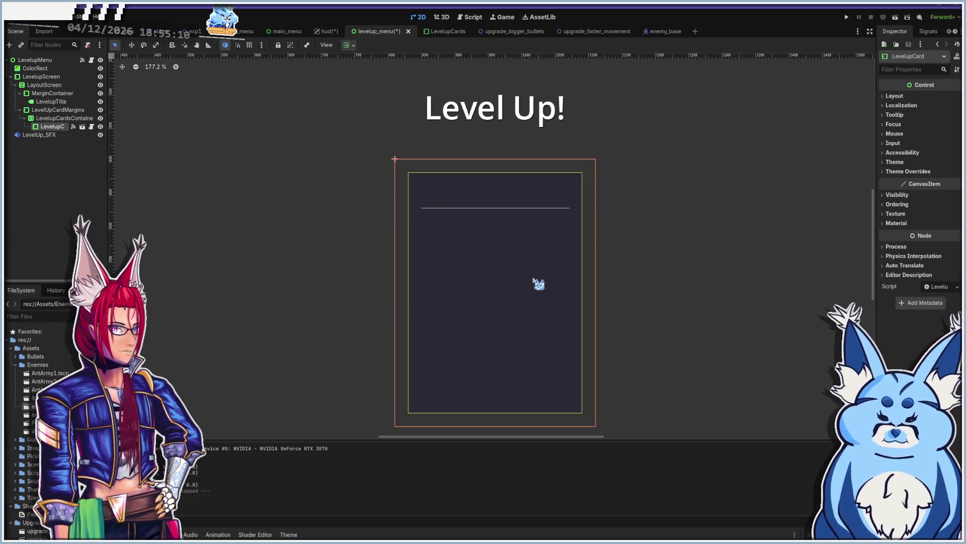
{"action": "key", "text": "ctrl+z"}
{"action": "left_click", "coordinate": [433, 31]}
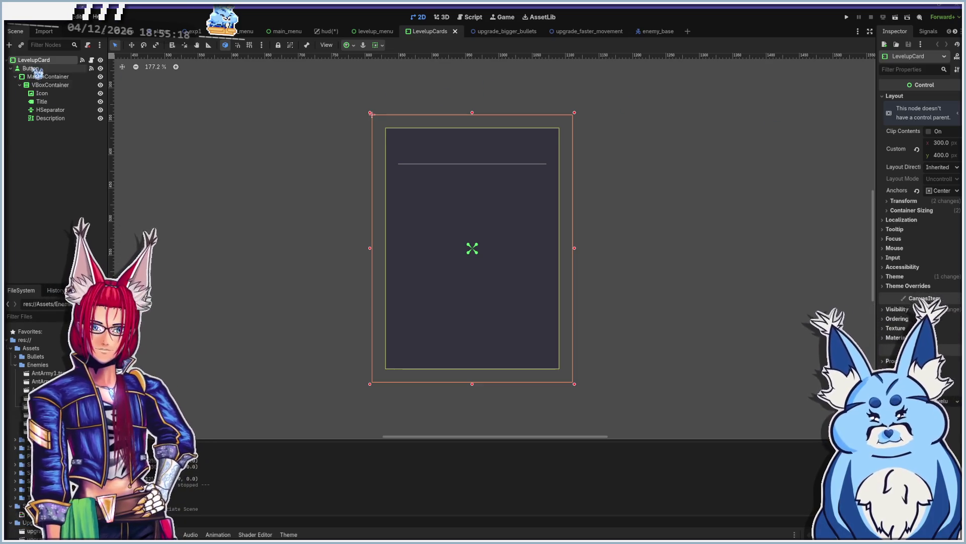
Inspect the card's Icon, Title, HSeparator and Description nodes, then view the LevelupCard.gd script.
{"action": "left_click", "coordinate": [57, 94]}
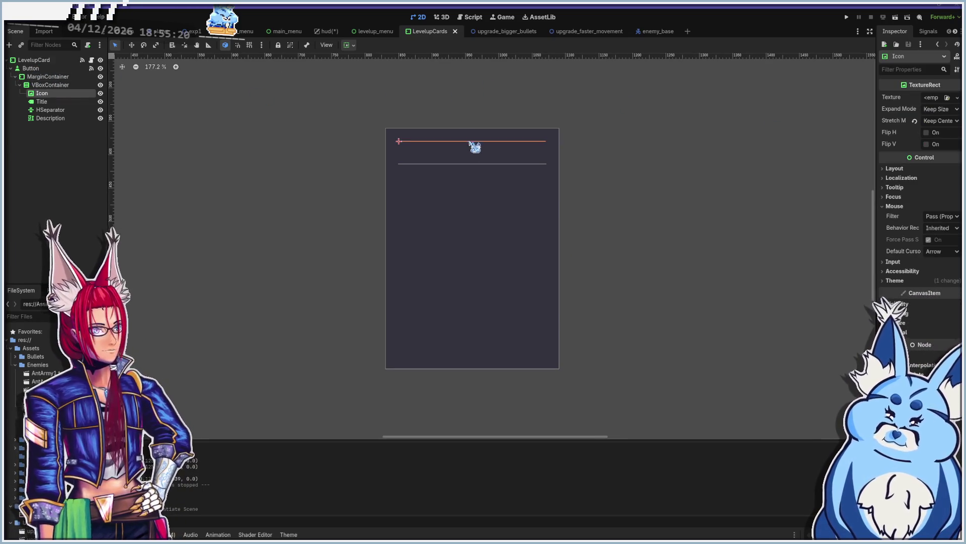
{"action": "left_click", "coordinate": [48, 103]}
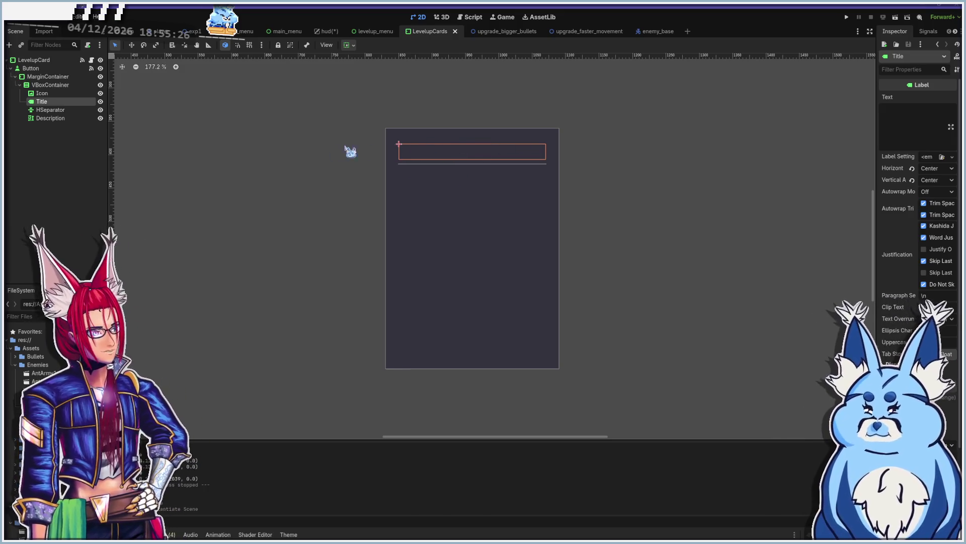
{"action": "left_click", "coordinate": [50, 110]}
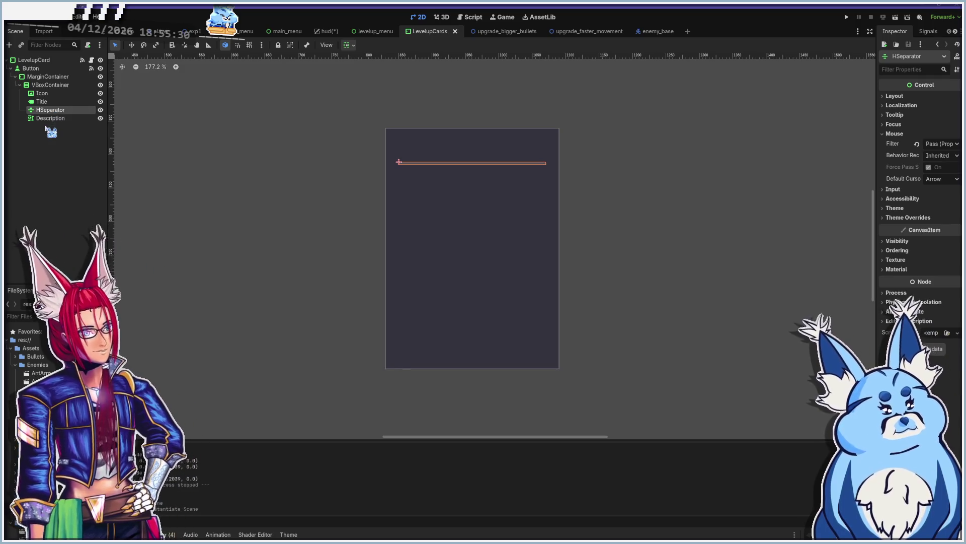
{"action": "left_click", "coordinate": [50, 118]}
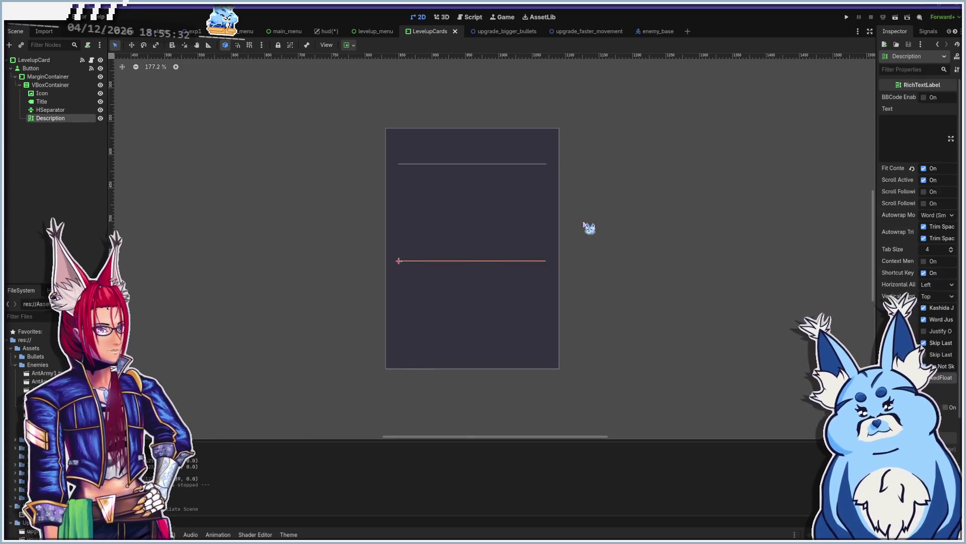
{"action": "left_click", "coordinate": [473, 17]}
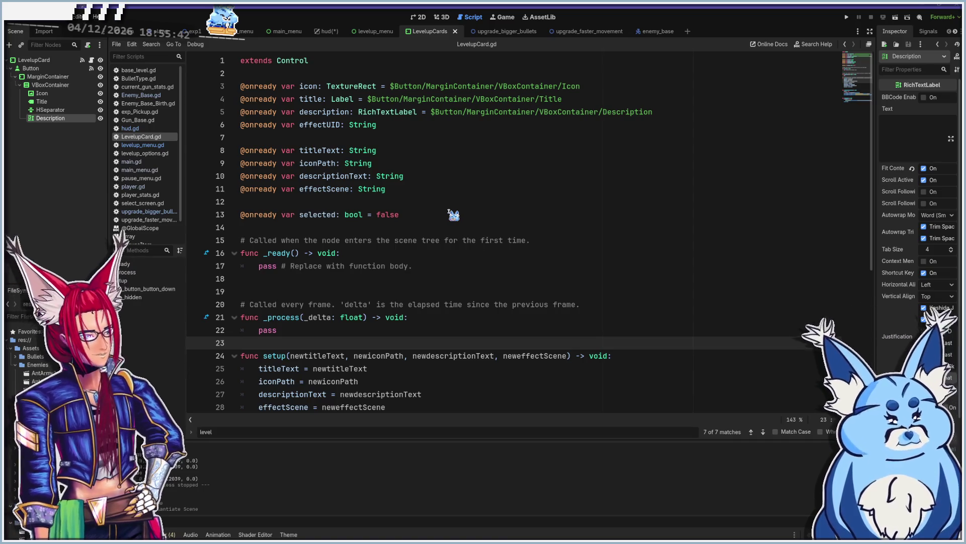
Open levelup_options.gd and scroll down to the level-up deck entries.
{"action": "scroll", "coordinate": [453, 215], "scroll_direction": "down", "scroll_amount": 3}
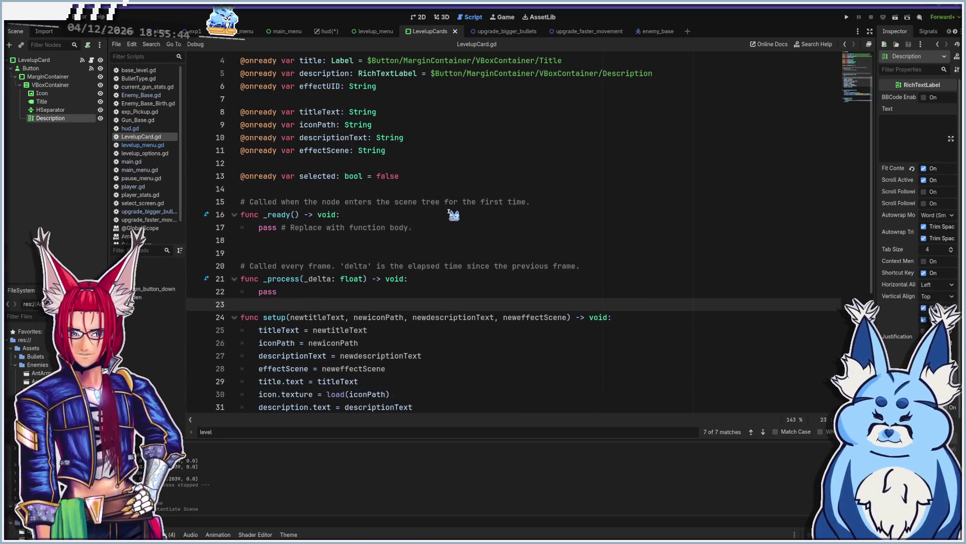
{"action": "scroll", "coordinate": [453, 215], "scroll_direction": "up", "scroll_amount": 3}
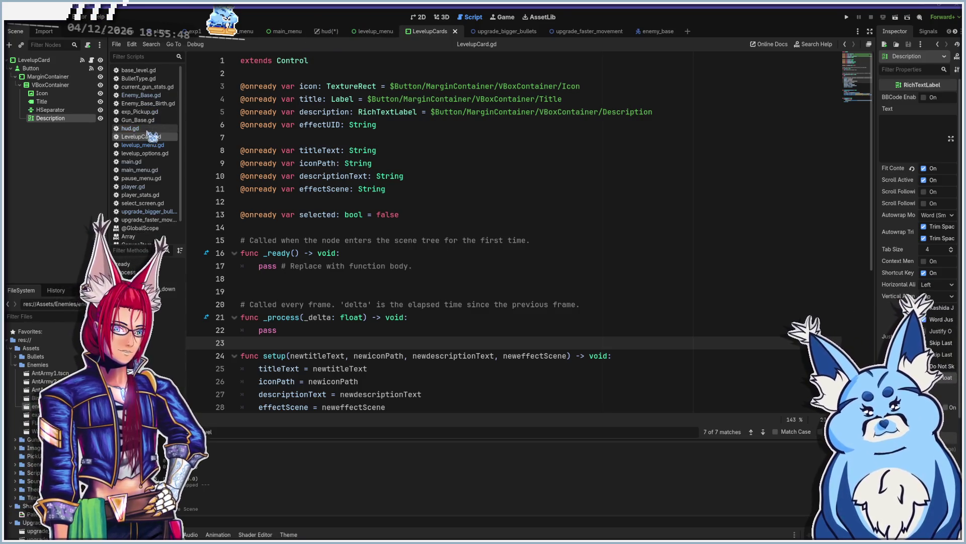
{"action": "left_click", "coordinate": [151, 154]}
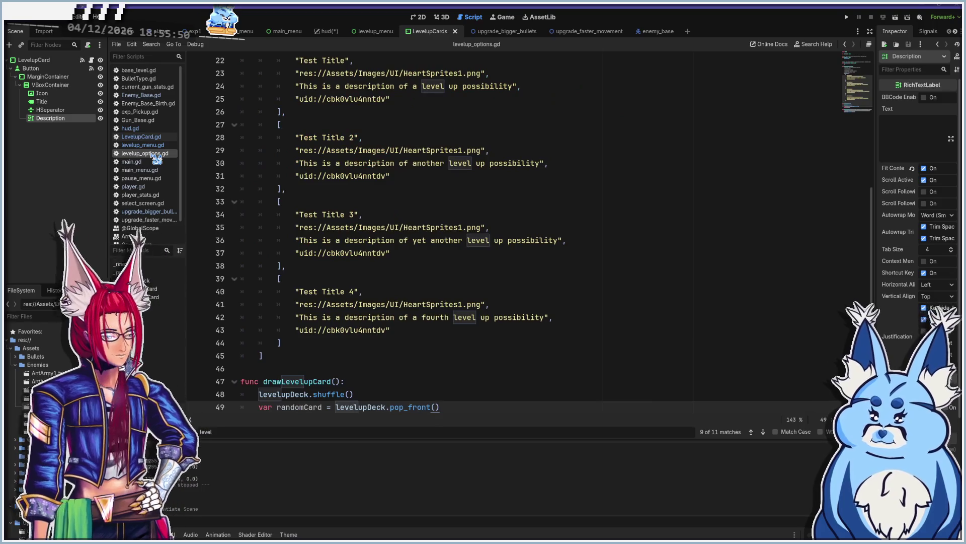
{"action": "scroll", "coordinate": [518, 279], "scroll_direction": "up", "scroll_amount": 7}
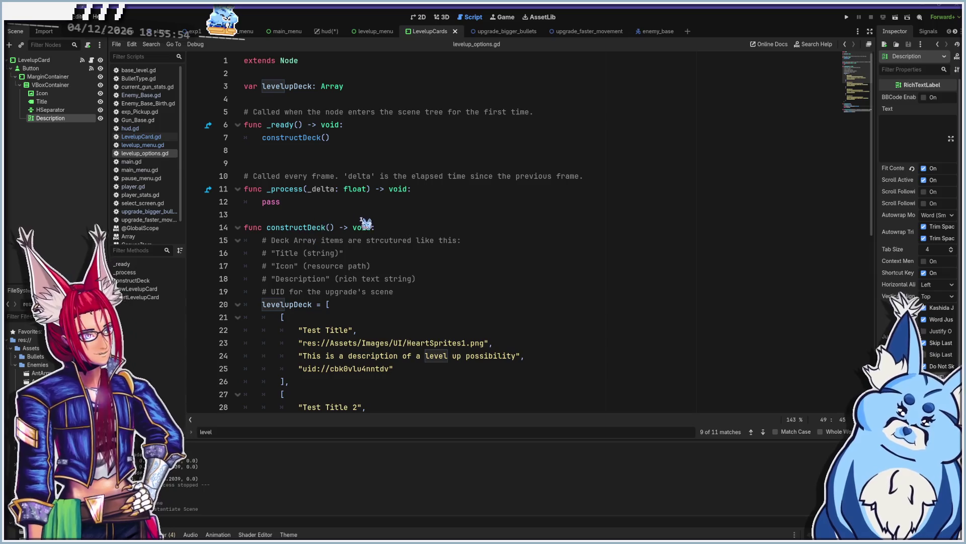
{"action": "scroll", "coordinate": [325, 277], "scroll_direction": "down", "scroll_amount": 1}
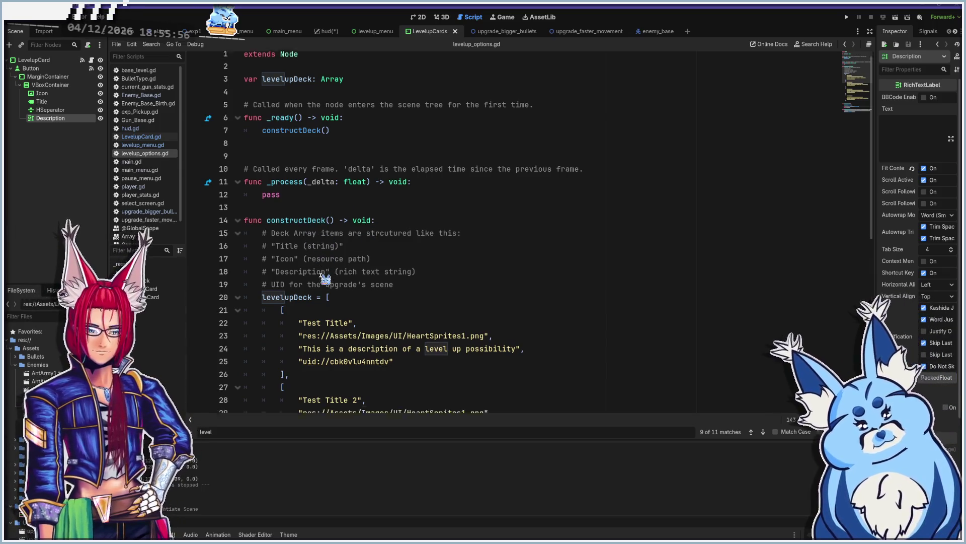
{"action": "scroll", "coordinate": [324, 278], "scroll_direction": "down", "scroll_amount": 3}
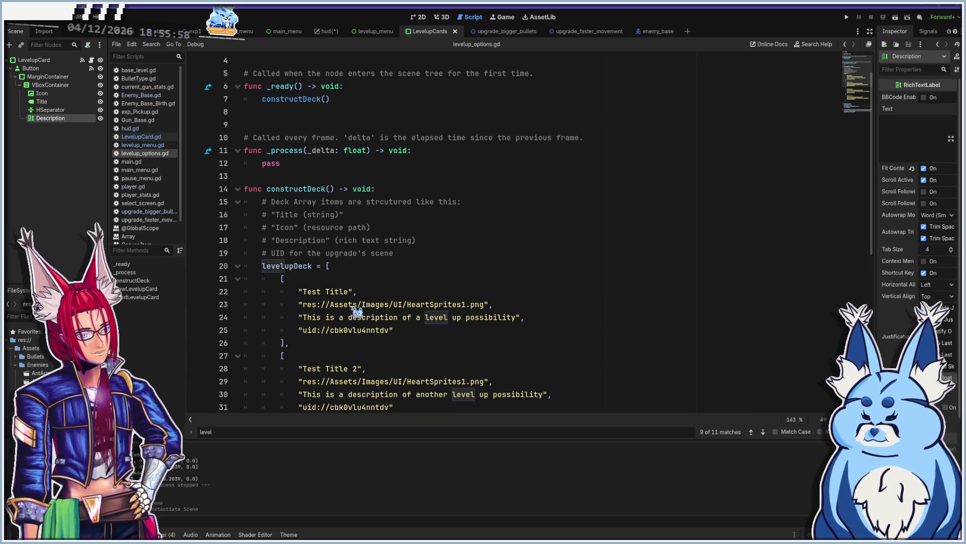
{"action": "scroll", "coordinate": [355, 310], "scroll_direction": "down", "scroll_amount": 3}
Examine the first deck entry's title, icon path, description and uid, then open upgrade_bigger_bullets.gd.
{"action": "left_click", "coordinate": [394, 252]}
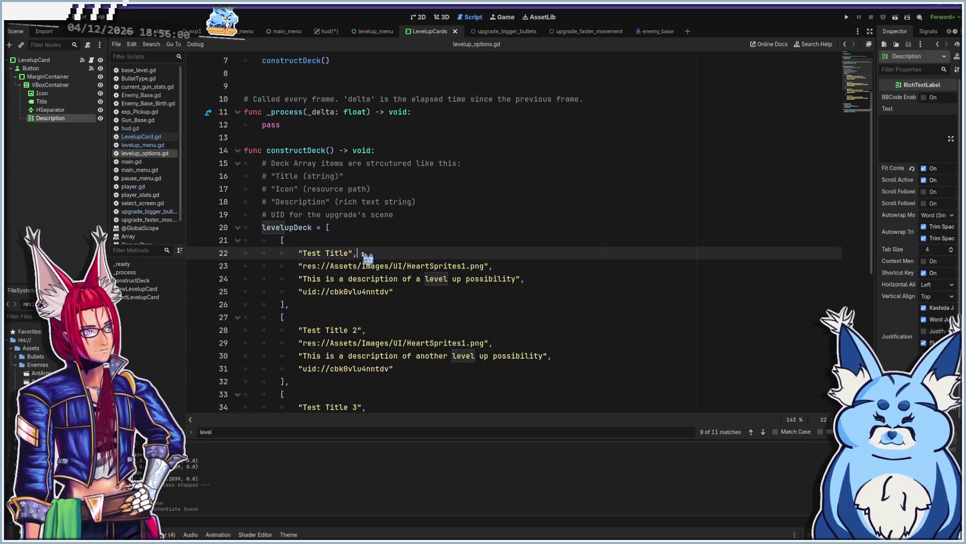
{"action": "left_click", "coordinate": [388, 265]}
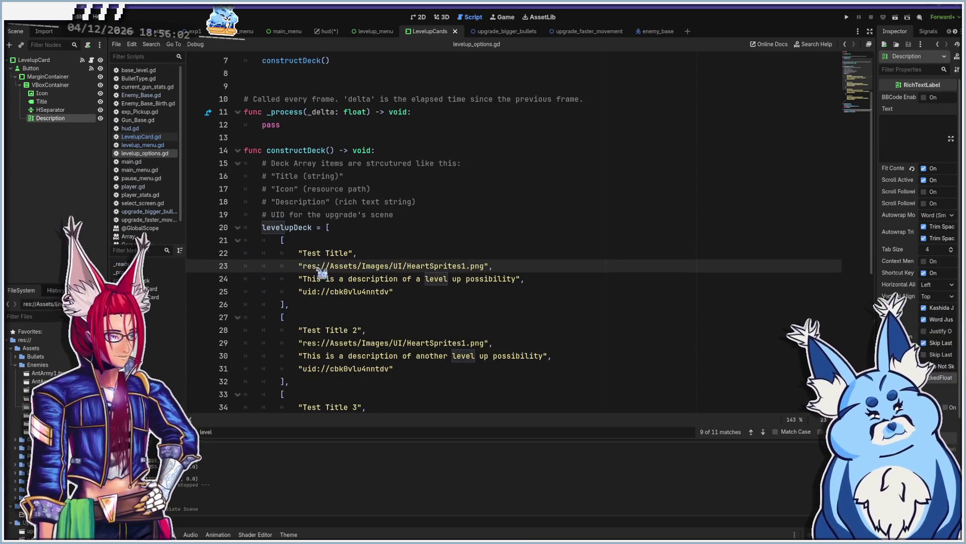
{"action": "mouse_move", "coordinate": [397, 265]}
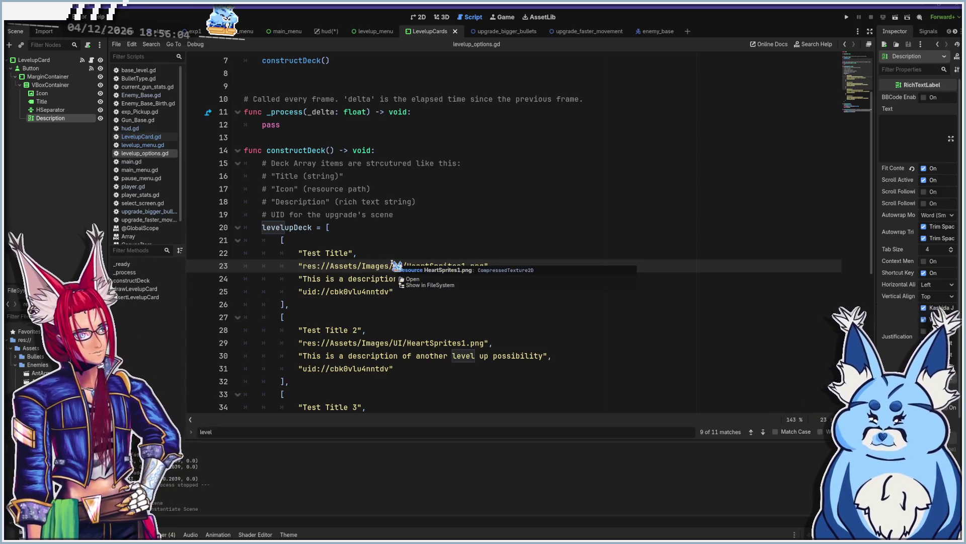
{"action": "left_click", "coordinate": [388, 280]}
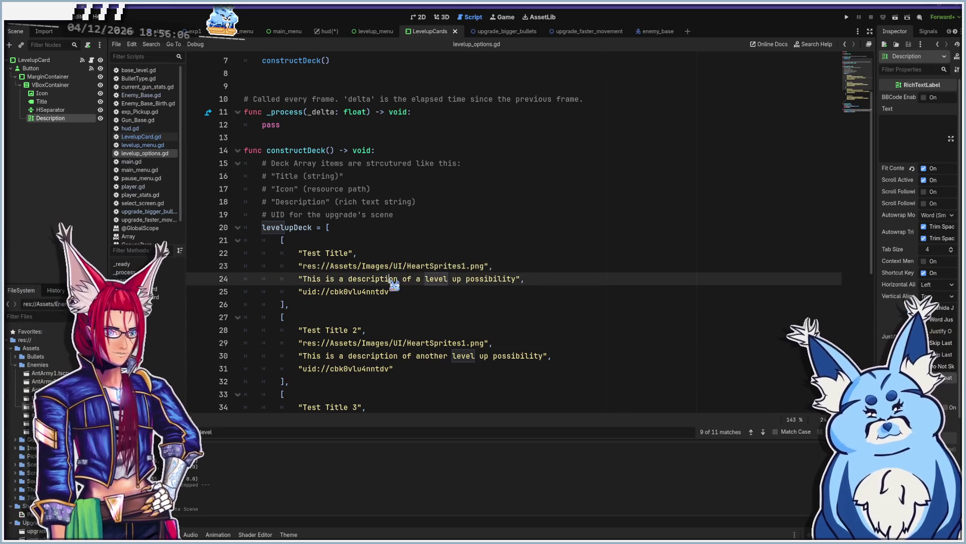
{"action": "left_click", "coordinate": [410, 292]}
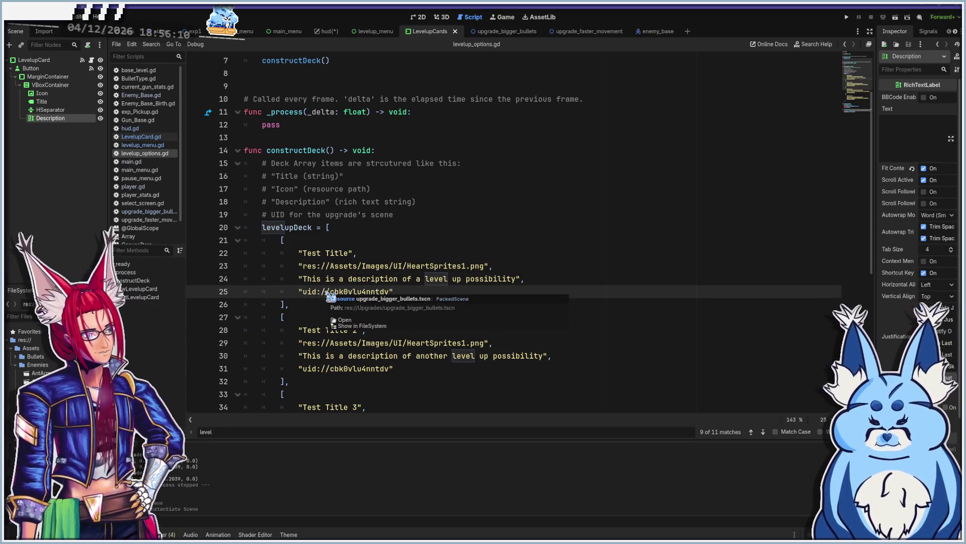
{"action": "mouse_move", "coordinate": [363, 300]}
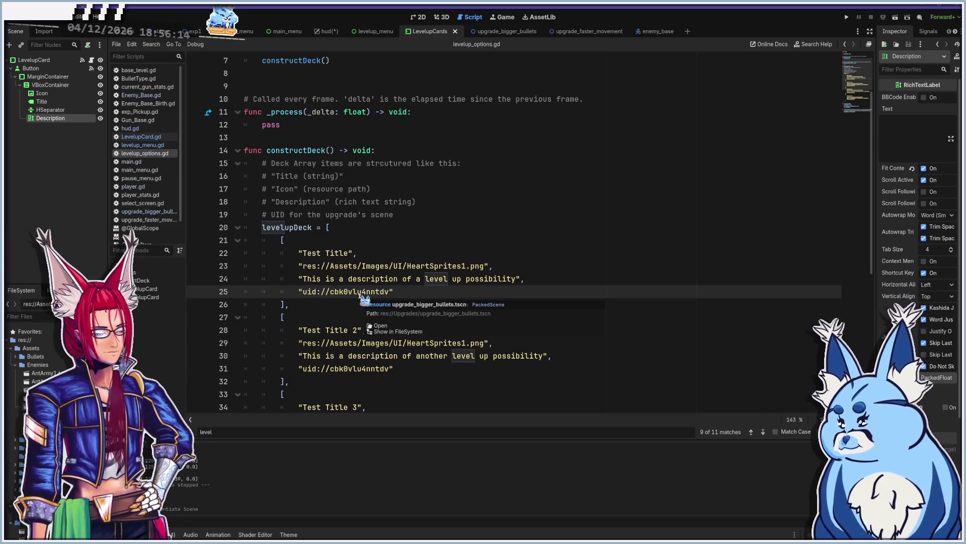
{"action": "scroll", "coordinate": [364, 301], "scroll_direction": "down", "scroll_amount": 3}
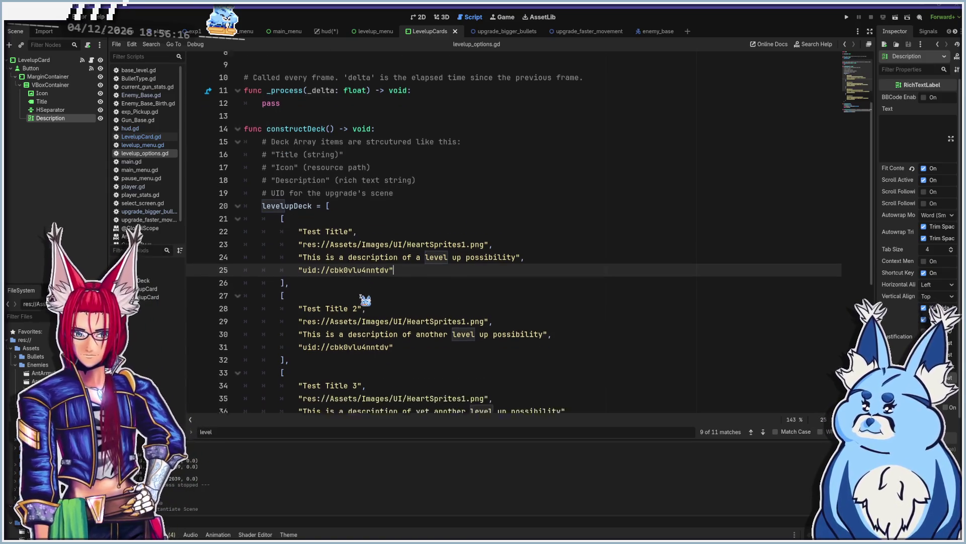
{"action": "left_click", "coordinate": [363, 180]}
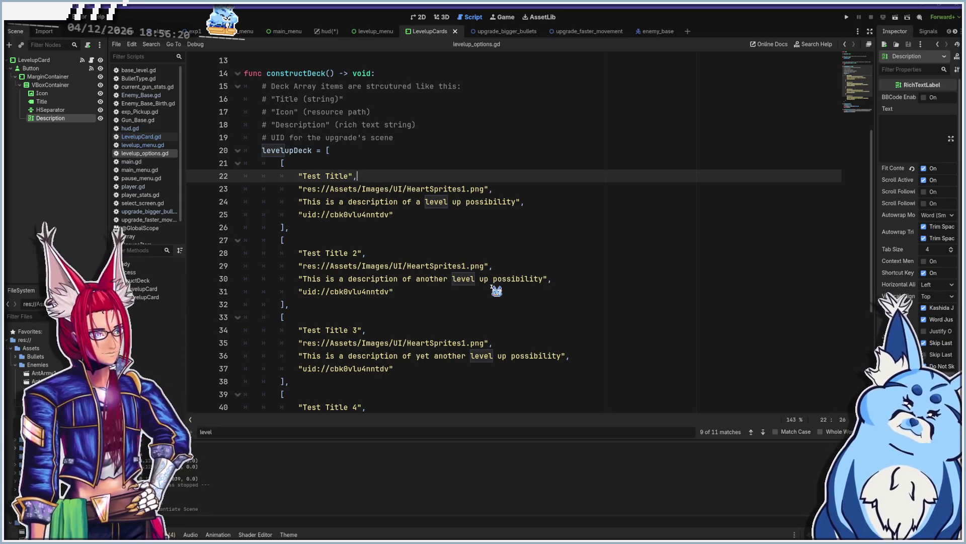
{"action": "left_click", "coordinate": [423, 206]}
{"action": "left_click", "coordinate": [327, 217]}
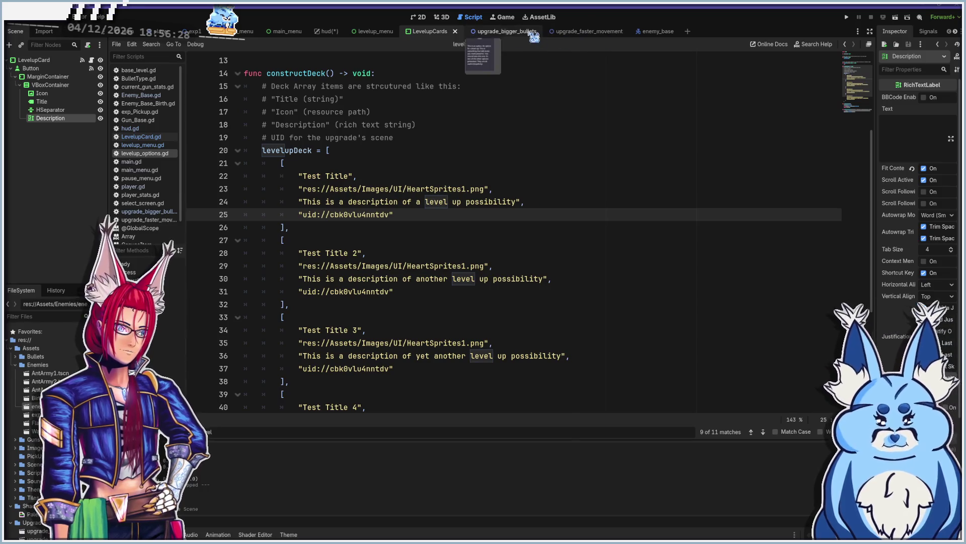
{"action": "left_click", "coordinate": [509, 32]}
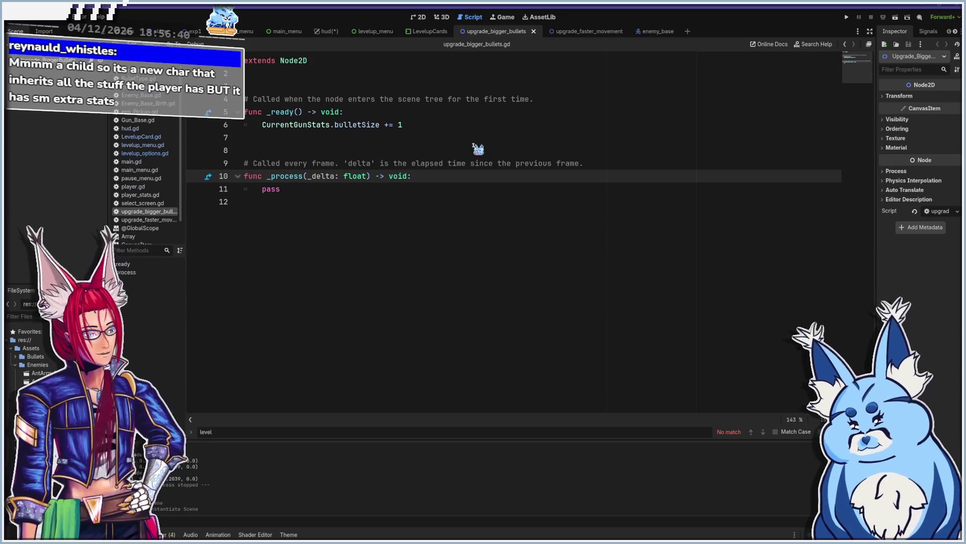
Test-run the game, close it, place the caret on the bulletSize += 1 line, and relaunch.
{"action": "key", "text": "F5"}
{"action": "left_click", "coordinate": [287, 47]}
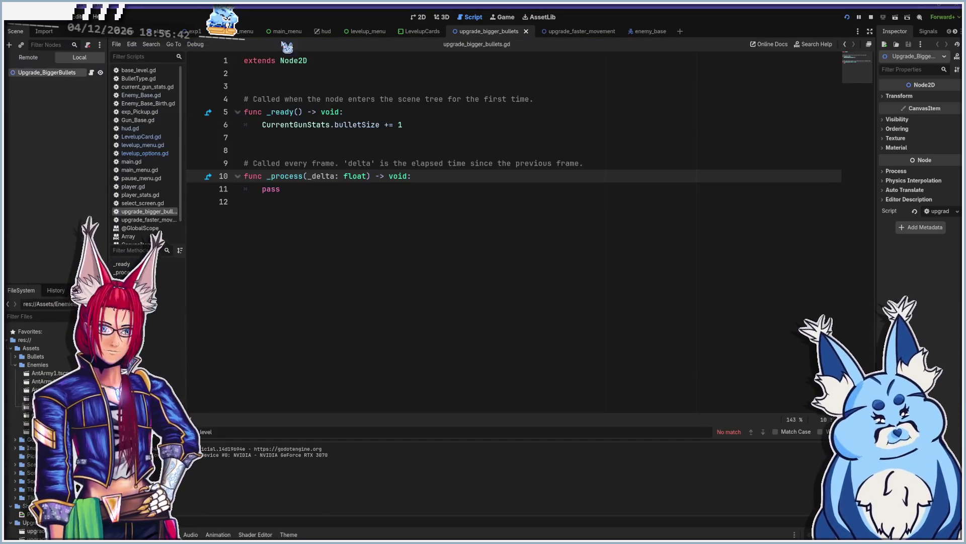
{"action": "left_click", "coordinate": [295, 125]}
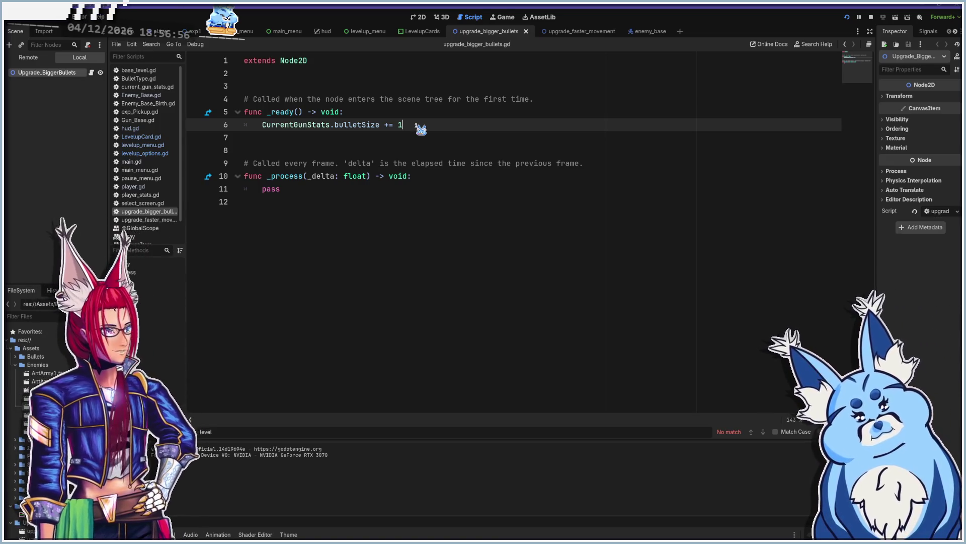
{"action": "key", "text": "F5"}
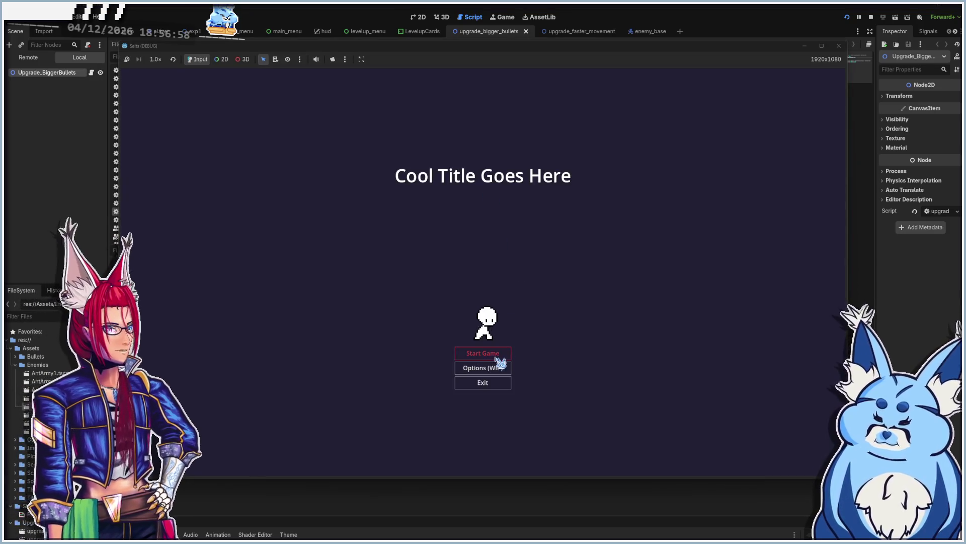
Start a Pistol game, shoot enemies until the Level Up cards appear, then show the Remote scene tree.
{"action": "left_click", "coordinate": [494, 355]}
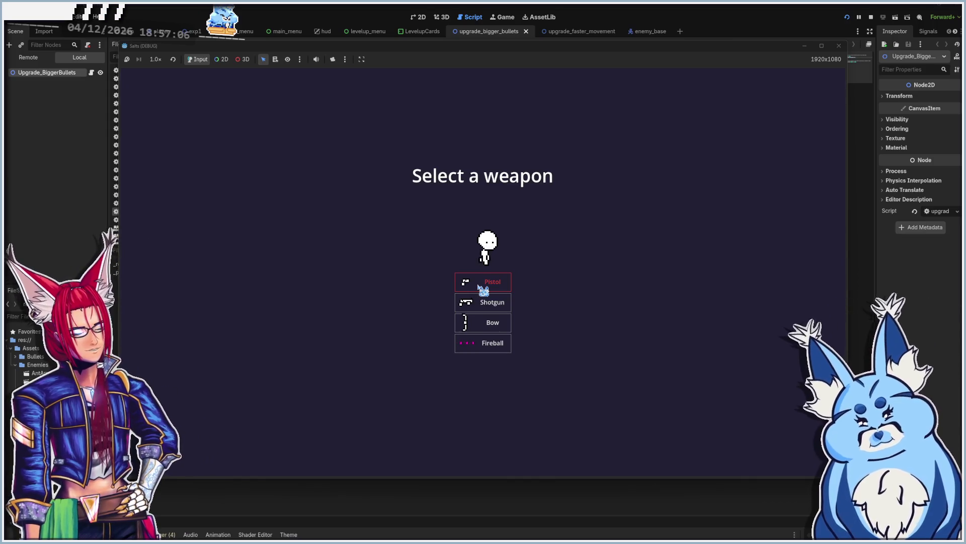
{"action": "left_click", "coordinate": [479, 288]}
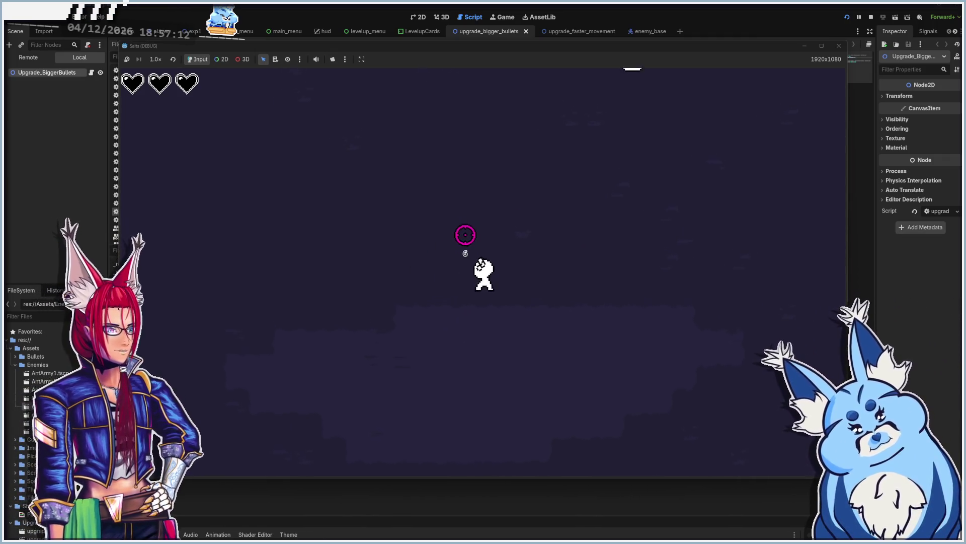
{"action": "left_click", "coordinate": [496, 172]}
{"action": "left_click", "coordinate": [509, 171]}
{"action": "left_click", "coordinate": [539, 176]}
{"action": "left_click", "coordinate": [574, 187]}
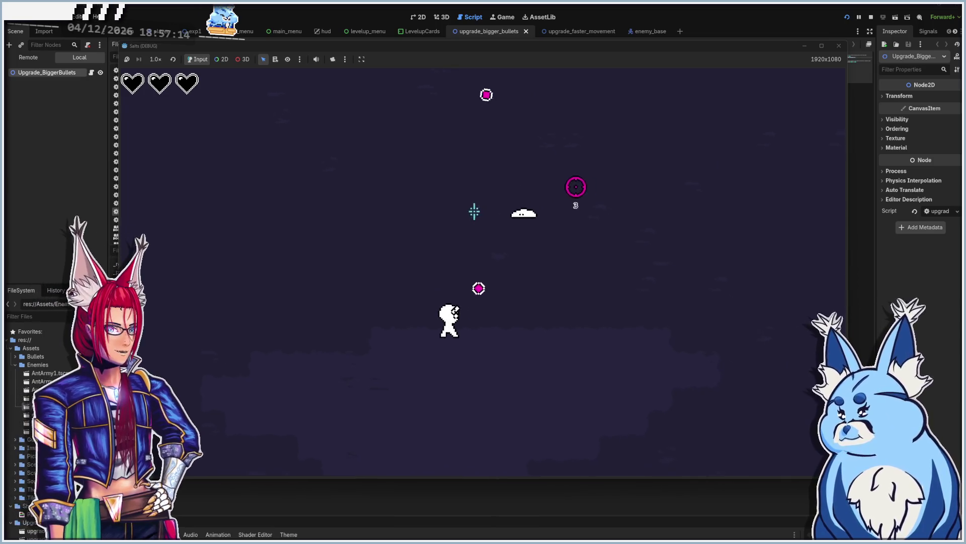
{"action": "left_click", "coordinate": [554, 185]}
{"action": "key", "text": "w"}
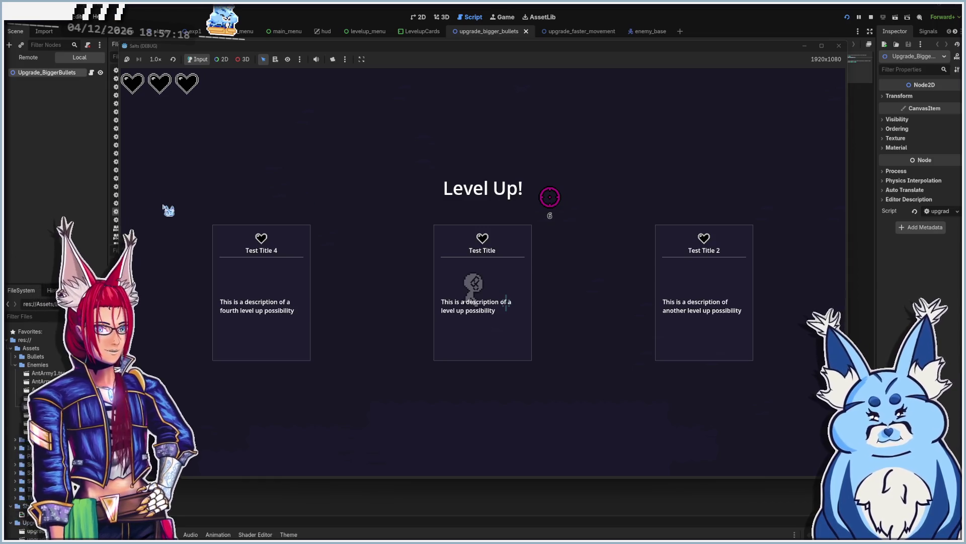
{"action": "left_click", "coordinate": [28, 57]}
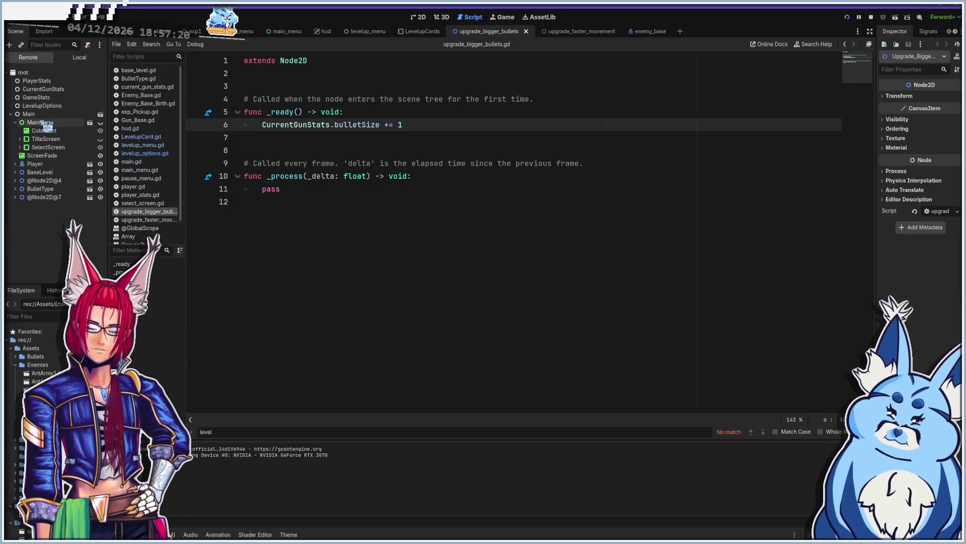
Select the live Player node, pick the middle level-up card, inspect the new Upgrade_BiggerBullets node, and close the game.
{"action": "left_click", "coordinate": [34, 164]}
{"action": "left_click", "coordinate": [15, 163]}
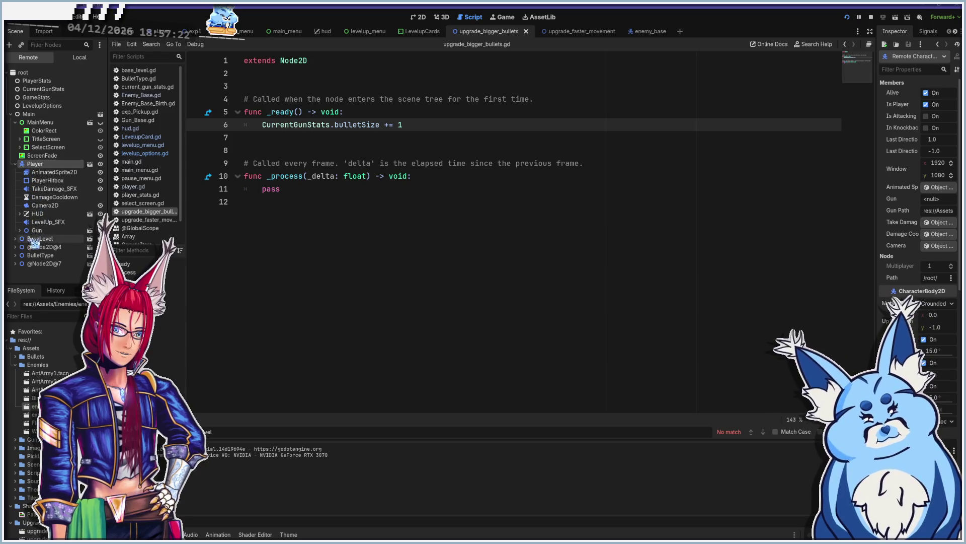
{"action": "key", "text": "alt+Tab"}
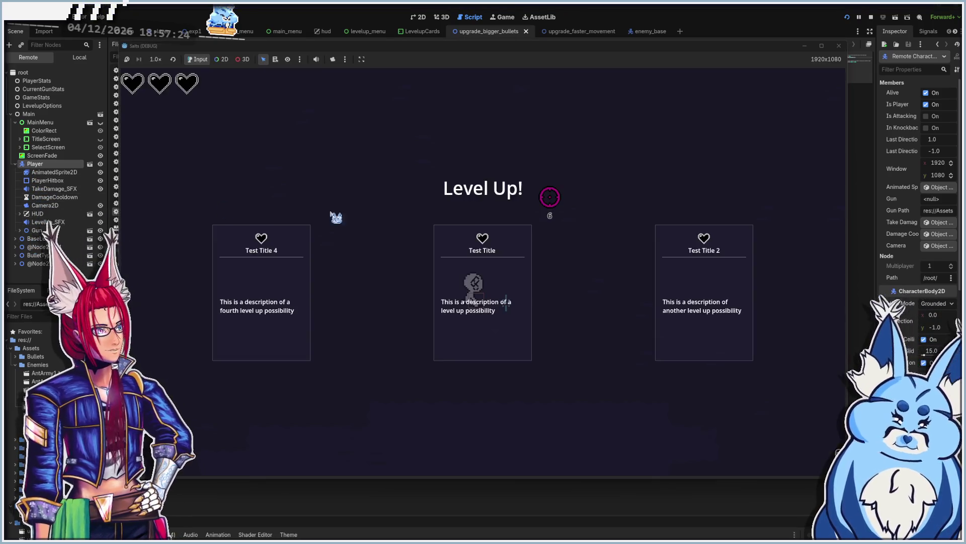
{"action": "left_click", "coordinate": [507, 311]}
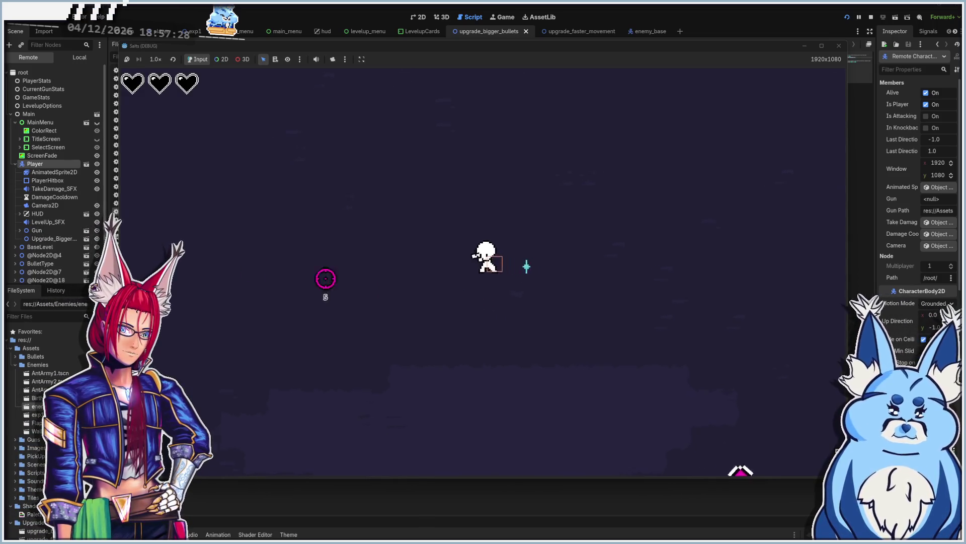
{"action": "left_click", "coordinate": [57, 240]}
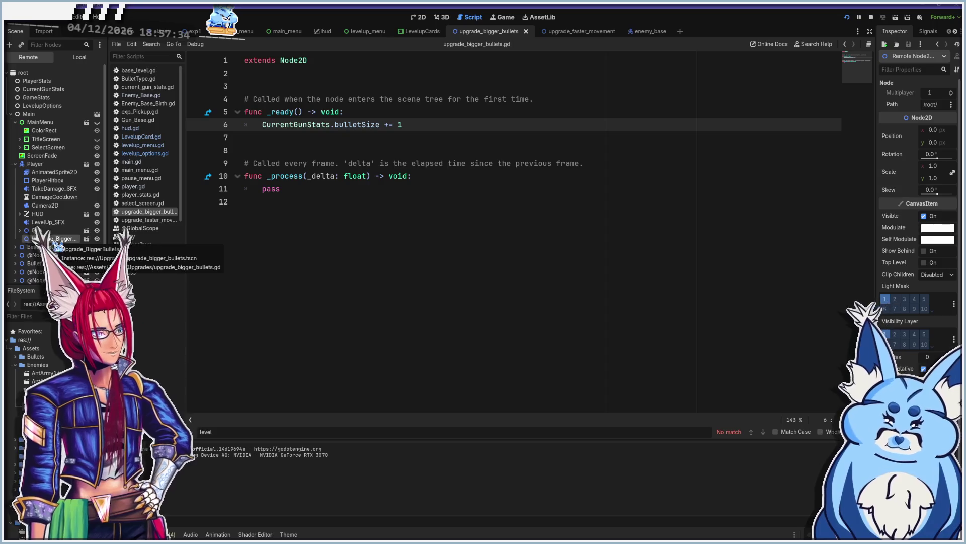
{"action": "key", "text": "alt+Tab"}
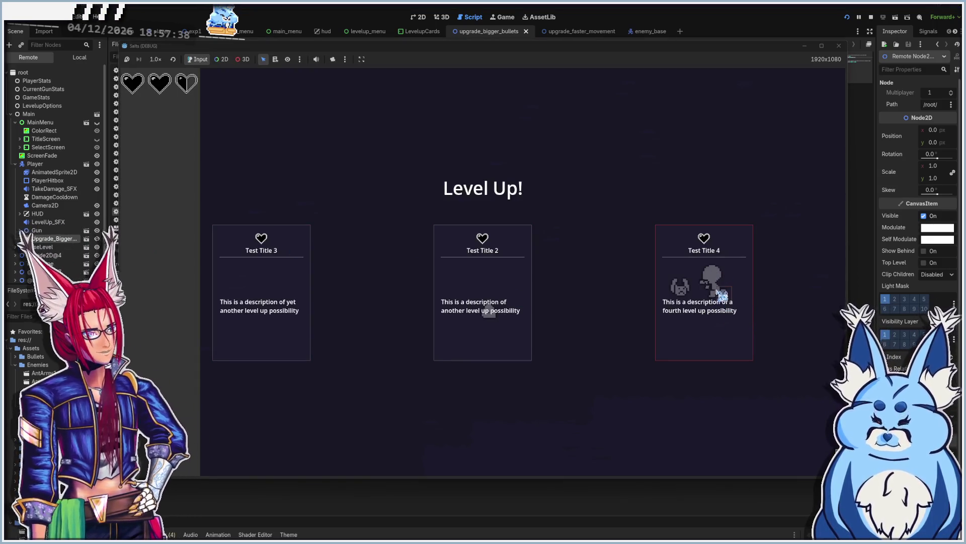
{"action": "left_click", "coordinate": [839, 48]}
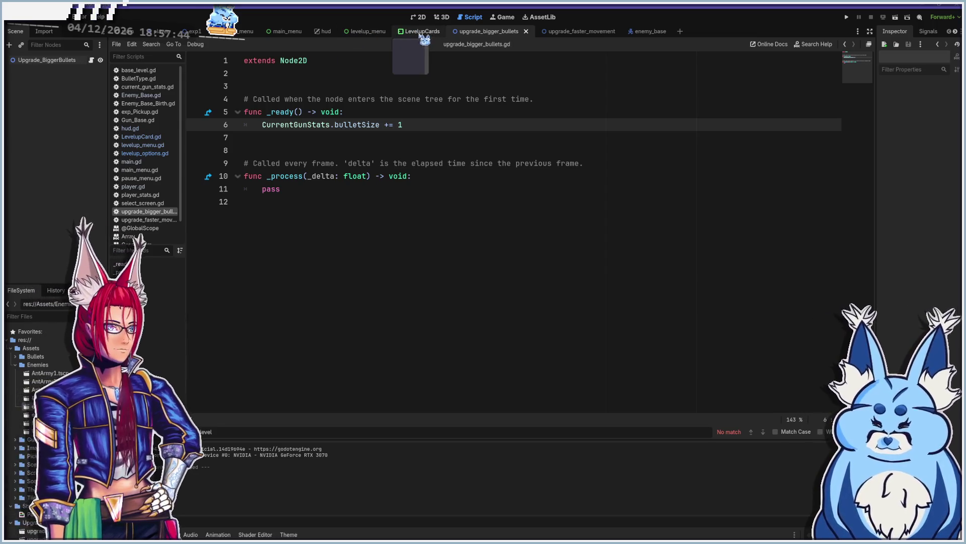
Open levelup_options.gd and check the deck shuffle and the randomCard pop_front() call on line 49.
{"action": "left_click", "coordinate": [367, 32]}
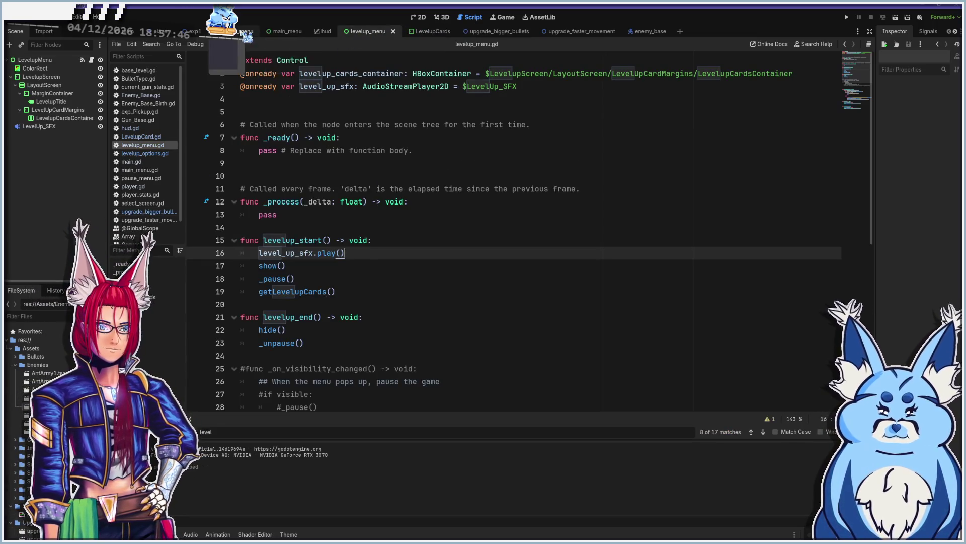
{"action": "left_click", "coordinate": [149, 154]}
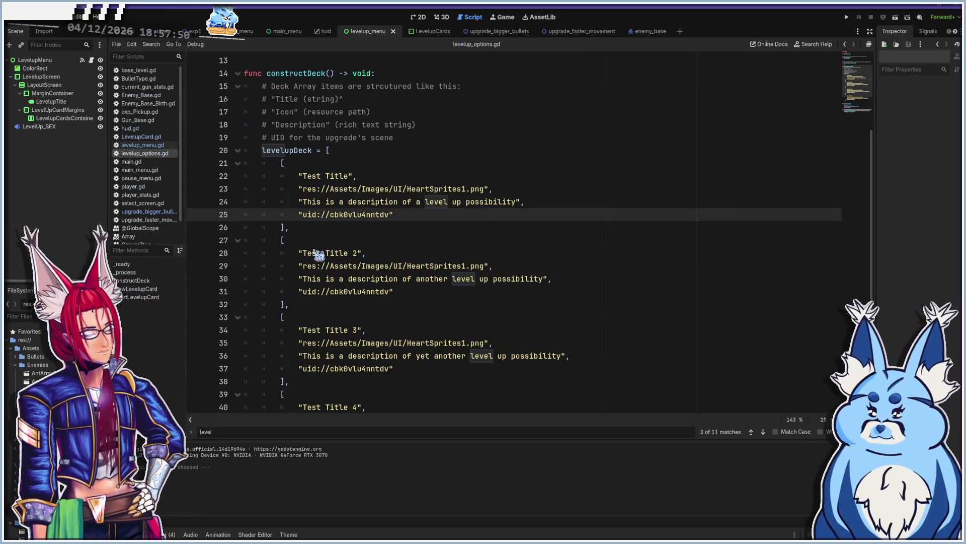
{"action": "scroll", "coordinate": [428, 290], "scroll_direction": "down", "scroll_amount": 3}
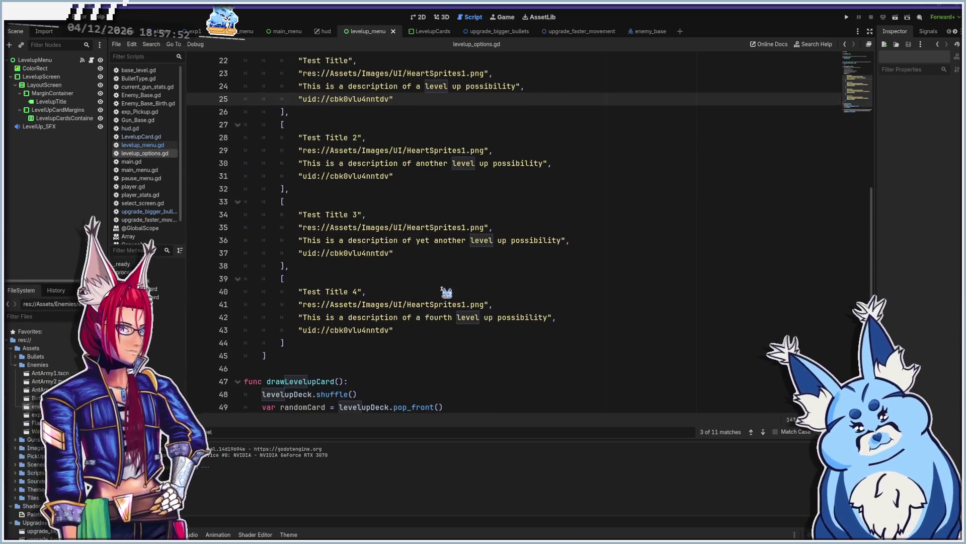
{"action": "scroll", "coordinate": [419, 261], "scroll_direction": "down", "scroll_amount": 2}
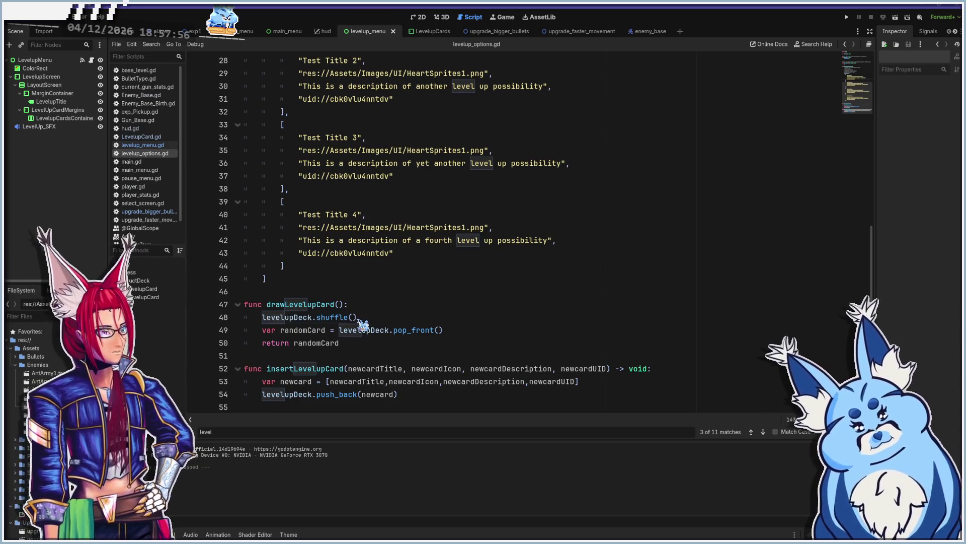
{"action": "left_click", "coordinate": [359, 318]}
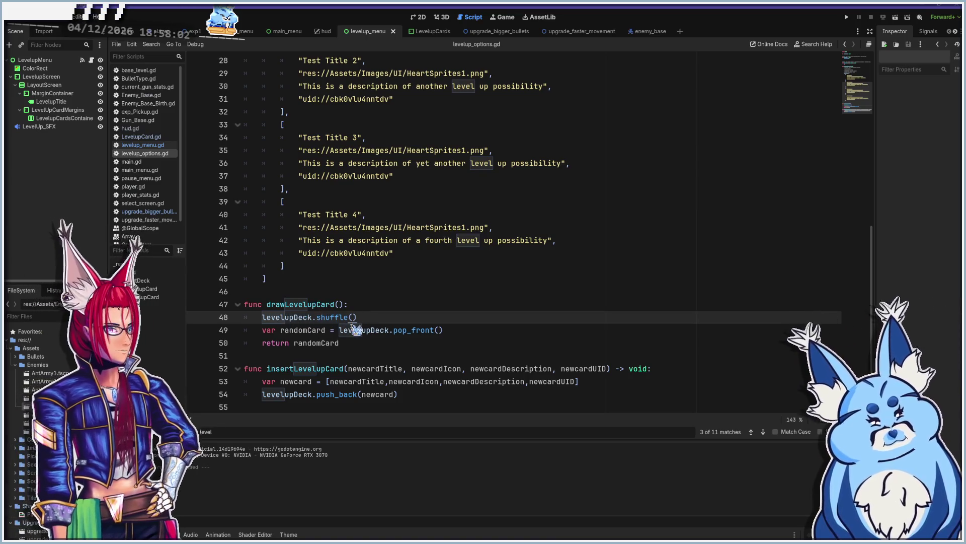
{"action": "left_click", "coordinate": [282, 331]}
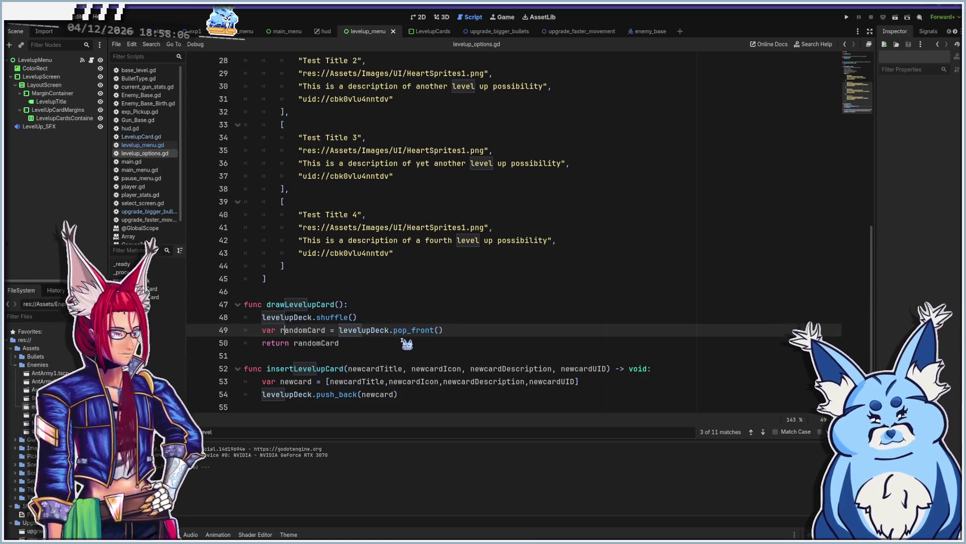
{"action": "left_click_drag", "start_coordinate": [394, 331], "coordinate": [452, 330]}
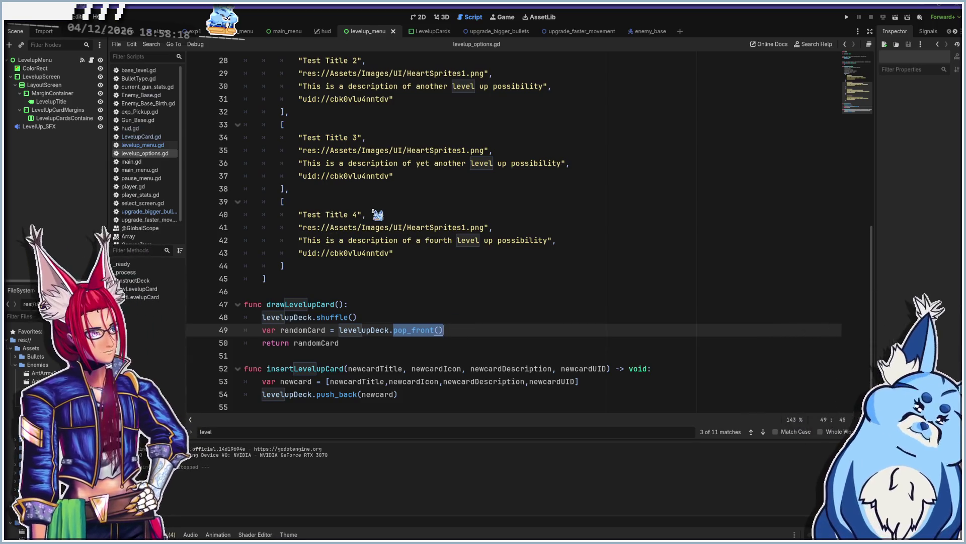
Review the Test Title 4 deck entry and the drawLevelupCard function returning randomCard.
{"action": "left_click", "coordinate": [377, 214]}
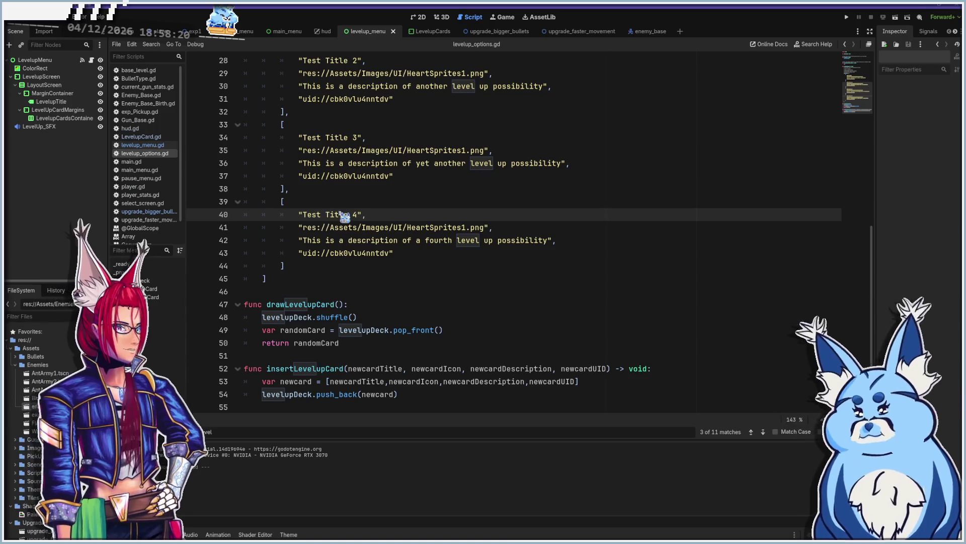
{"action": "left_click", "coordinate": [348, 228]}
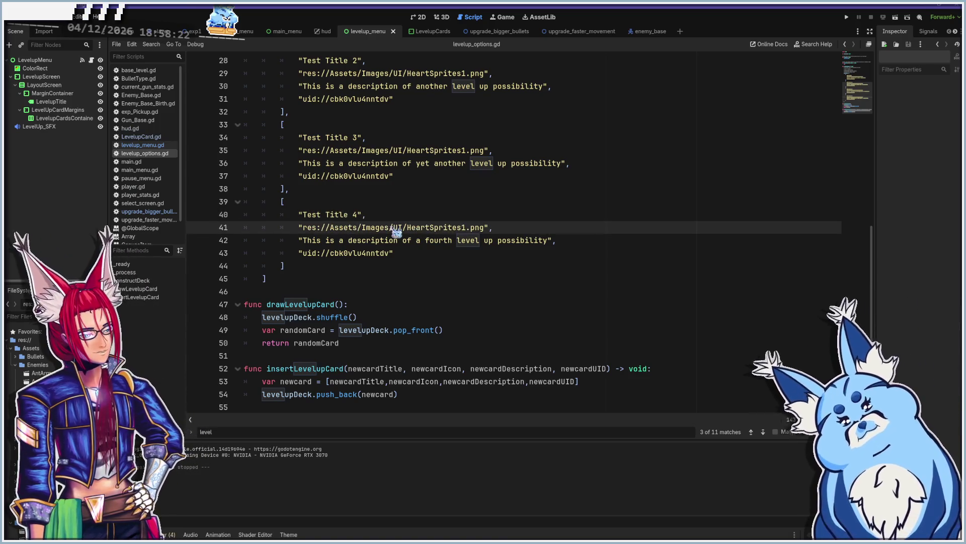
{"action": "mouse_move", "coordinate": [368, 234]}
{"action": "left_click", "coordinate": [336, 241]}
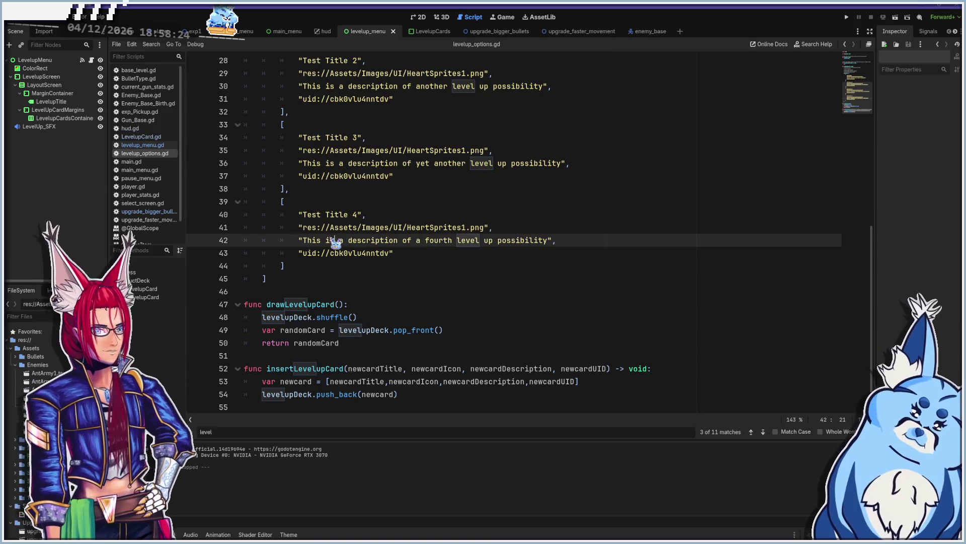
{"action": "left_click", "coordinate": [409, 256]}
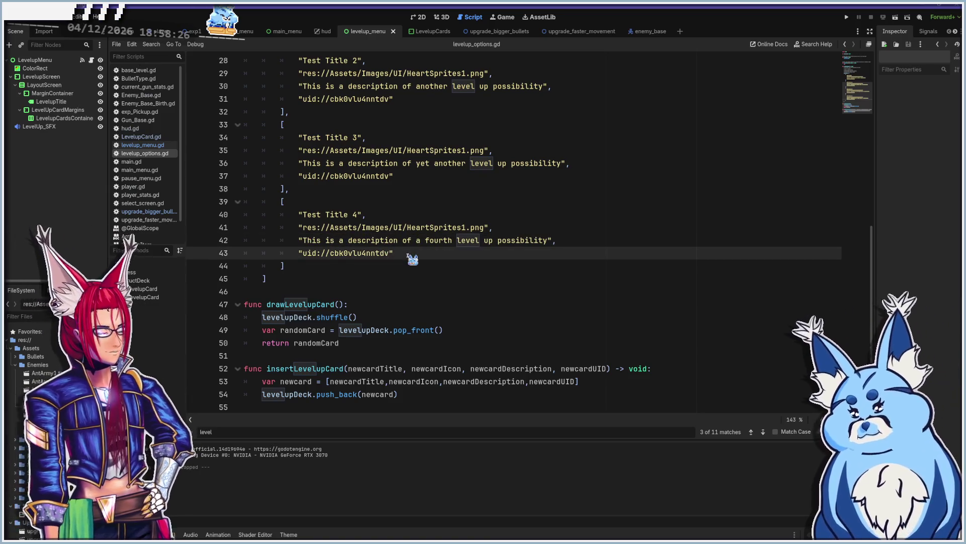
{"action": "left_click", "coordinate": [358, 307]}
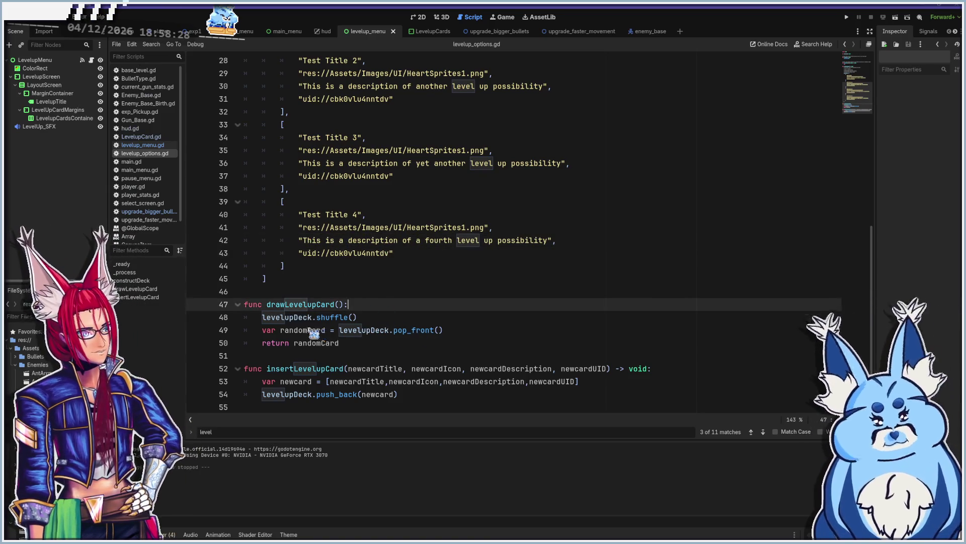
{"action": "left_click", "coordinate": [302, 331]}
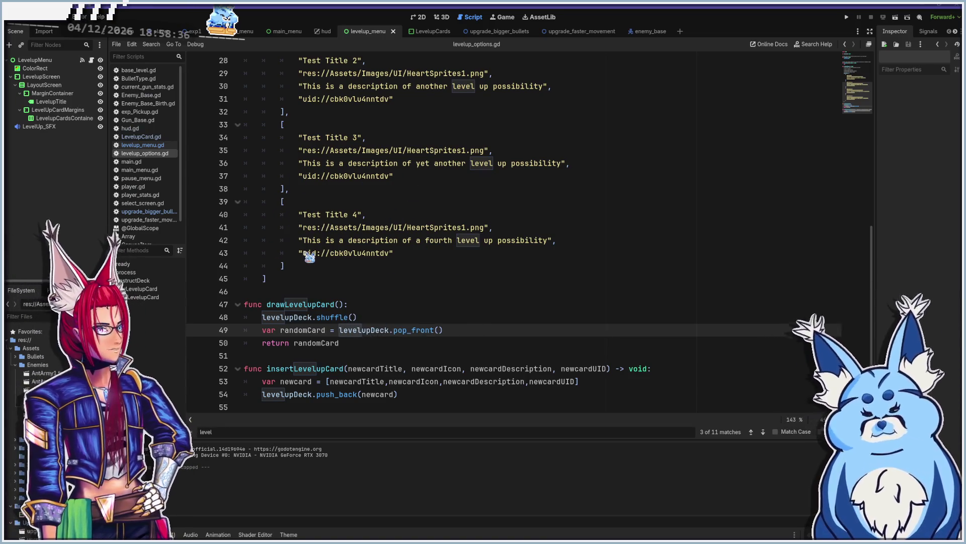
{"action": "left_click", "coordinate": [390, 344]}
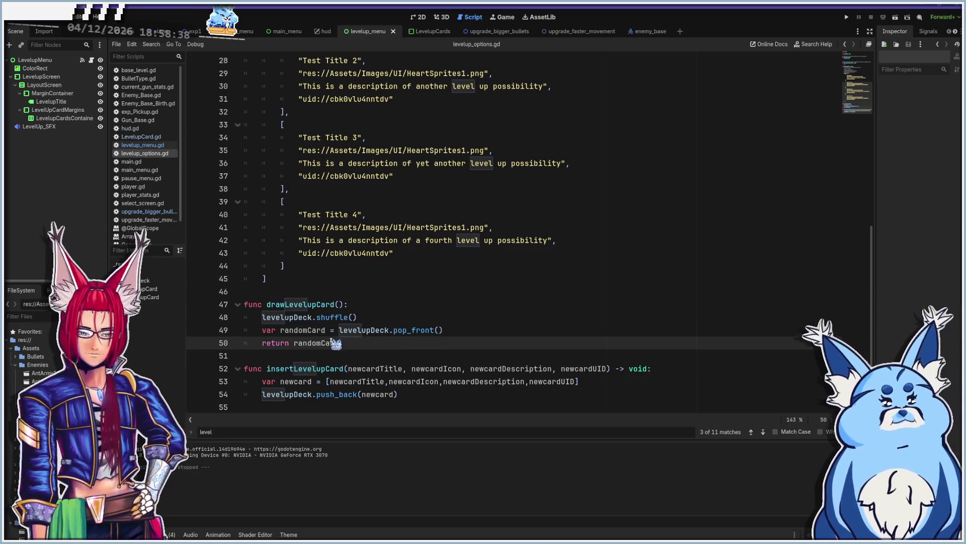
{"action": "left_click", "coordinate": [428, 32]}
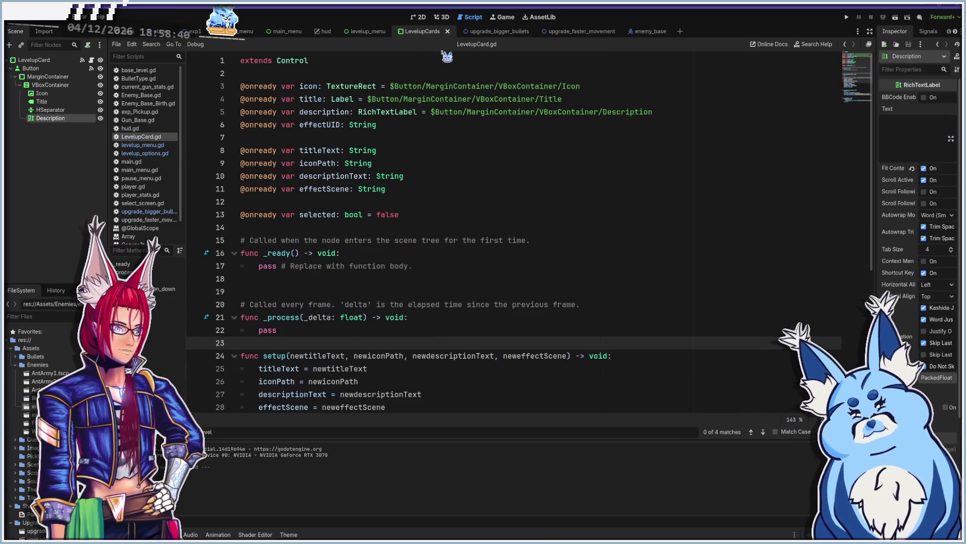
Show LevelupCard.gd's code, briefly check the deck in levelup_options.gd, and return to LevelupCard.gd.
{"action": "scroll", "coordinate": [387, 262], "scroll_direction": "down", "scroll_amount": 3}
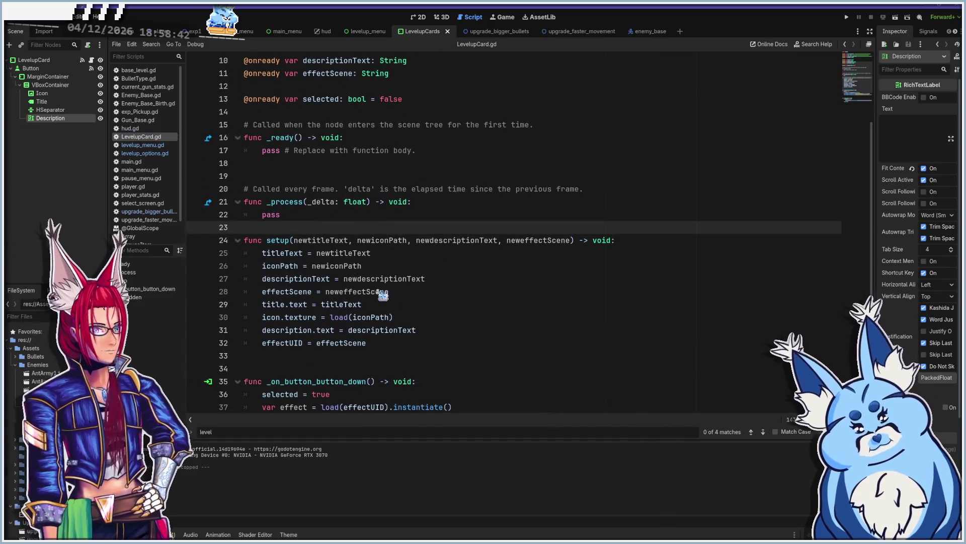
{"action": "left_click", "coordinate": [419, 17]}
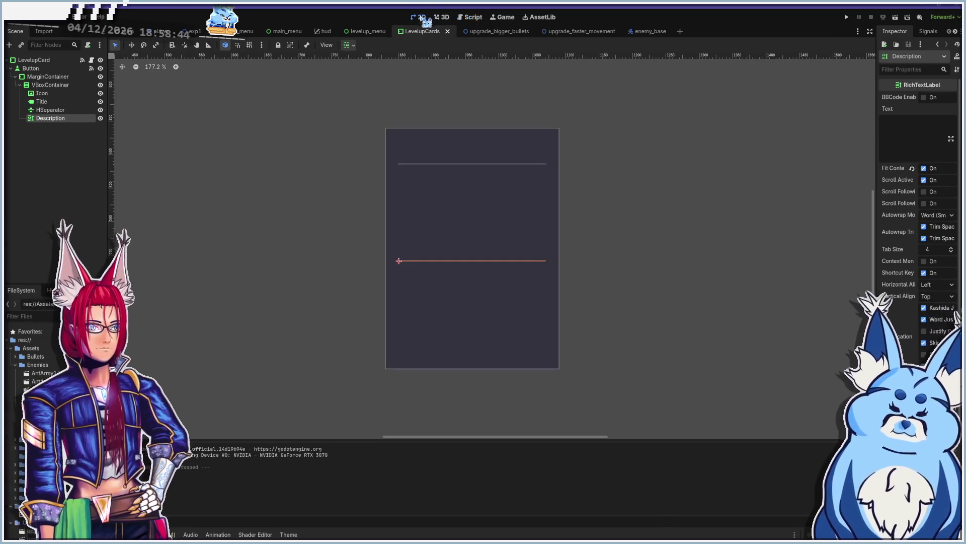
{"action": "left_click", "coordinate": [471, 17]}
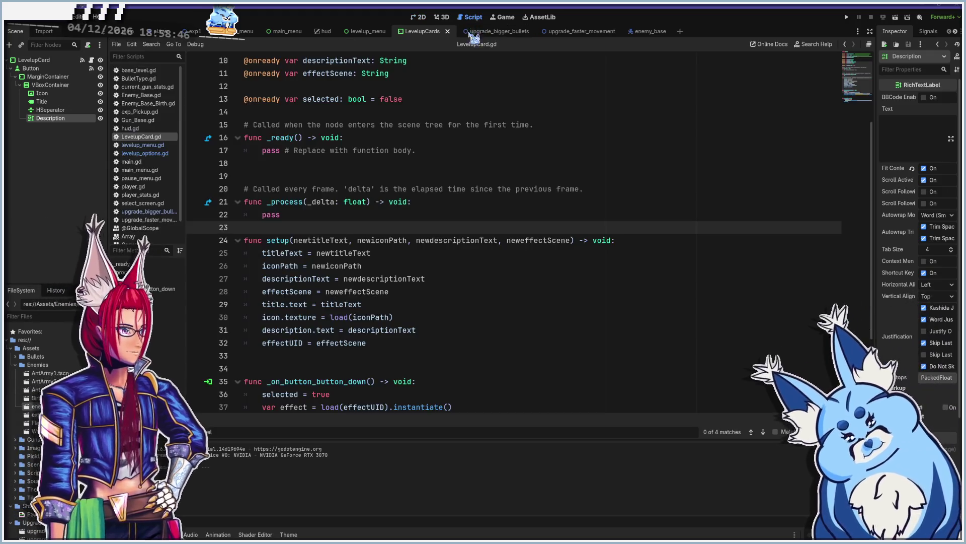
{"action": "scroll", "coordinate": [455, 214], "scroll_direction": "down", "scroll_amount": 3}
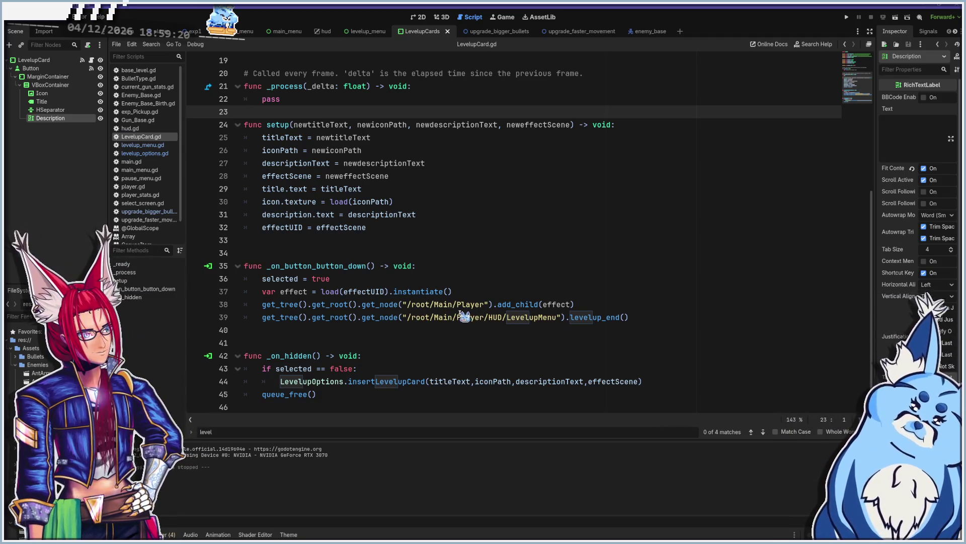
{"action": "mouse_move", "coordinate": [563, 308]}
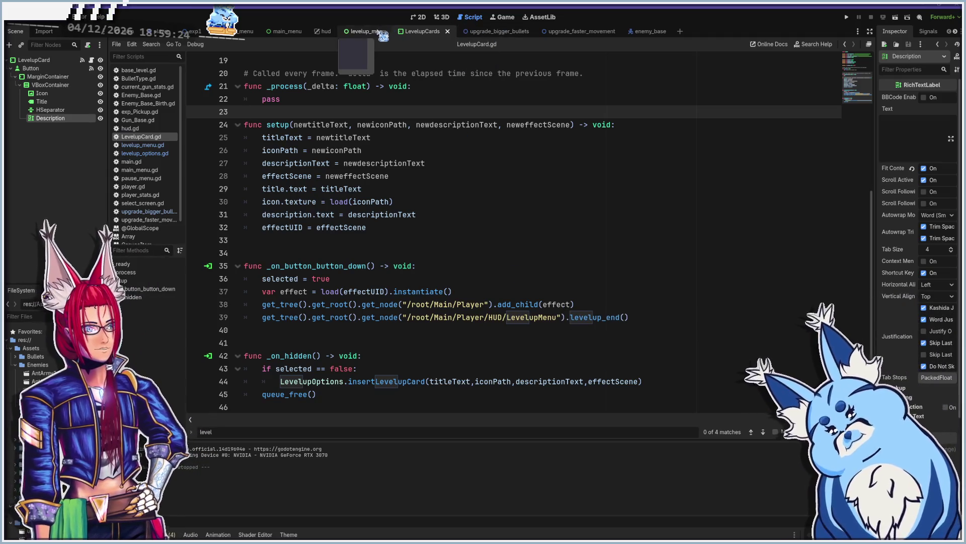
{"action": "left_click", "coordinate": [146, 153]}
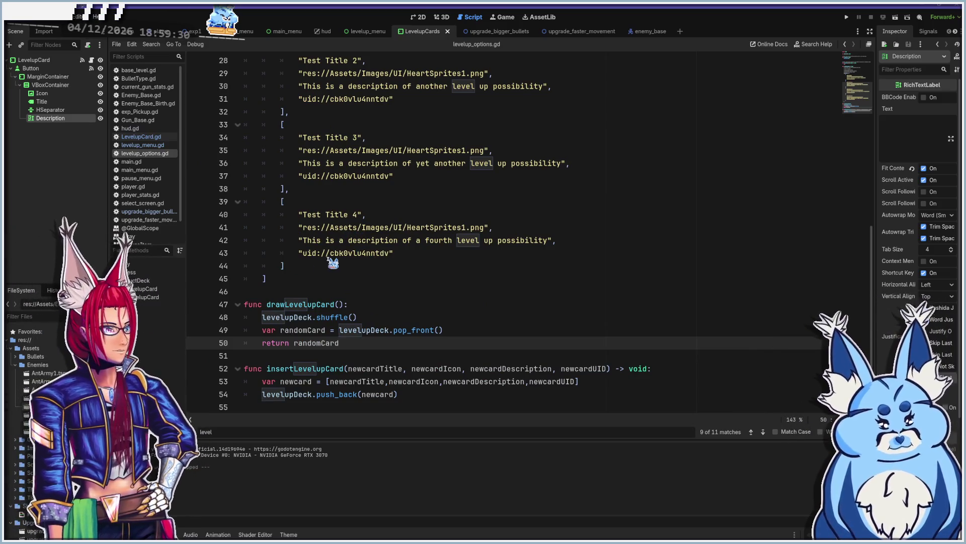
{"action": "mouse_move", "coordinate": [330, 261]}
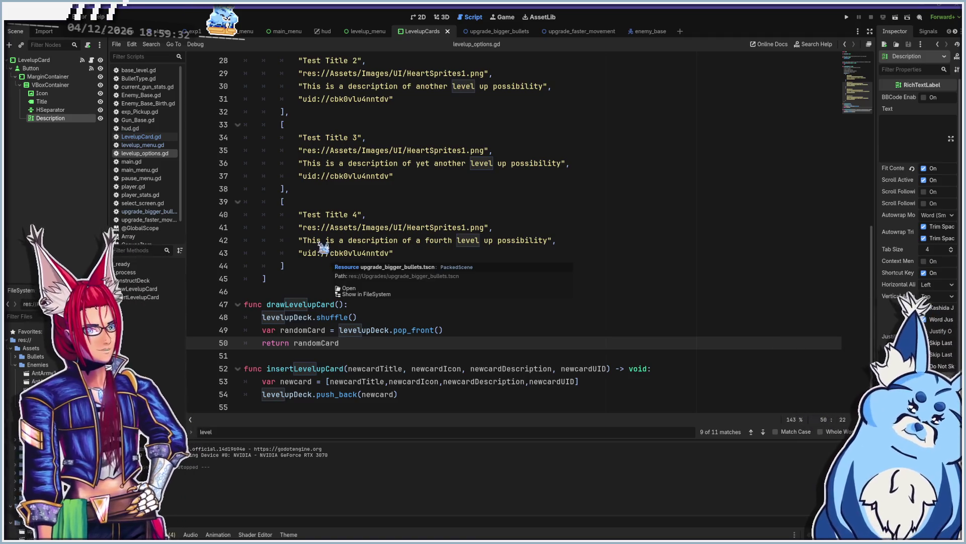
{"action": "left_click", "coordinate": [151, 145]}
{"action": "left_click", "coordinate": [151, 137]}
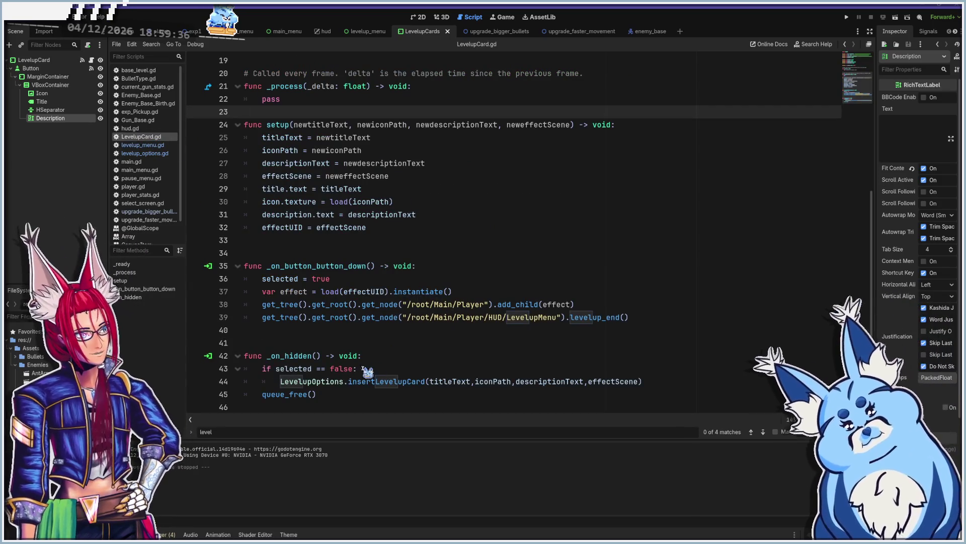
Step through lines 36–45 of LevelupCard.gd's _on_hidden logic, then run the game with F5.
{"action": "left_click", "coordinate": [285, 291]}
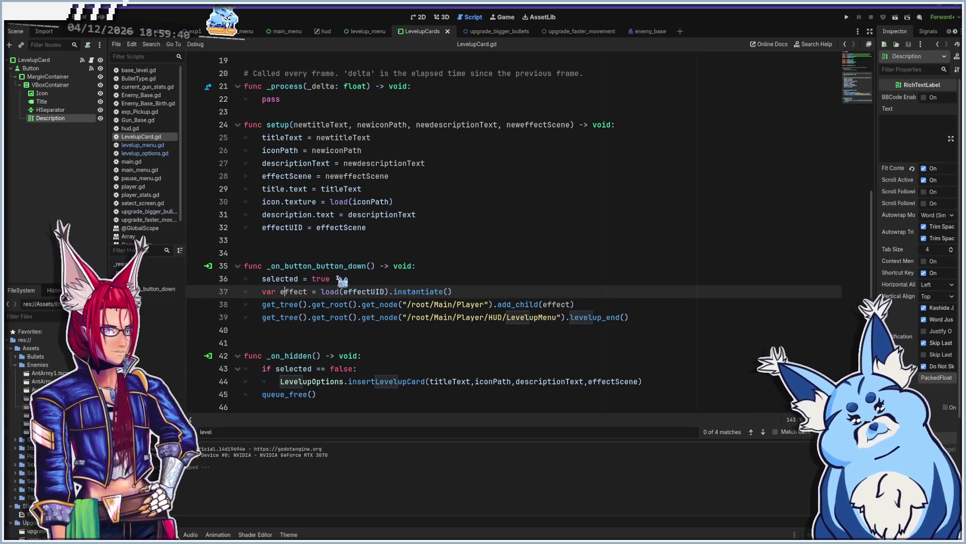
{"action": "left_click", "coordinate": [352, 279]}
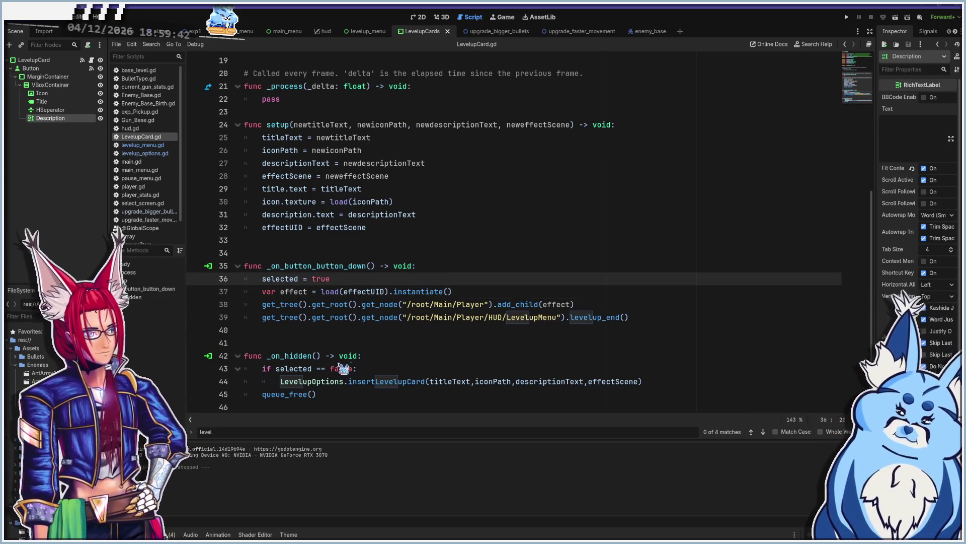
{"action": "left_click", "coordinate": [335, 369]}
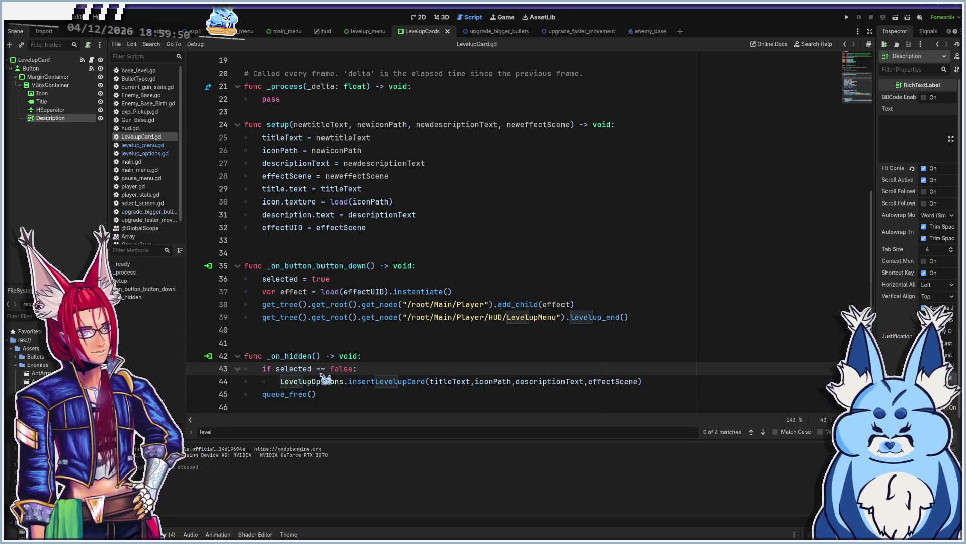
{"action": "left_click", "coordinate": [280, 381]}
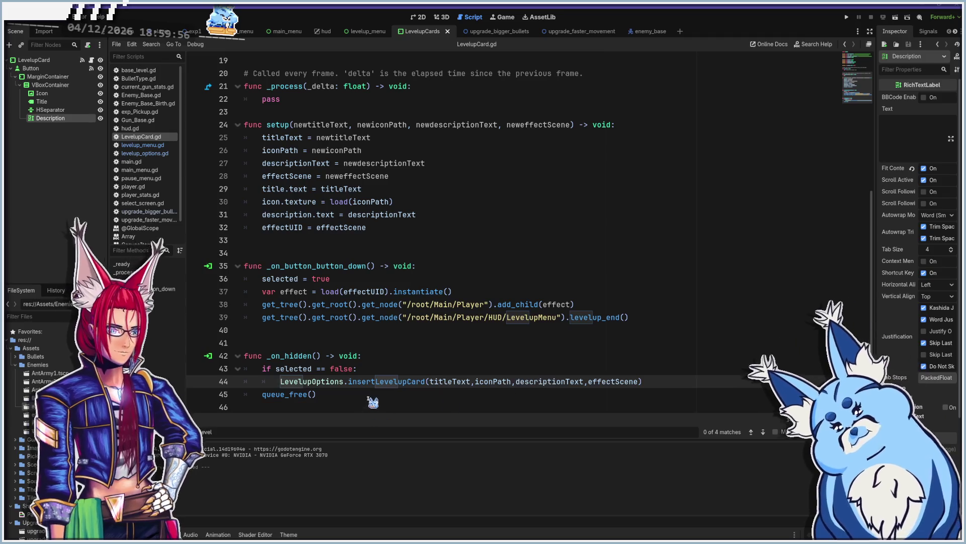
{"action": "left_click", "coordinate": [317, 395]}
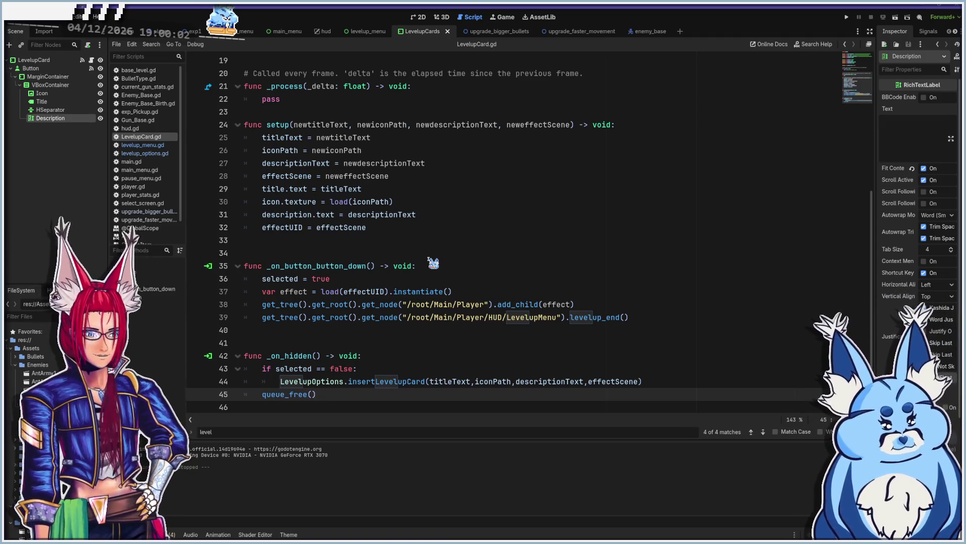
{"action": "key", "text": "F5"}
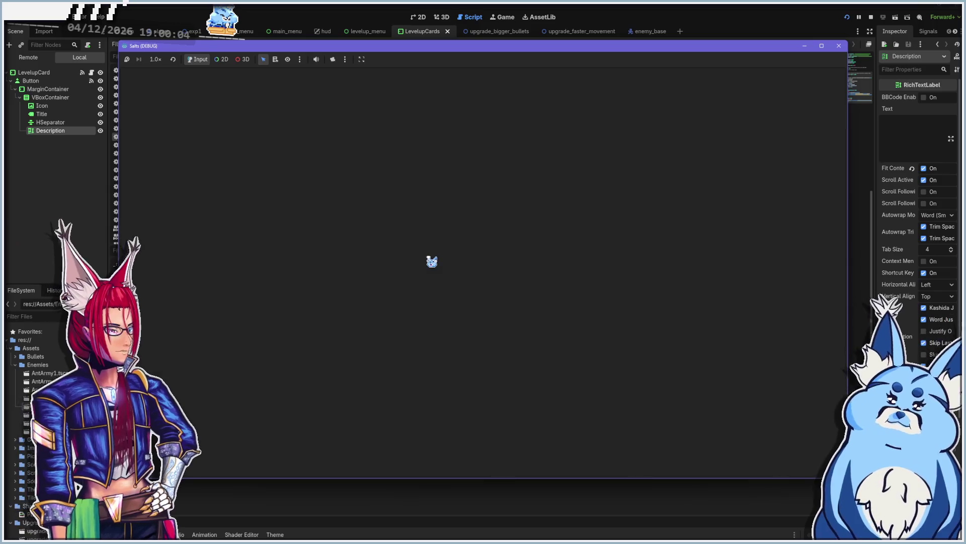
Start a new game, pick a weapon, and move around the arena with WASD while shooting.
{"action": "left_click", "coordinate": [483, 353]}
{"action": "left_click", "coordinate": [480, 276]}
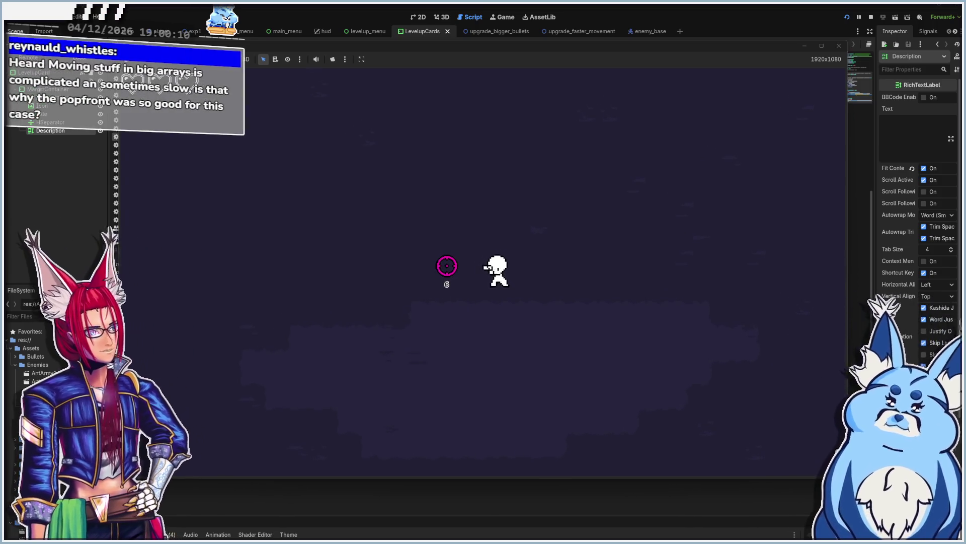
{"action": "key", "text": "s"}
{"action": "key", "text": "w"}
{"action": "key", "text": "a"}
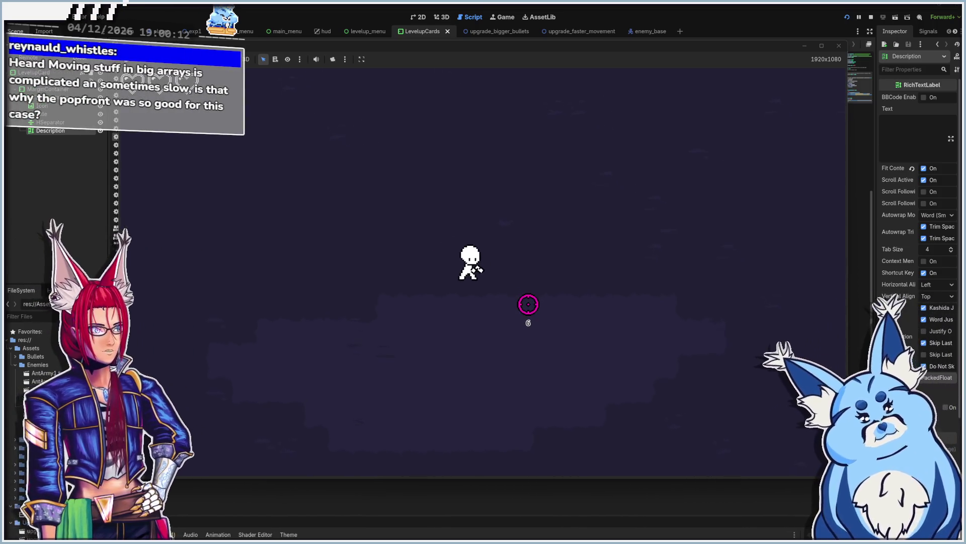
{"action": "key", "text": "s"}
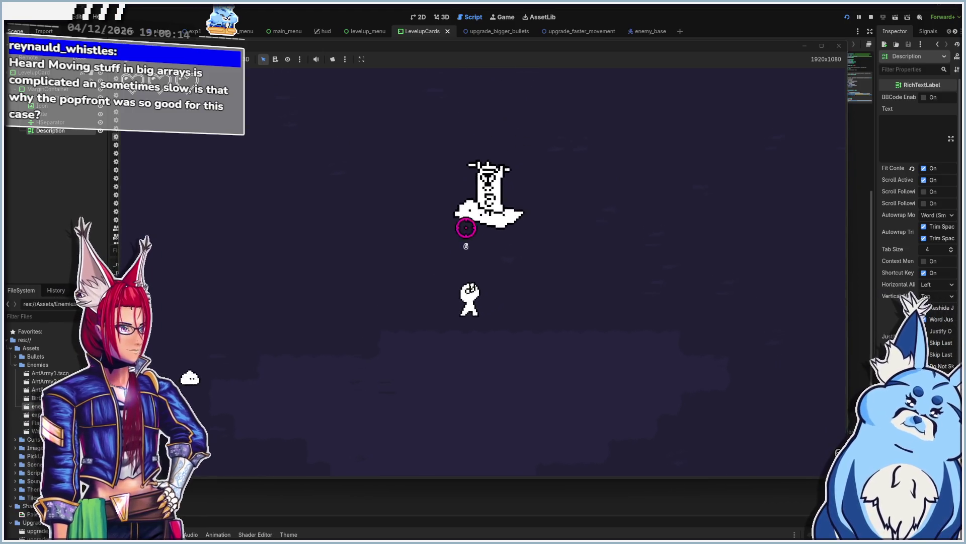
{"action": "key", "text": "d"}
{"action": "key", "text": "w"}
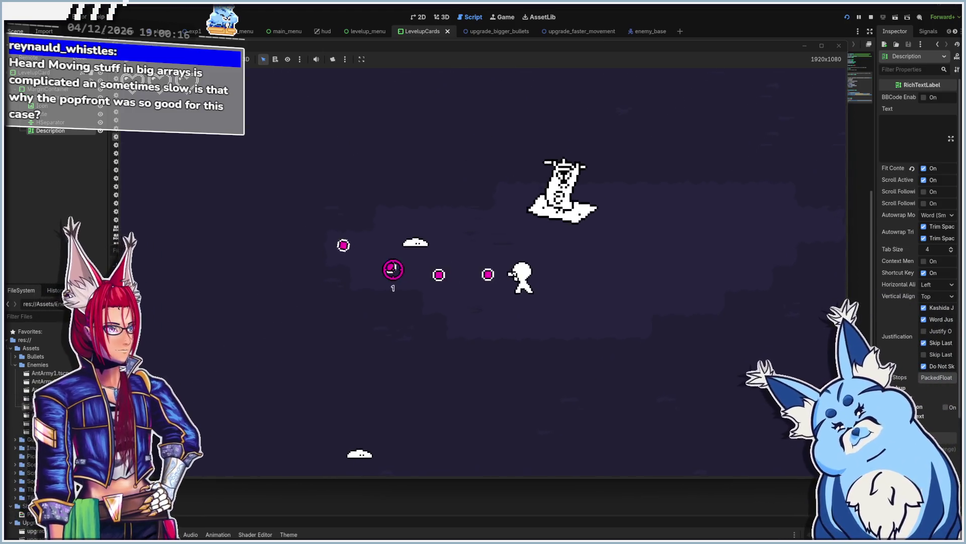
{"action": "key", "text": "a"}
{"action": "key", "text": "a"}
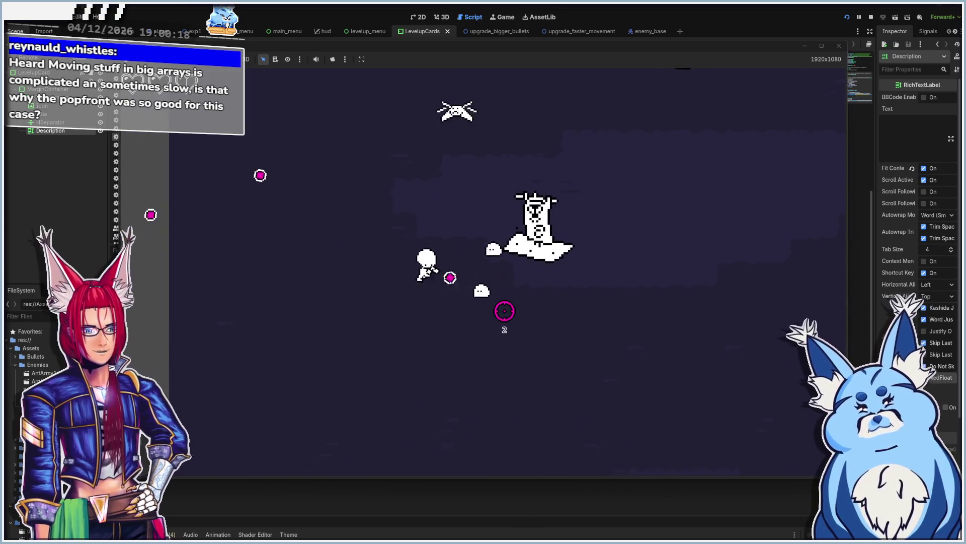
{"action": "key", "text": "s"}
{"action": "key", "text": "d"}
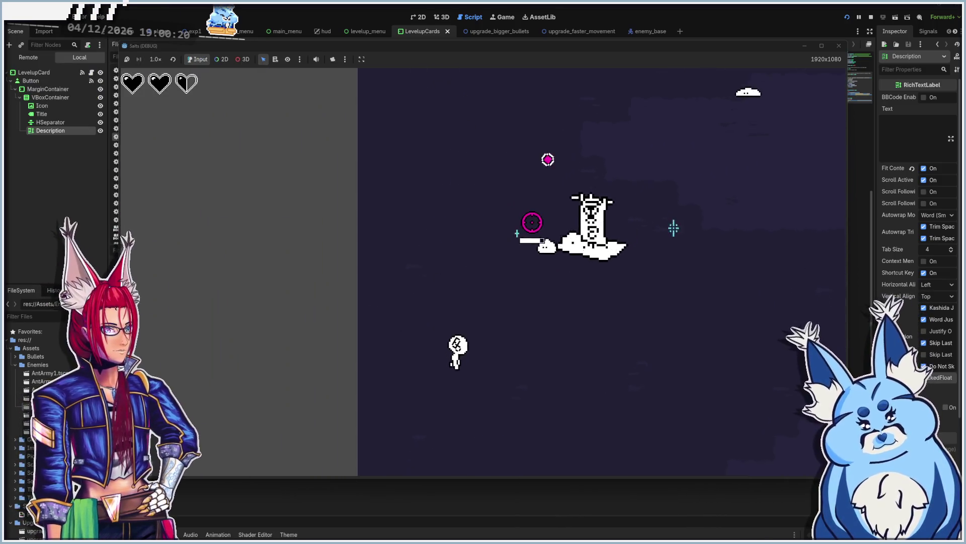
{"action": "key", "text": "w"}
{"action": "key", "text": "d"}
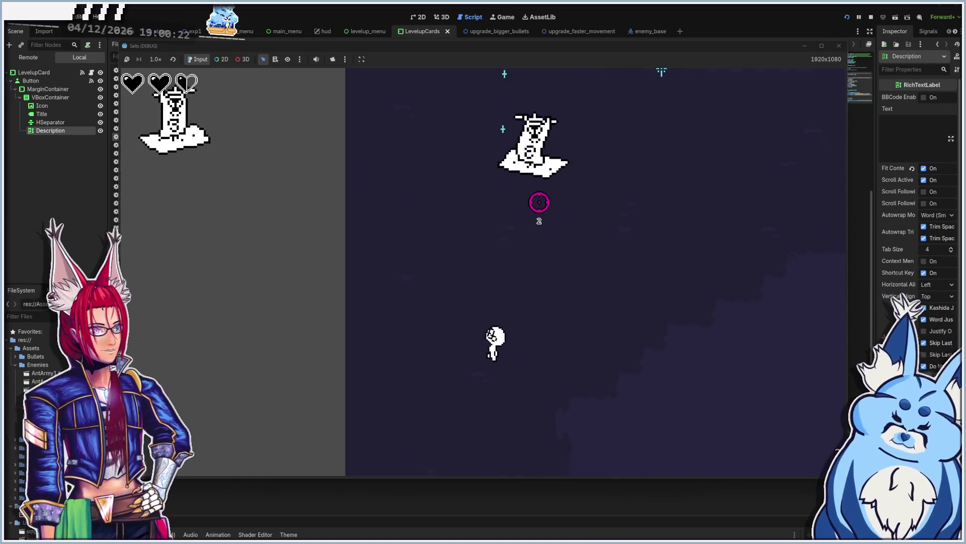
{"action": "key", "text": "w"}
{"action": "key", "text": "a"}
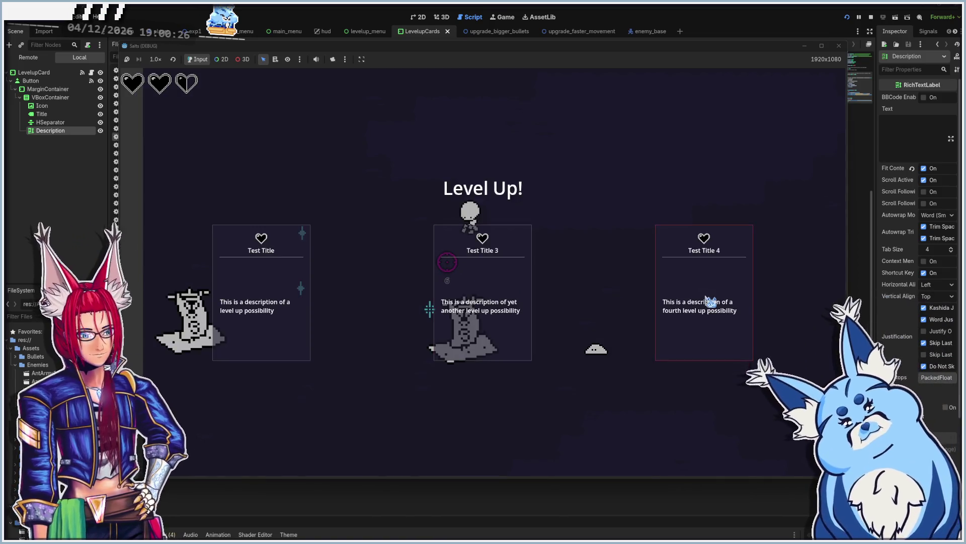
Pick the Test Title 4 level-up card, keep playing, then stop the game with F8.
{"action": "left_click", "coordinate": [679, 289]}
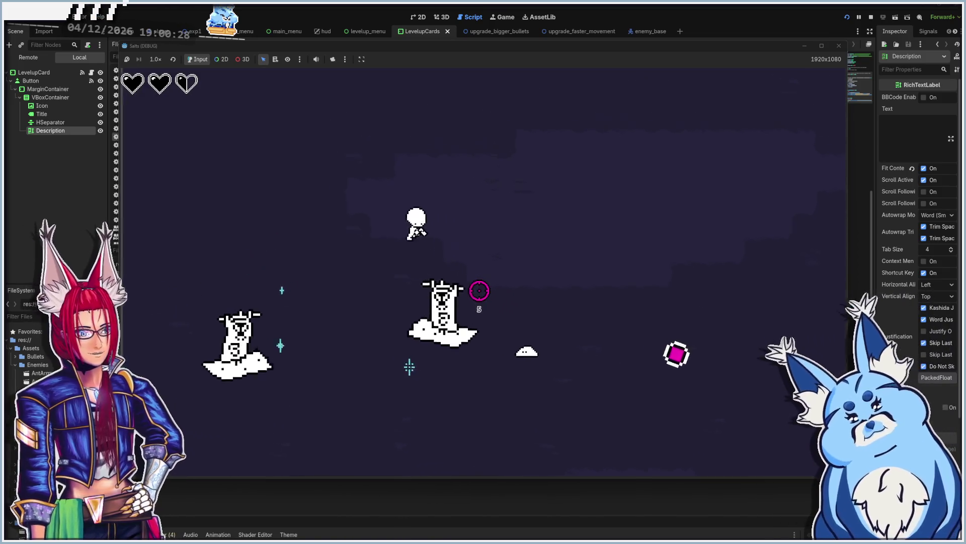
{"action": "key", "text": "a"}
{"action": "key", "text": "s"}
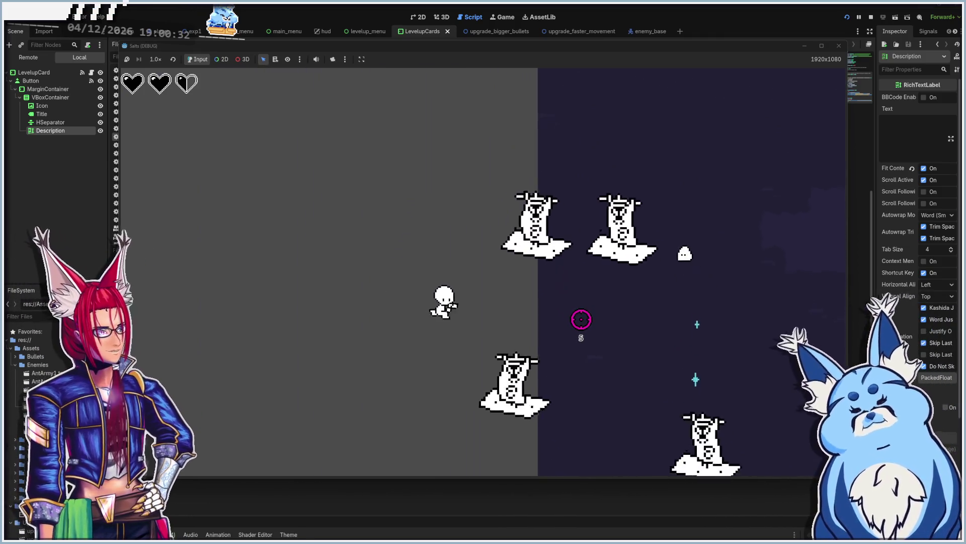
{"action": "key", "text": "d"}
{"action": "key", "text": "a"}
{"action": "key", "text": "d"}
{"action": "key", "text": "s"}
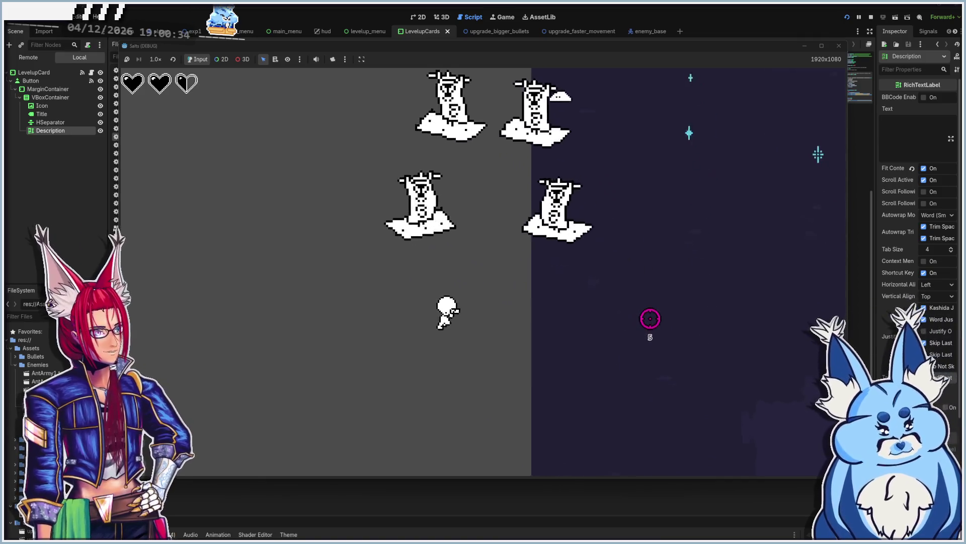
{"action": "key", "text": "d"}
{"action": "key", "text": "w"}
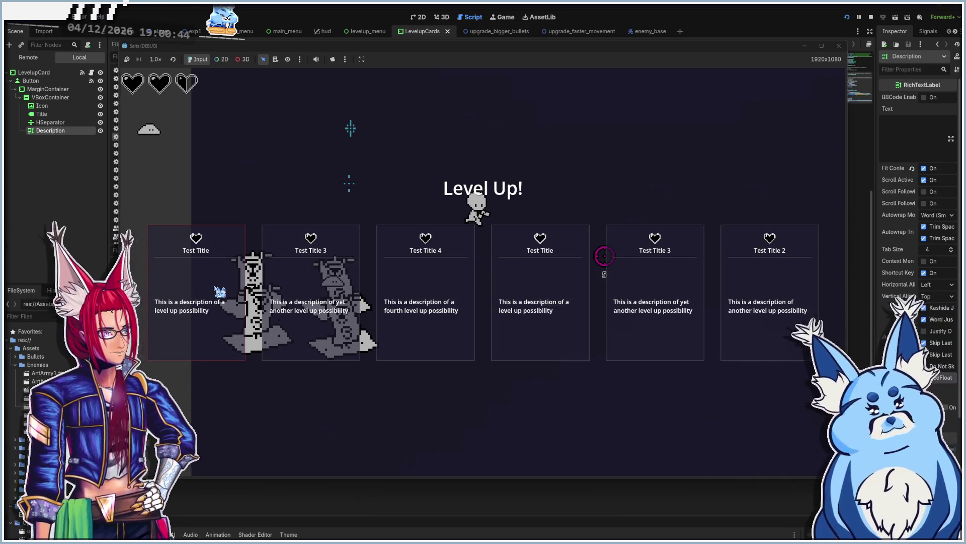
{"action": "key", "text": "F8"}
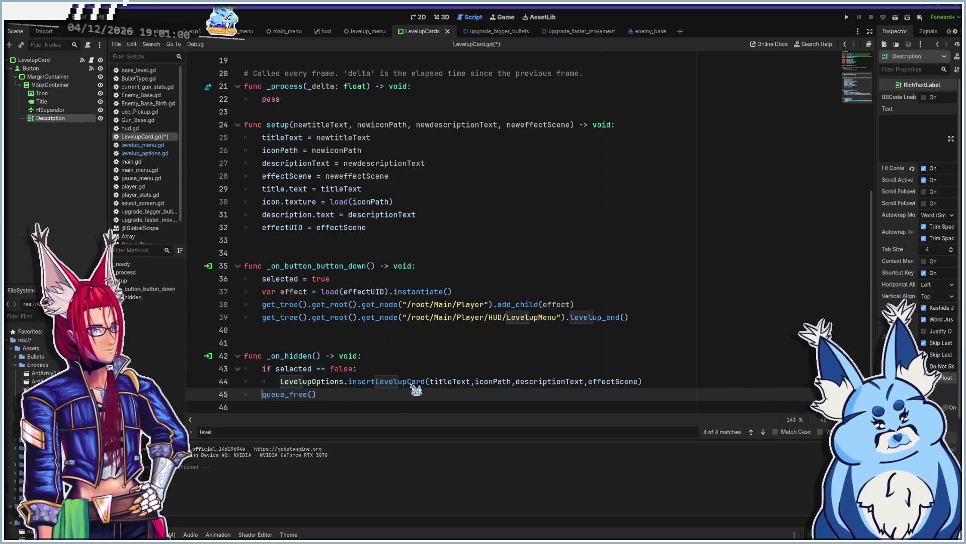
Review the code around line 44 of LevelupCard.gd.
{"action": "left_click", "coordinate": [413, 384]}
{"action": "scroll", "coordinate": [366, 335], "scroll_direction": "up", "scroll_amount": 3}
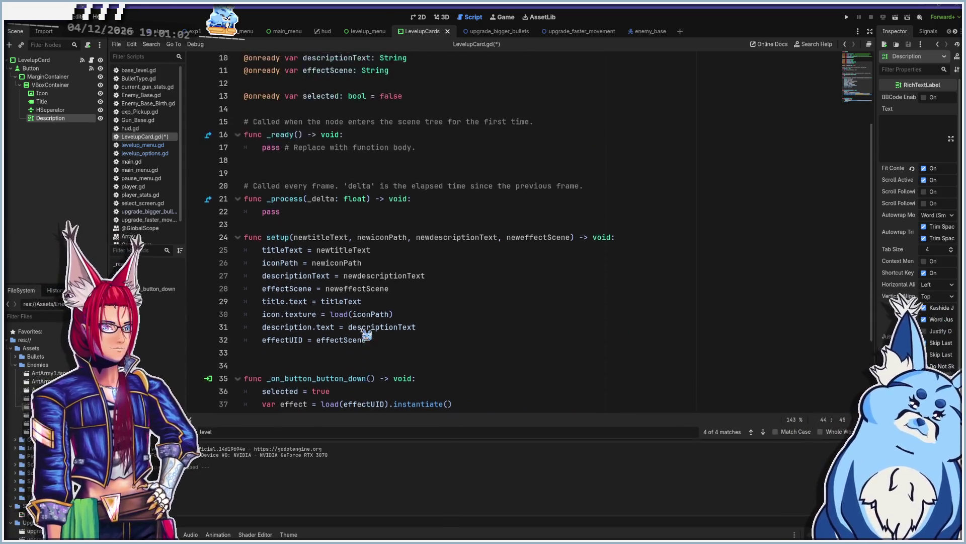
{"action": "scroll", "coordinate": [366, 334], "scroll_direction": "up", "scroll_amount": 3}
{"action": "scroll", "coordinate": [362, 328], "scroll_direction": "down", "scroll_amount": 2}
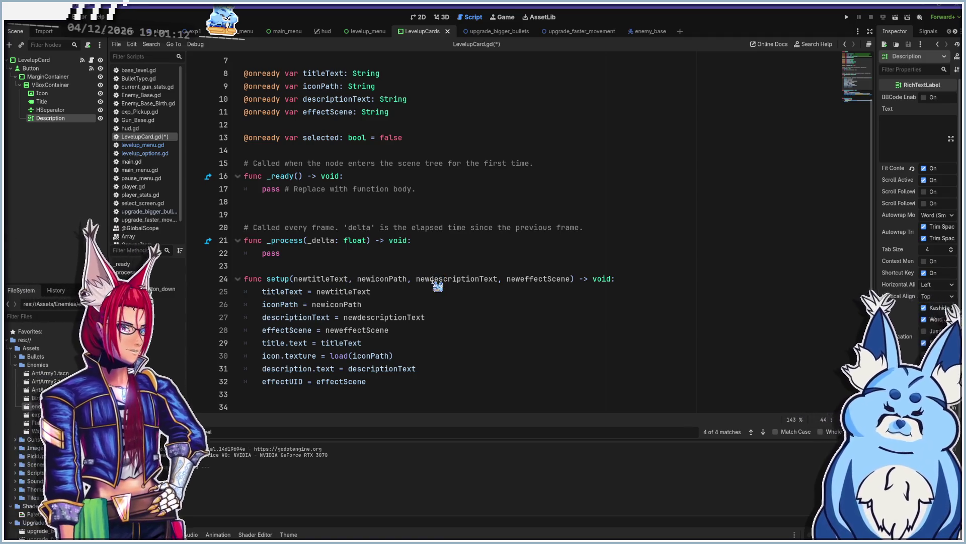
{"action": "scroll", "coordinate": [437, 285], "scroll_direction": "down", "scroll_amount": 4}
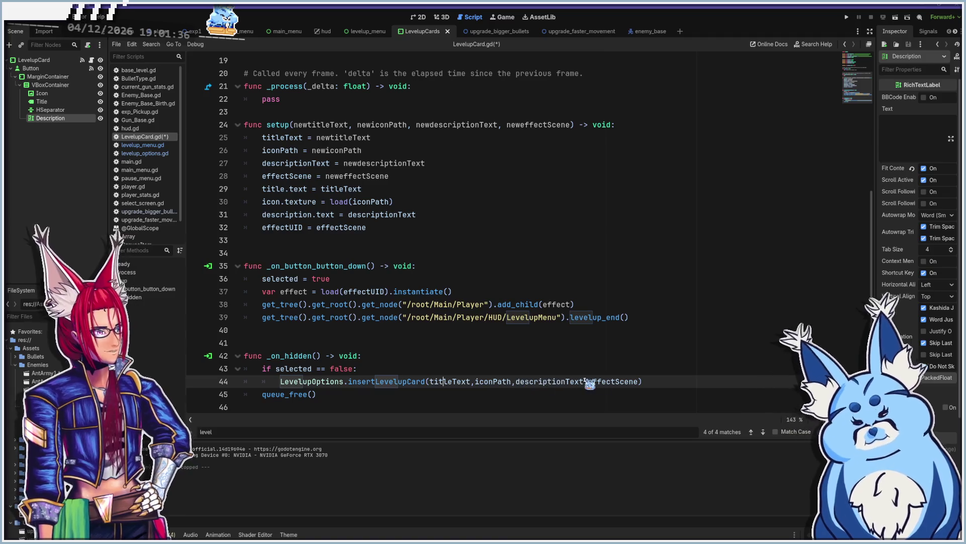
Recheck titleText on line 44, then open levelup_options.gd from the script list.
{"action": "left_click", "coordinate": [443, 382]}
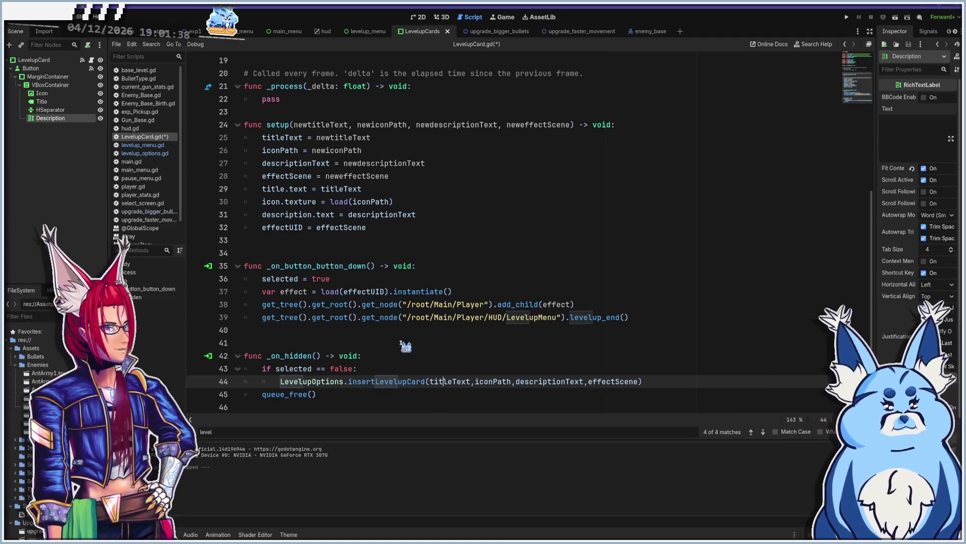
{"action": "scroll", "coordinate": [372, 191], "scroll_direction": "up", "scroll_amount": 6}
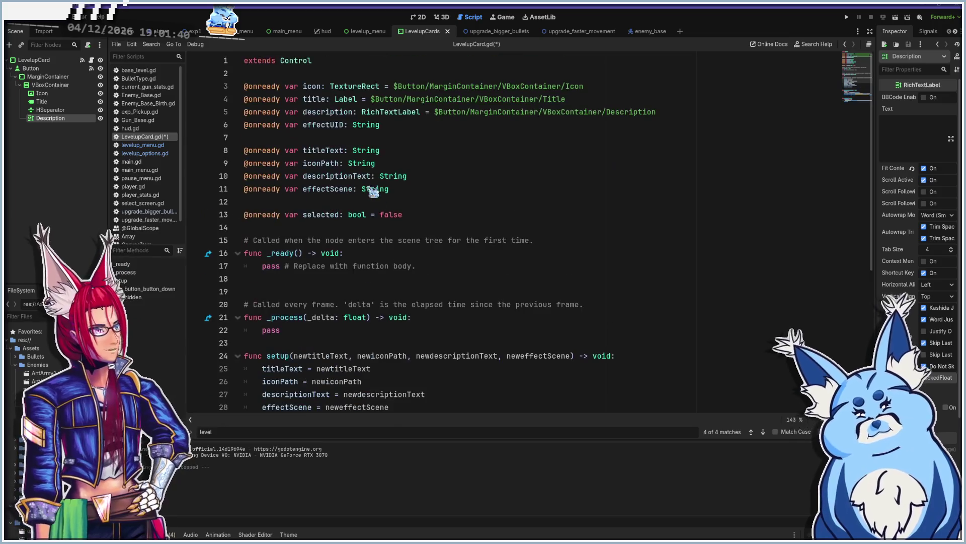
{"action": "scroll", "coordinate": [352, 274], "scroll_direction": "down", "scroll_amount": 3}
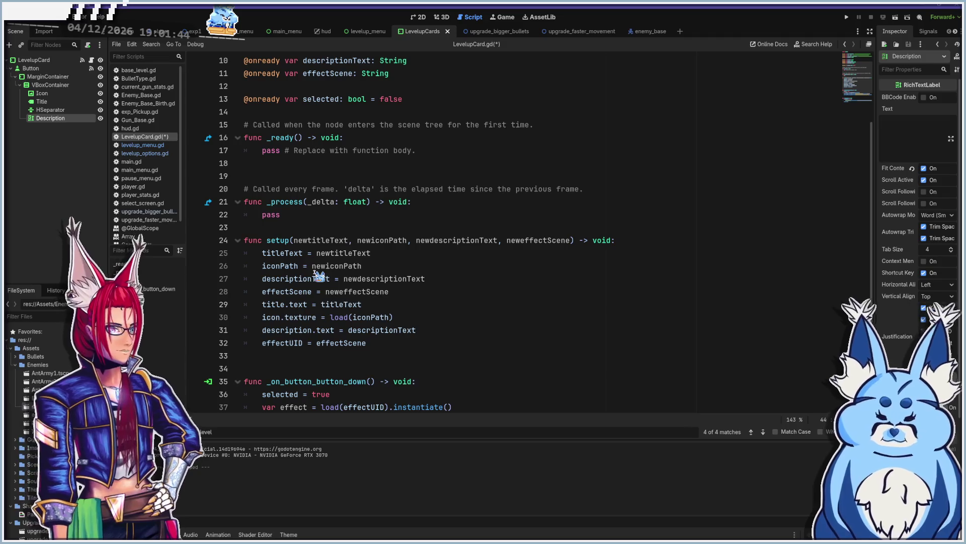
{"action": "scroll", "coordinate": [305, 285], "scroll_direction": "up", "scroll_amount": 3}
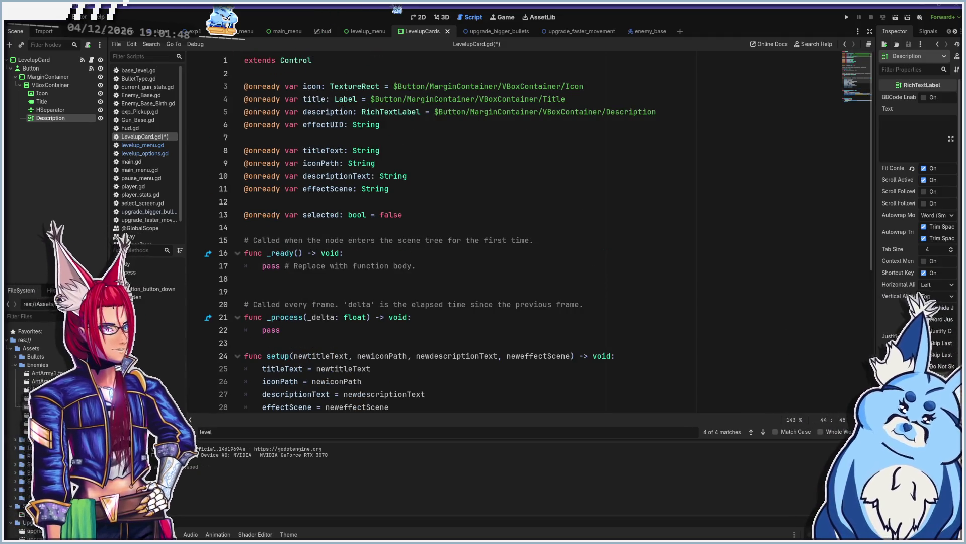
{"action": "scroll", "coordinate": [409, 200], "scroll_direction": "down", "scroll_amount": 6}
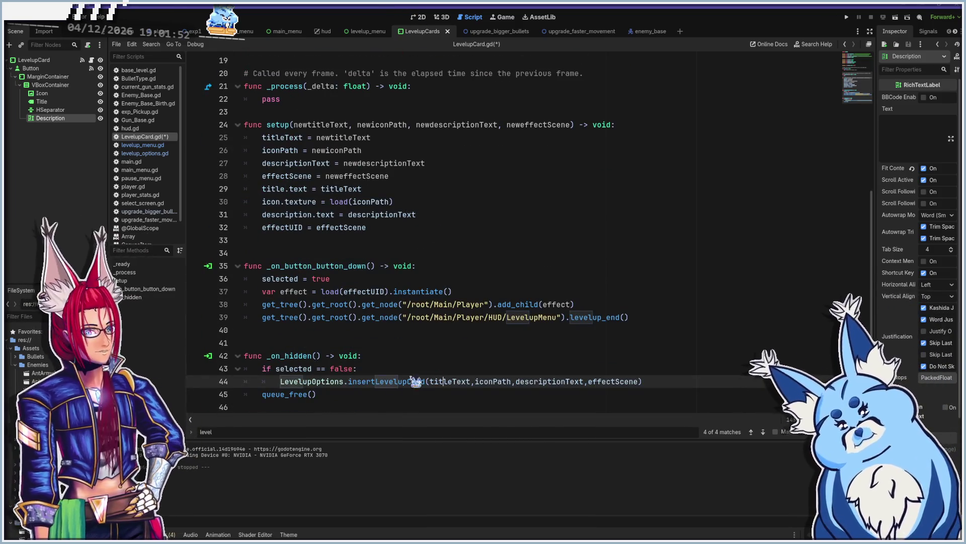
{"action": "mouse_move", "coordinate": [392, 381]}
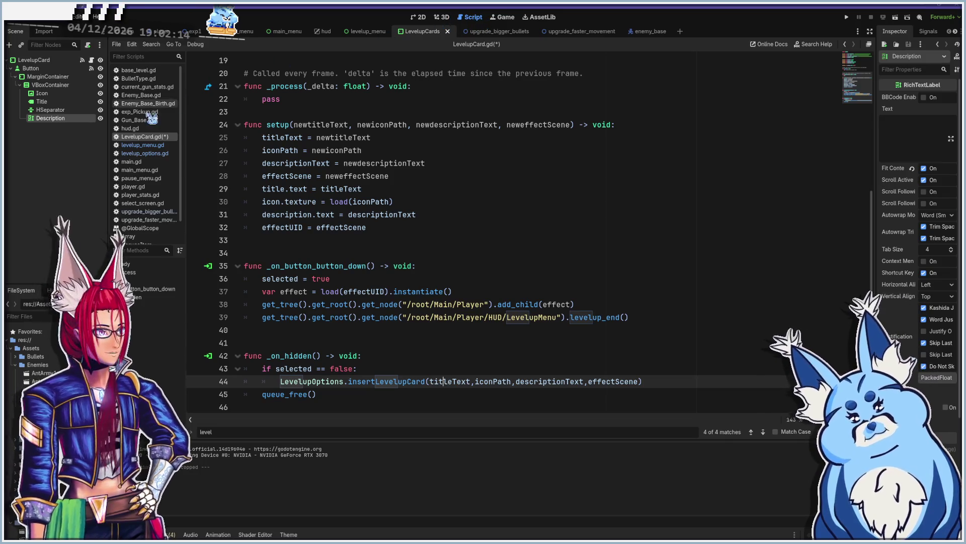
{"action": "left_click", "coordinate": [151, 154]}
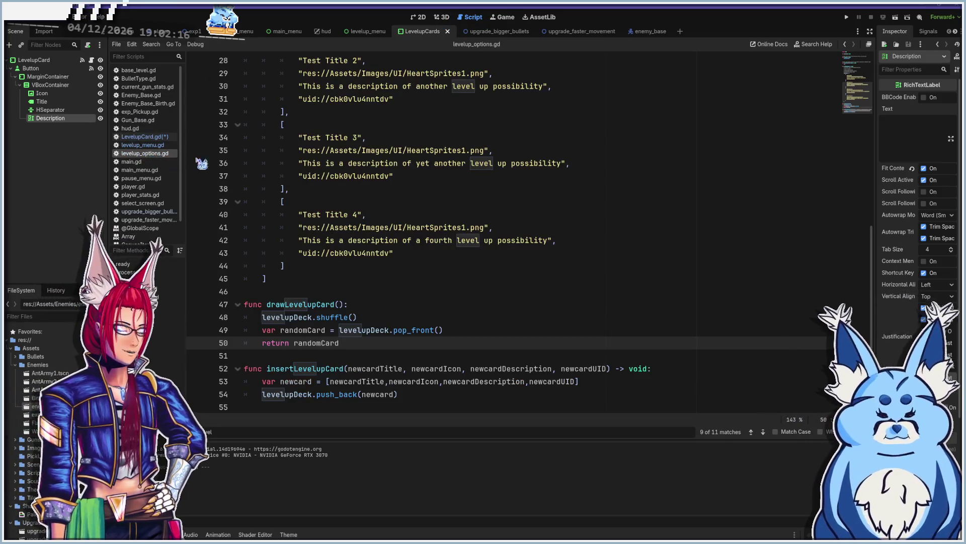
Look over the levelupDeck array in levelup_options.gd, then run the project with F5.
{"action": "scroll", "coordinate": [372, 254], "scroll_direction": "up", "scroll_amount": 2}
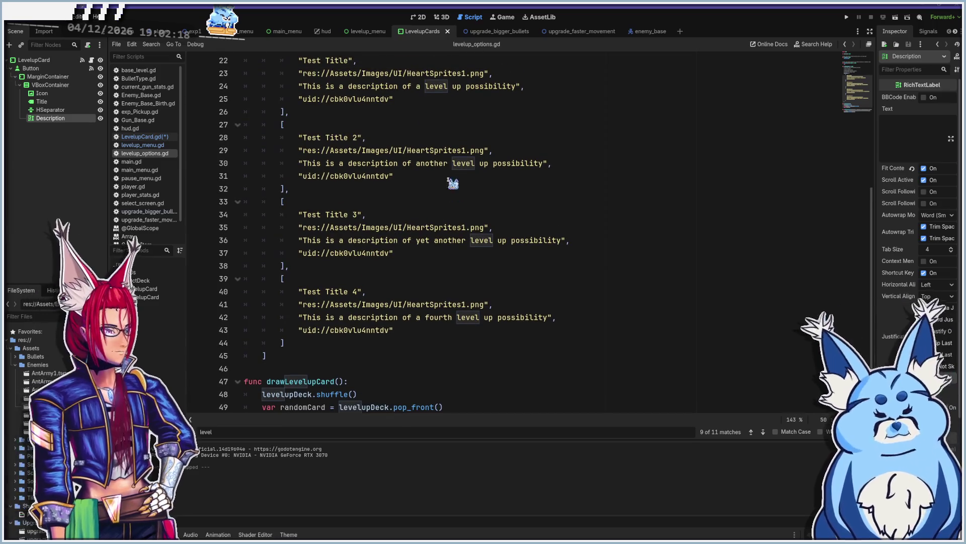
{"action": "scroll", "coordinate": [402, 254], "scroll_direction": "up", "scroll_amount": 3}
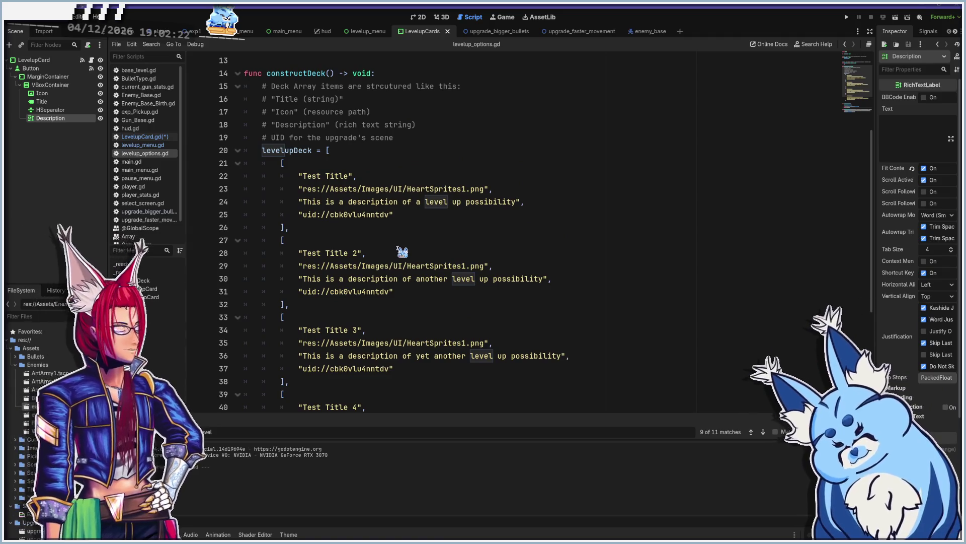
{"action": "scroll", "coordinate": [436, 301], "scroll_direction": "down", "scroll_amount": 1}
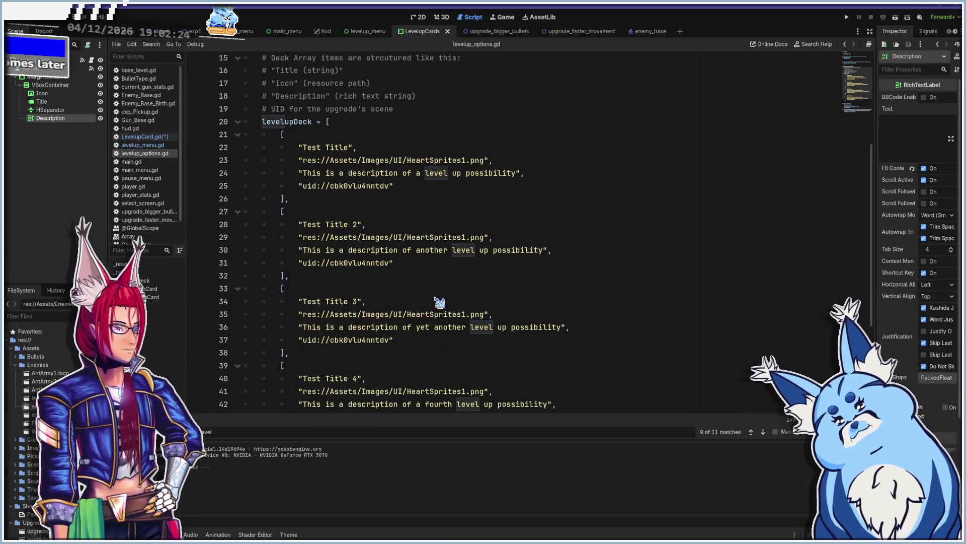
{"action": "scroll", "coordinate": [436, 301], "scroll_direction": "down", "scroll_amount": 1}
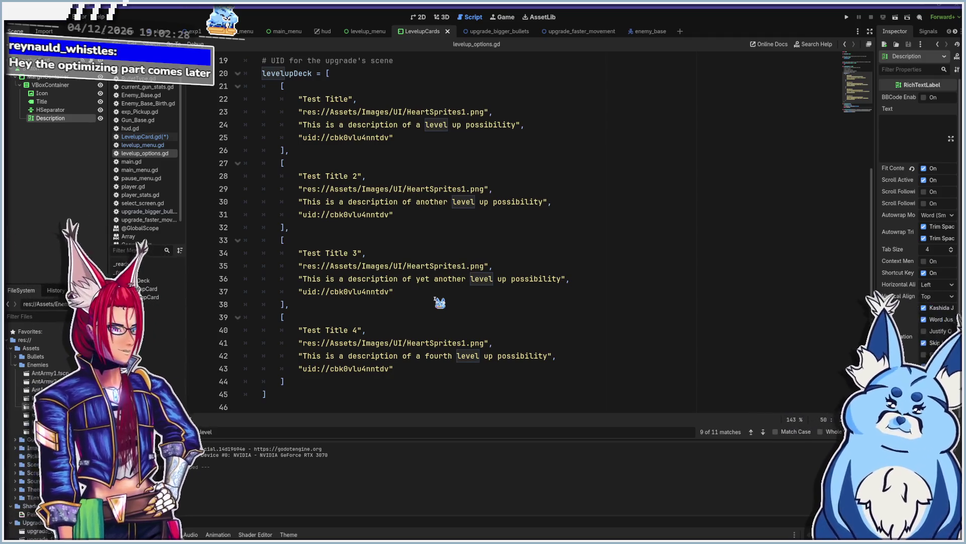
{"action": "key", "text": "F5"}
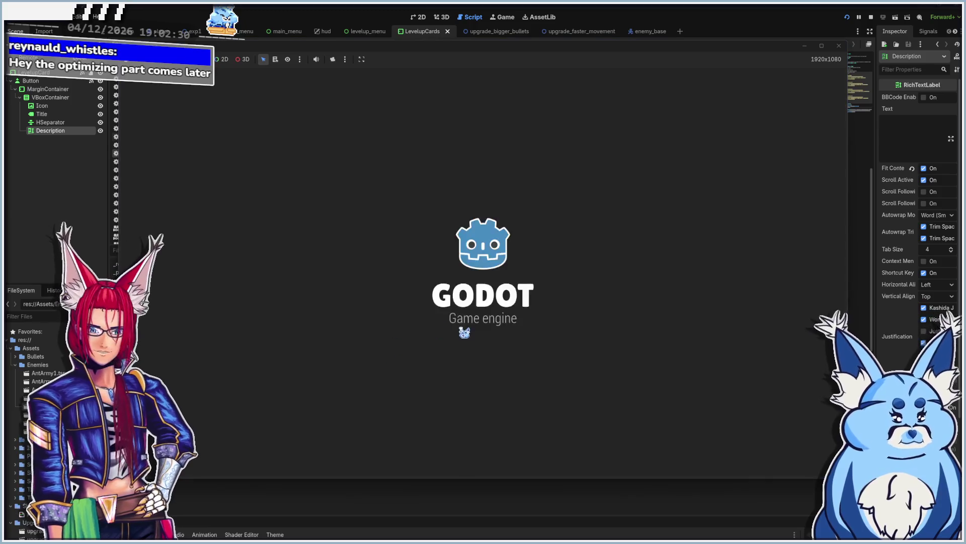
Start a game with Fireball, move with WASD until Level Up cards appear, then close it.
{"action": "left_click", "coordinate": [474, 356]}
{"action": "left_click", "coordinate": [487, 346]}
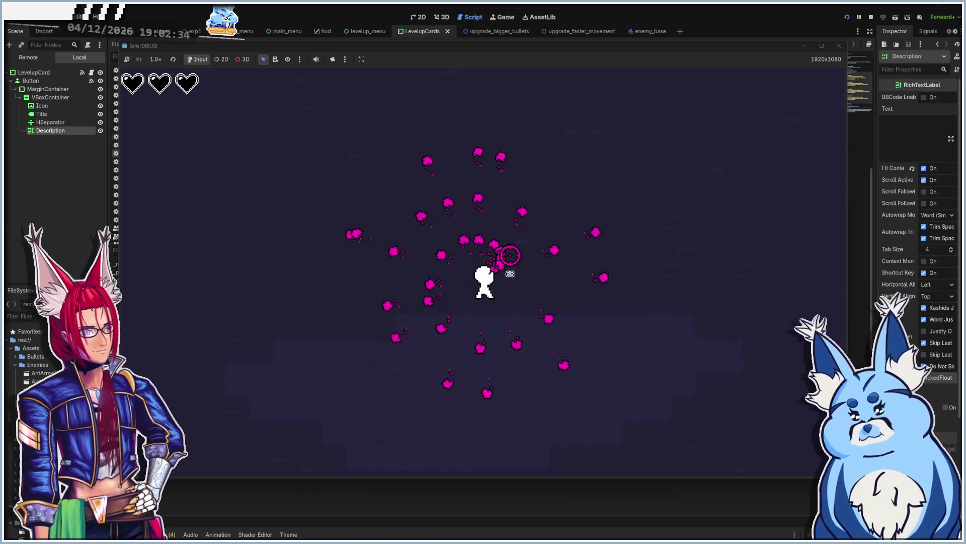
{"action": "key", "text": "d"}
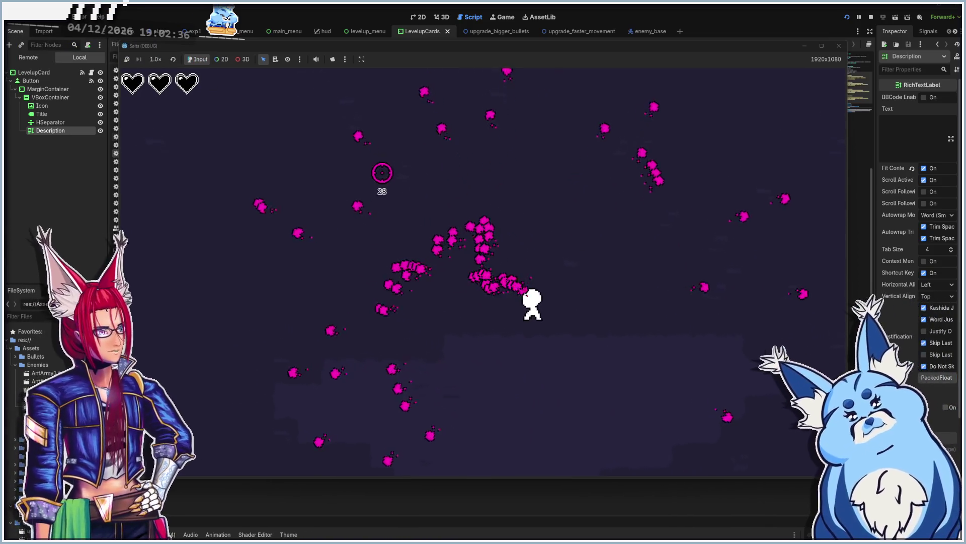
{"action": "key", "text": "a"}
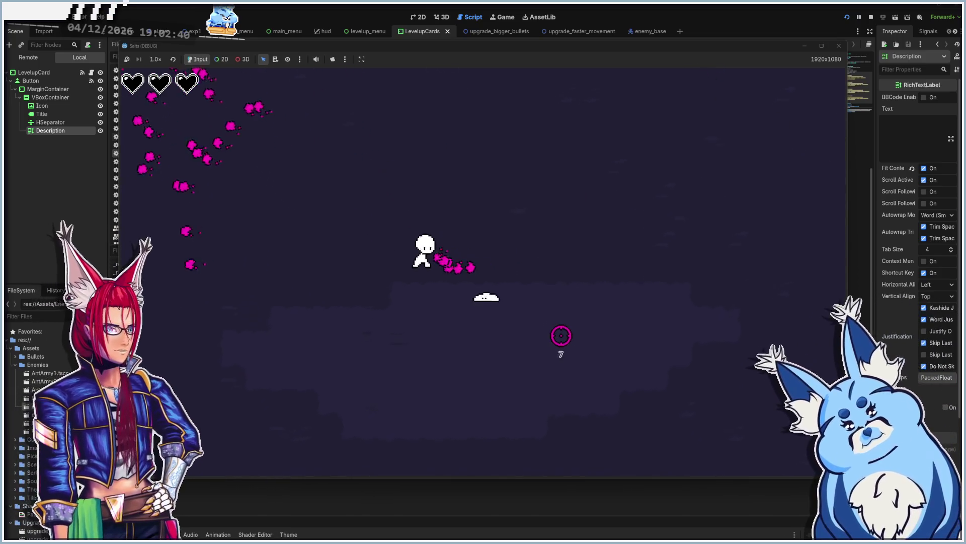
{"action": "key", "text": "s"}
{"action": "key", "text": "a"}
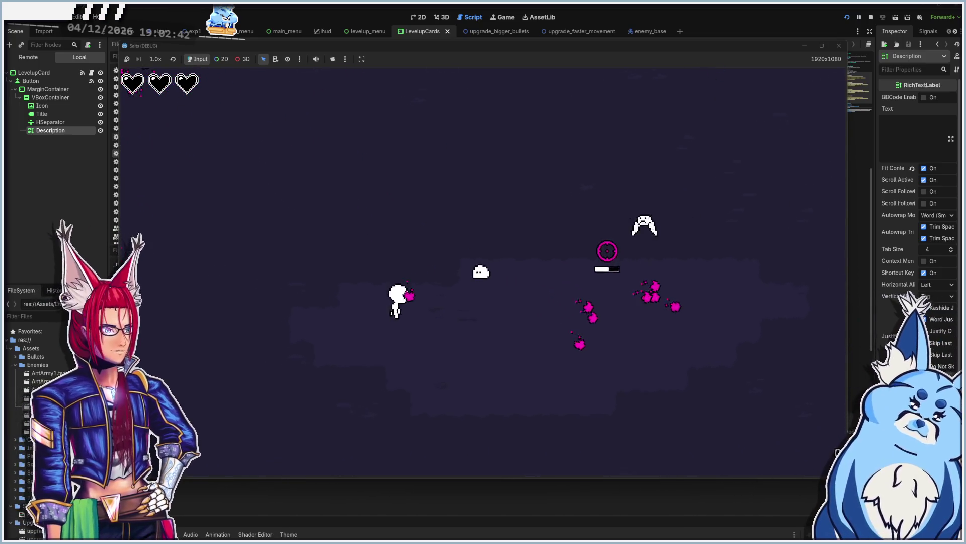
{"action": "key", "text": "d"}
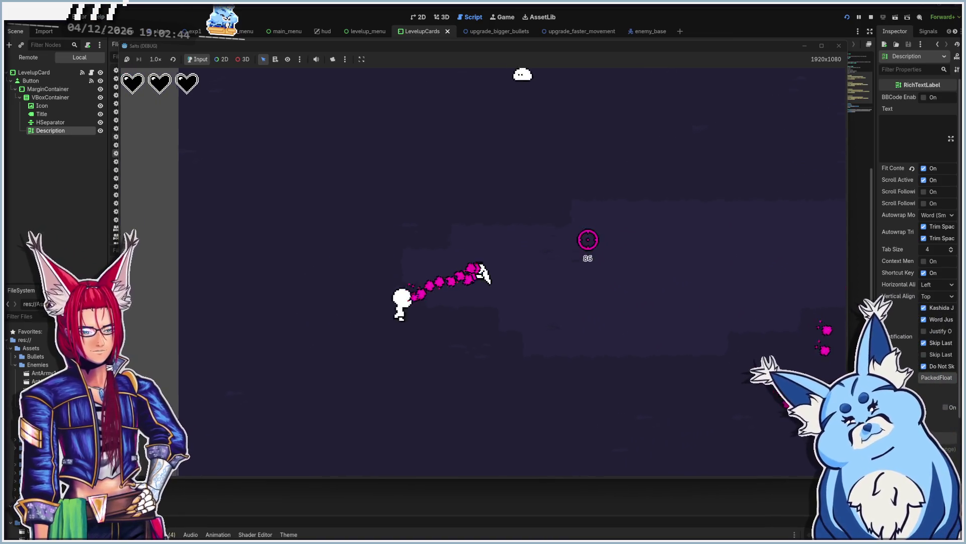
{"action": "key", "text": "s"}
{"action": "key", "text": "a"}
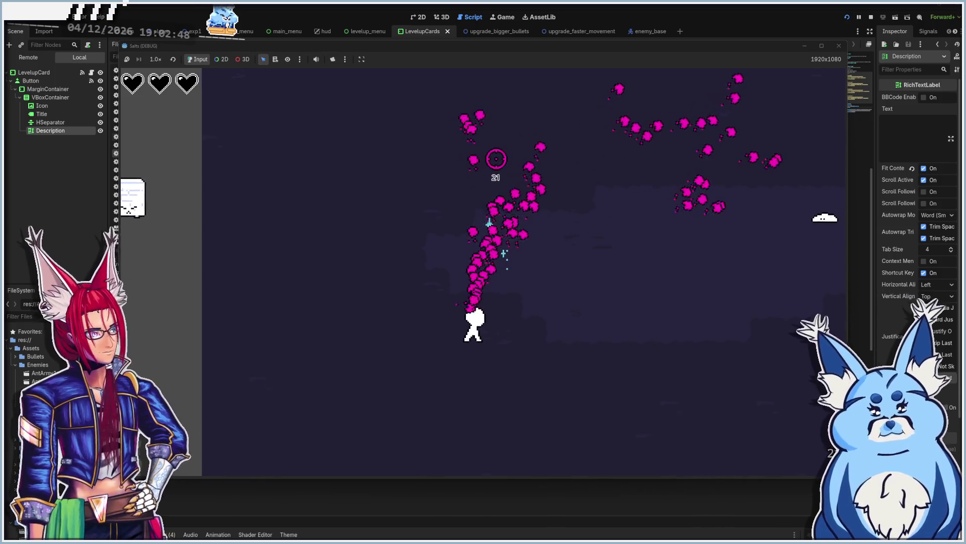
{"action": "key", "text": "w"}
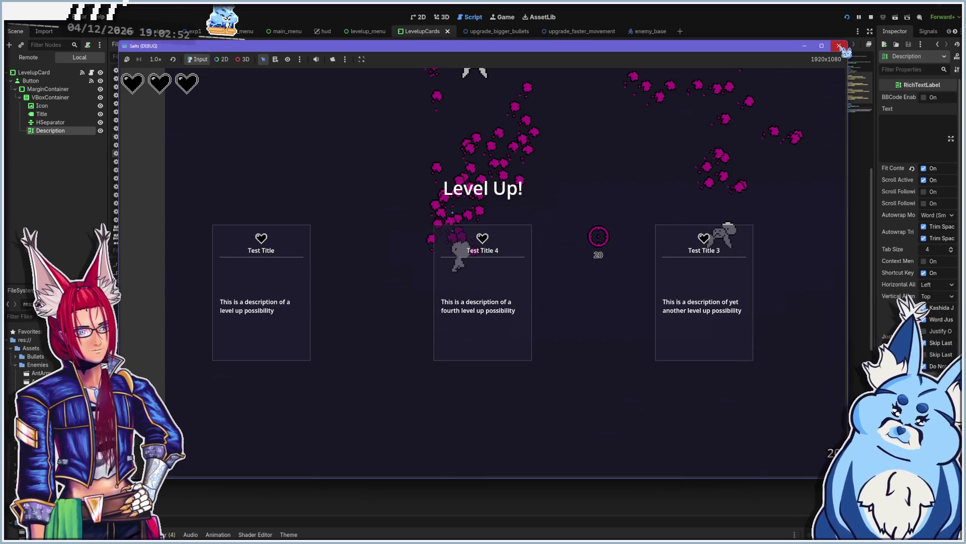
{"action": "left_click", "coordinate": [839, 46]}
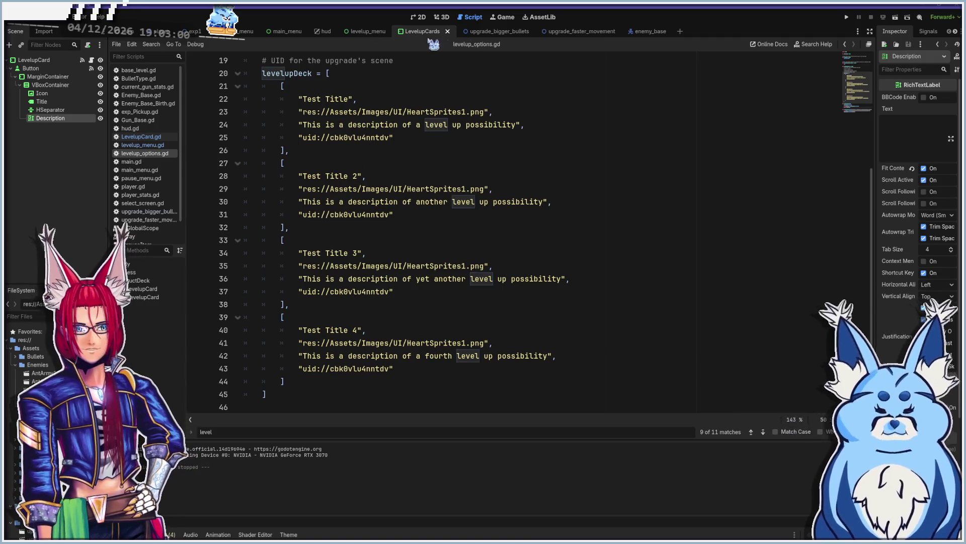
Check upgrade_faster_movement's empty scene in 2D, then return to its script.
{"action": "left_click", "coordinate": [564, 31]}
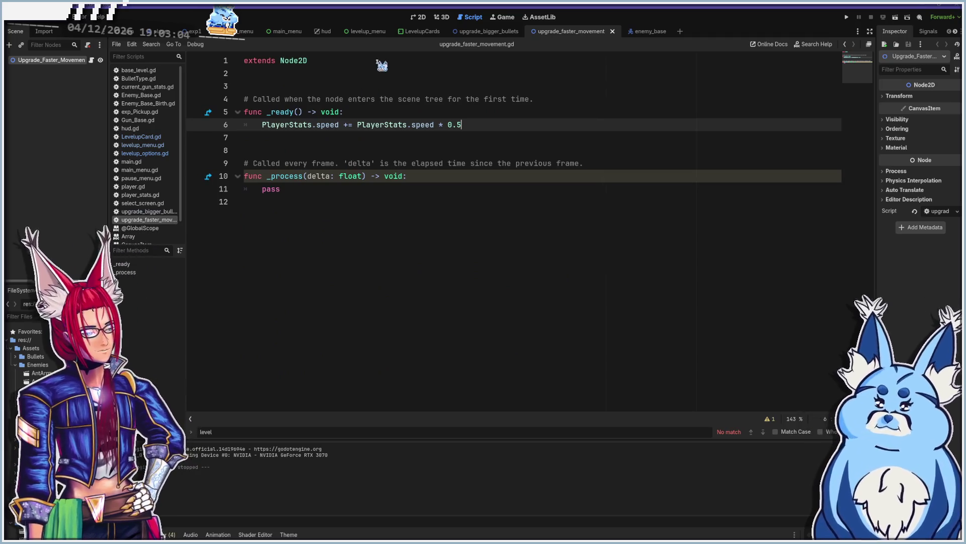
{"action": "left_click", "coordinate": [419, 18]}
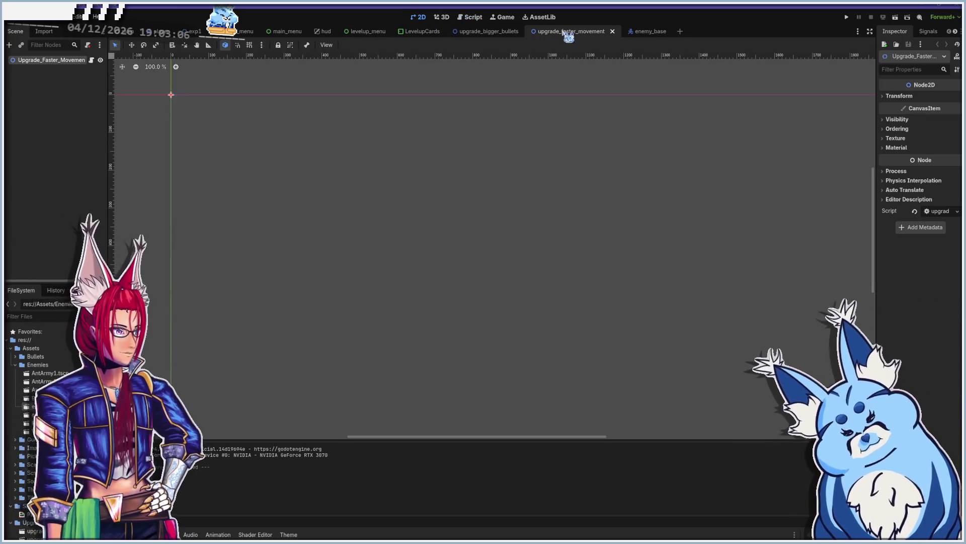
{"action": "scroll", "coordinate": [312, 176], "scroll_direction": "down", "scroll_amount": 1}
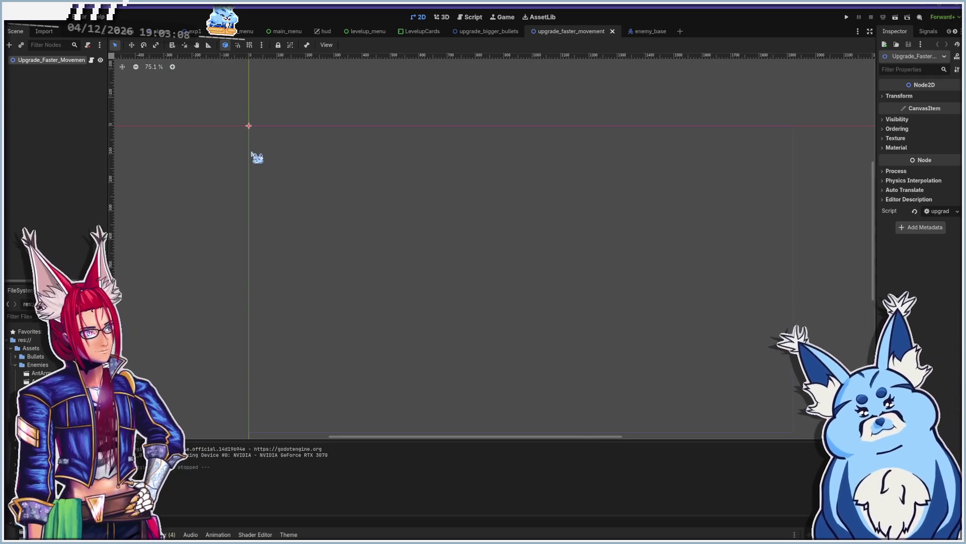
{"action": "scroll", "coordinate": [257, 130], "scroll_direction": "up", "scroll_amount": 4}
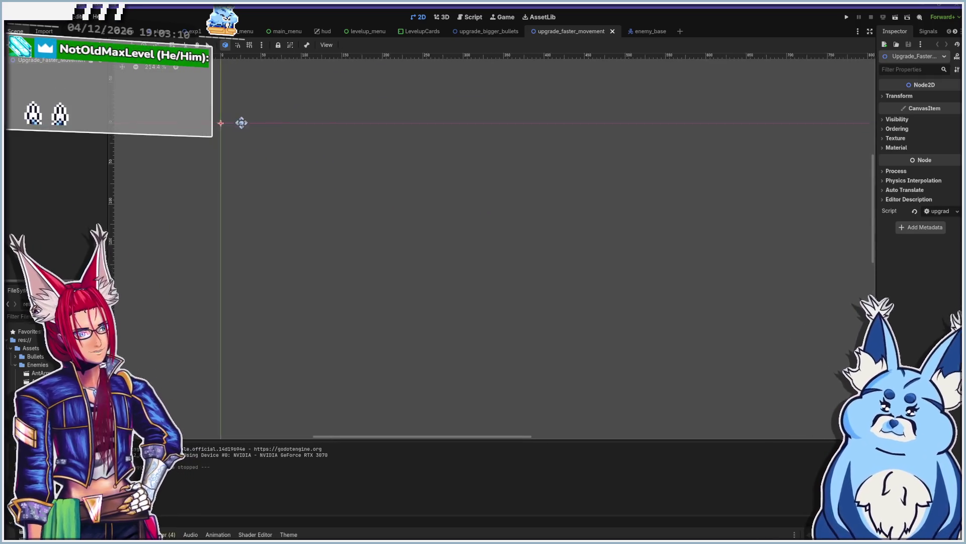
{"action": "left_click_drag", "start_coordinate": [241, 123], "coordinate": [274, 154]}
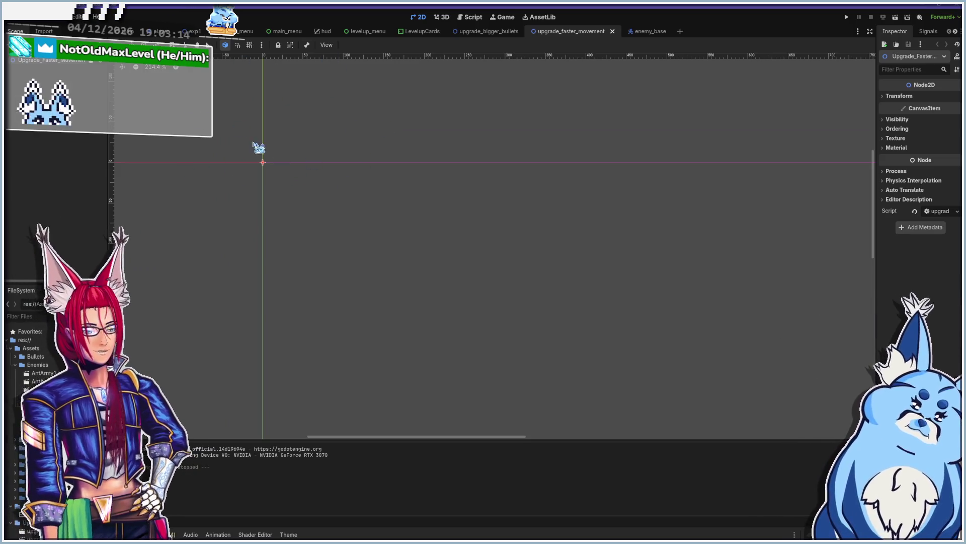
{"action": "left_click", "coordinate": [470, 17]}
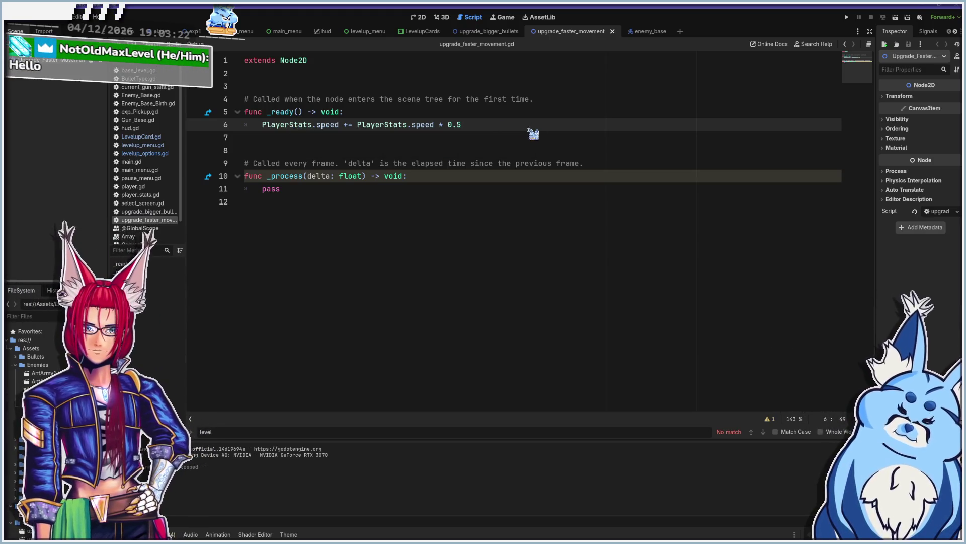
{"action": "key", "text": "Return"}
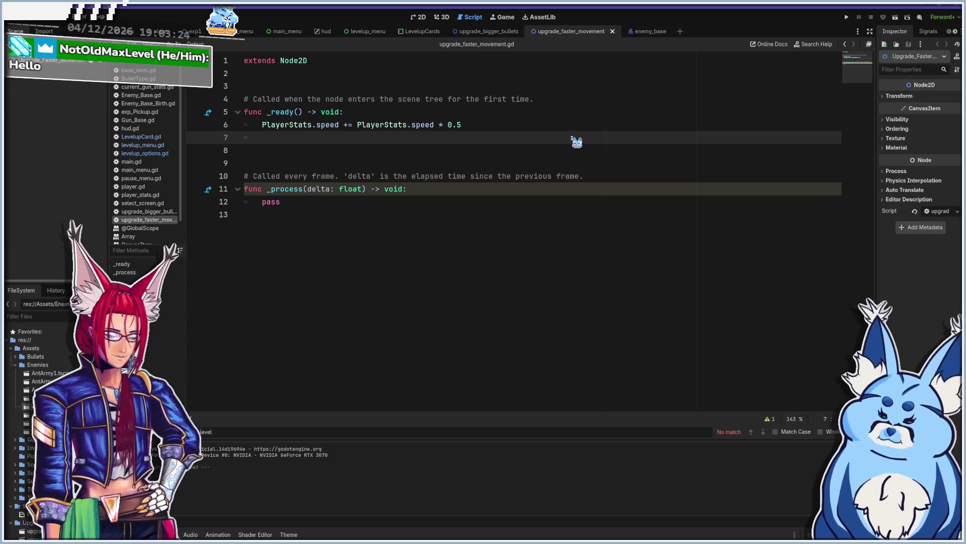
{"action": "type", "text": "eue_free"}
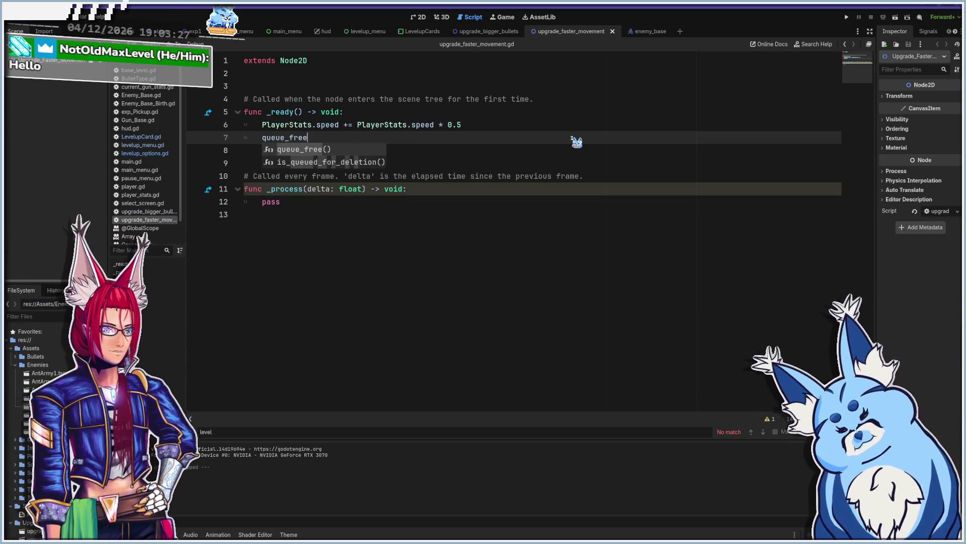
{"action": "key", "text": "Return"}
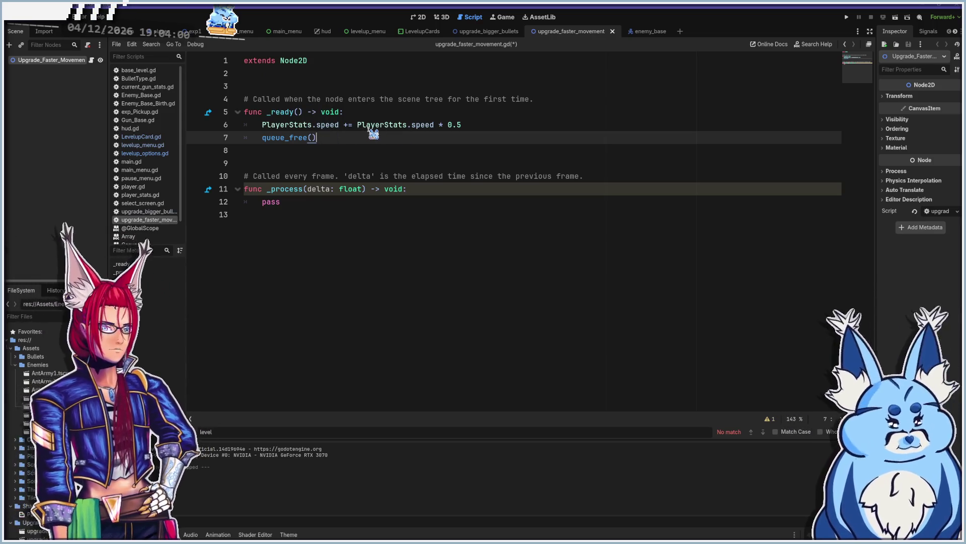
{"action": "mouse_move", "coordinate": [373, 134]}
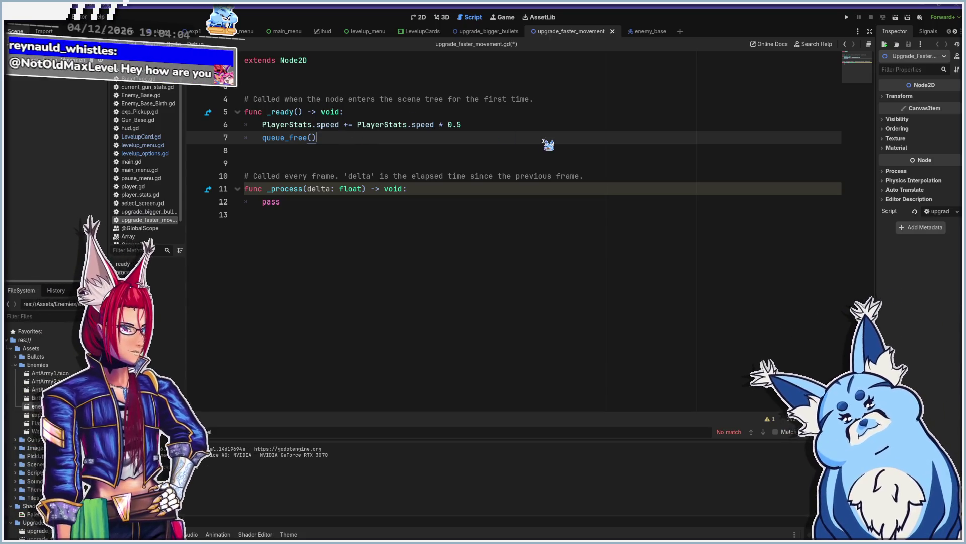
{"action": "key", "text": "BackSpace"}
{"action": "key", "text": "BackSpace"}
{"action": "key", "text": "BackSpace"}
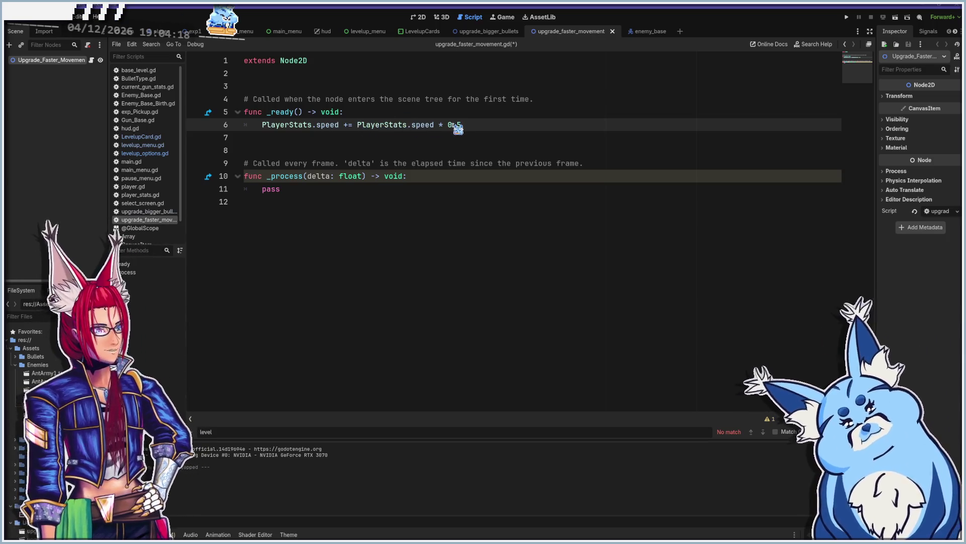
{"action": "mouse_move", "coordinate": [432, 130]}
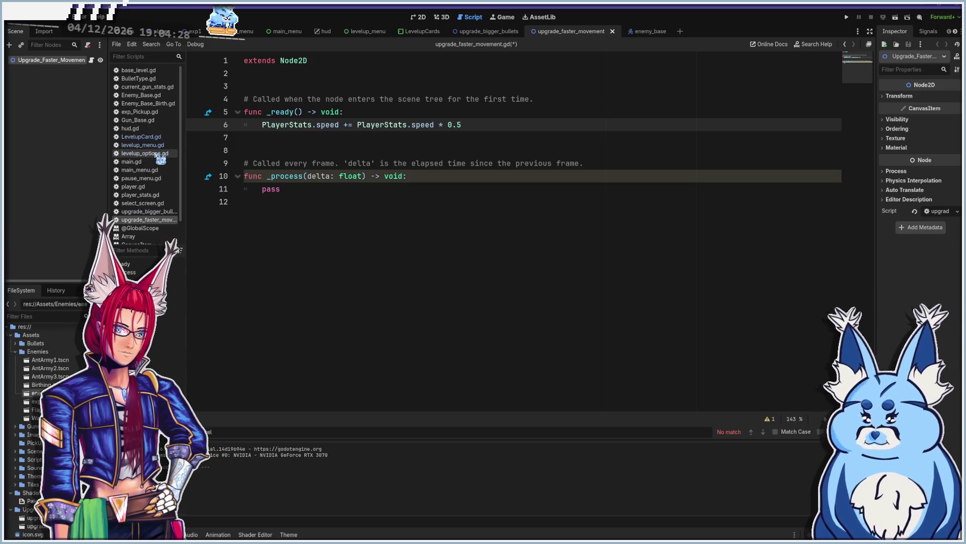
In levelup_options.gd, paste a copy of the Test Title 4 entry as a fifth deck entry.
{"action": "left_click", "coordinate": [159, 154]}
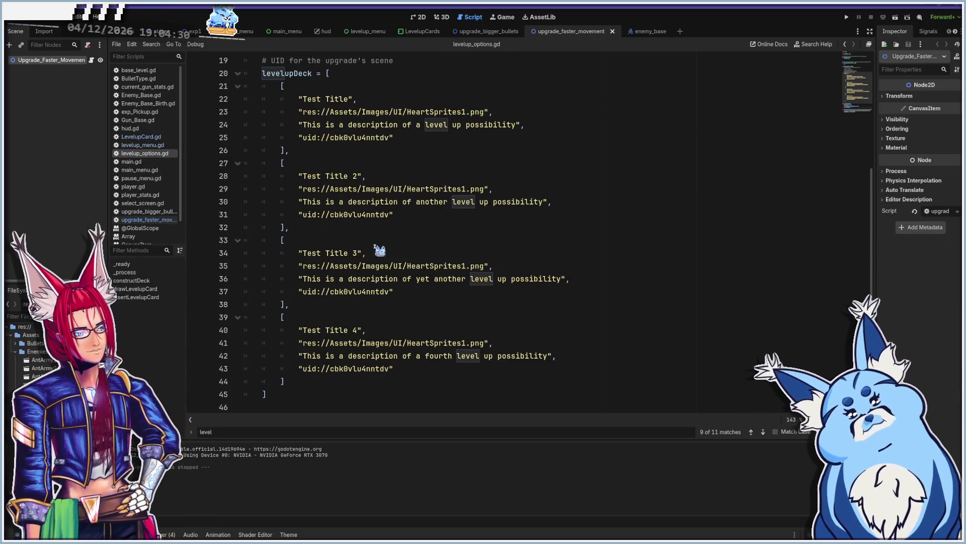
{"action": "scroll", "coordinate": [418, 260], "scroll_direction": "down", "scroll_amount": 1}
{"action": "scroll", "coordinate": [417, 260], "scroll_direction": "down", "scroll_amount": 1}
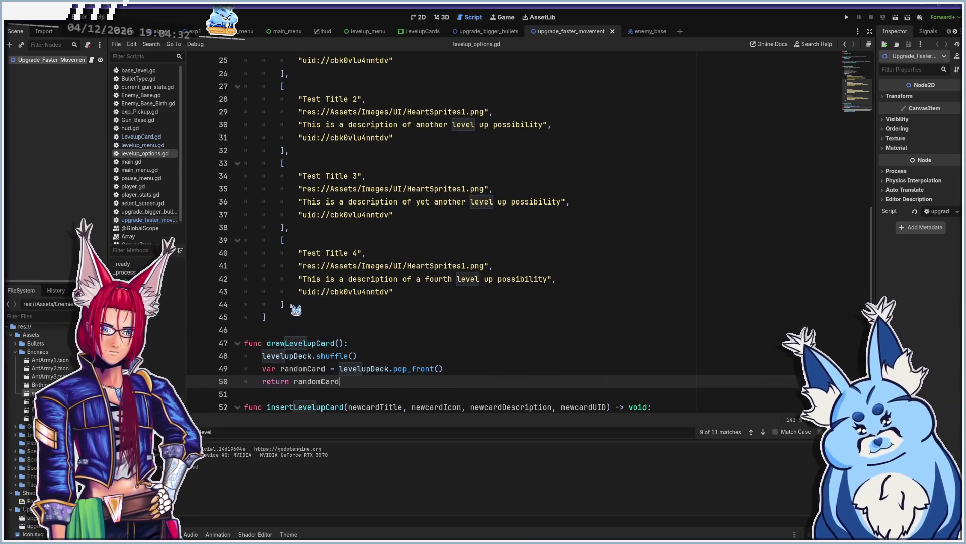
{"action": "mouse_move", "coordinate": [289, 305]}
{"action": "left_mouse_down"}
{"action": "mouse_move", "coordinate": [206, 287]}
{"action": "mouse_move", "coordinate": [177, 247]}
{"action": "left_mouse_up"}
{"action": "key", "text": "ctrl+c"}
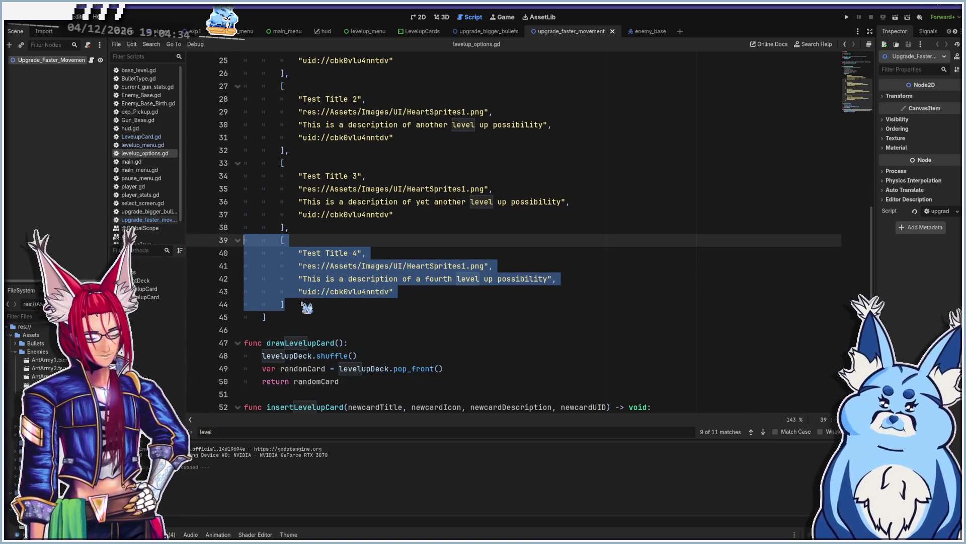
{"action": "left_click", "coordinate": [337, 302]}
{"action": "type", "text": ","}
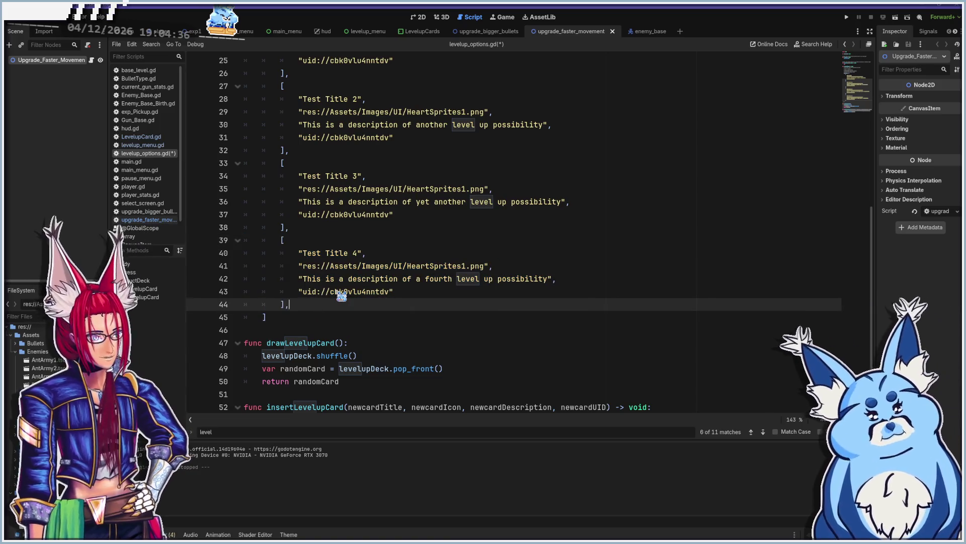
{"action": "key", "text": "Return"}
{"action": "key", "text": "ctrl+v"}
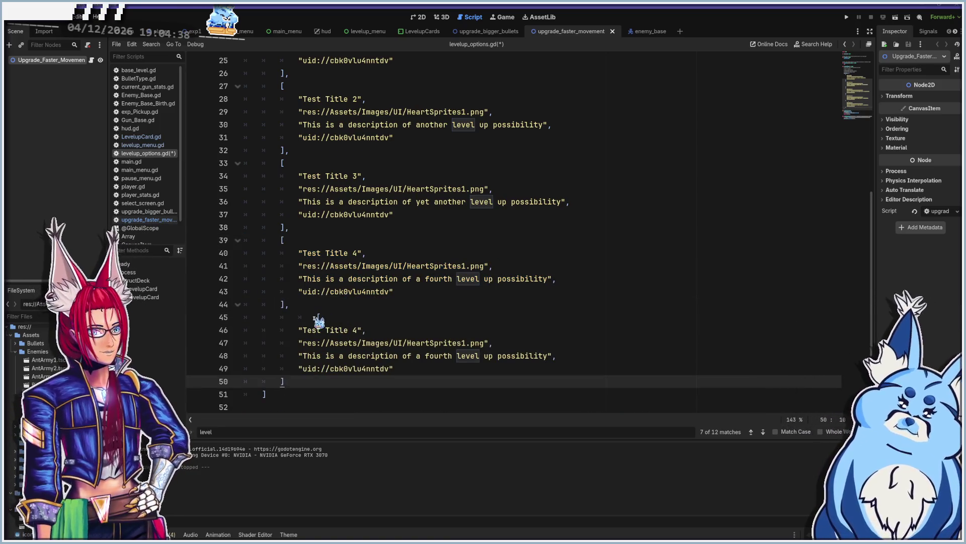
Change the copy's title to 'Speed Up' and its description to 'Increase speed by 50%'.
{"action": "left_click", "coordinate": [318, 318]}
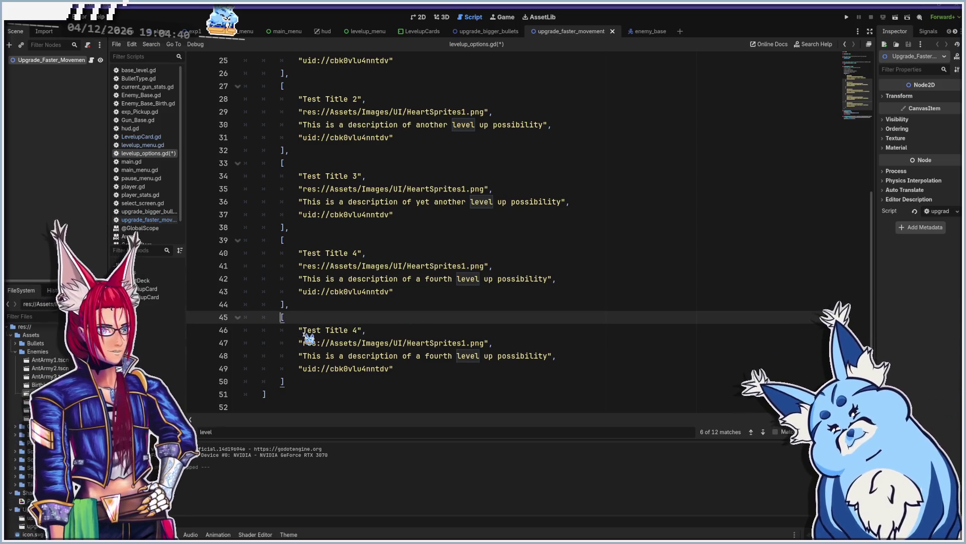
{"action": "left_click", "coordinate": [303, 330]}
{"action": "left_click", "coordinate": [358, 330], "text": "shift"}
{"action": "type", "text": "Speed Up"}
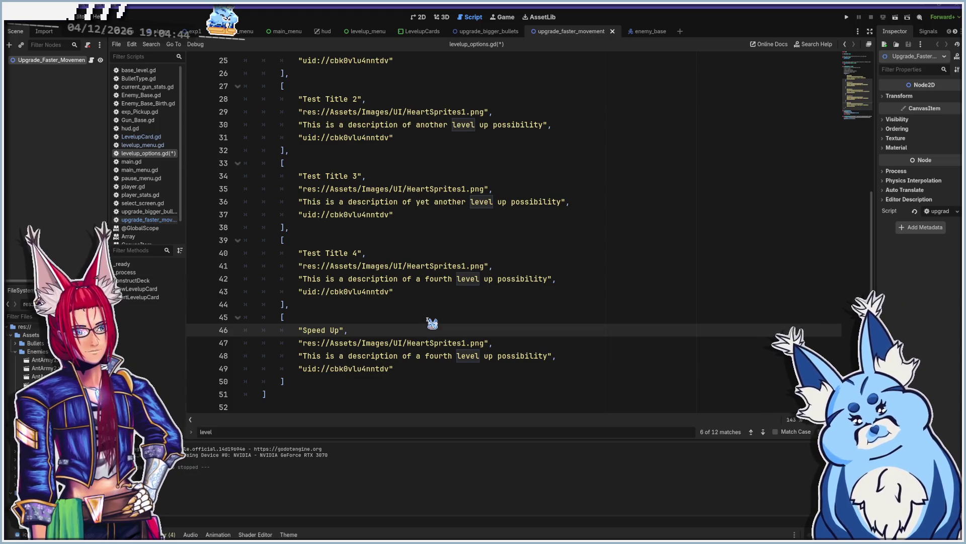
{"action": "left_click", "coordinate": [431, 347]}
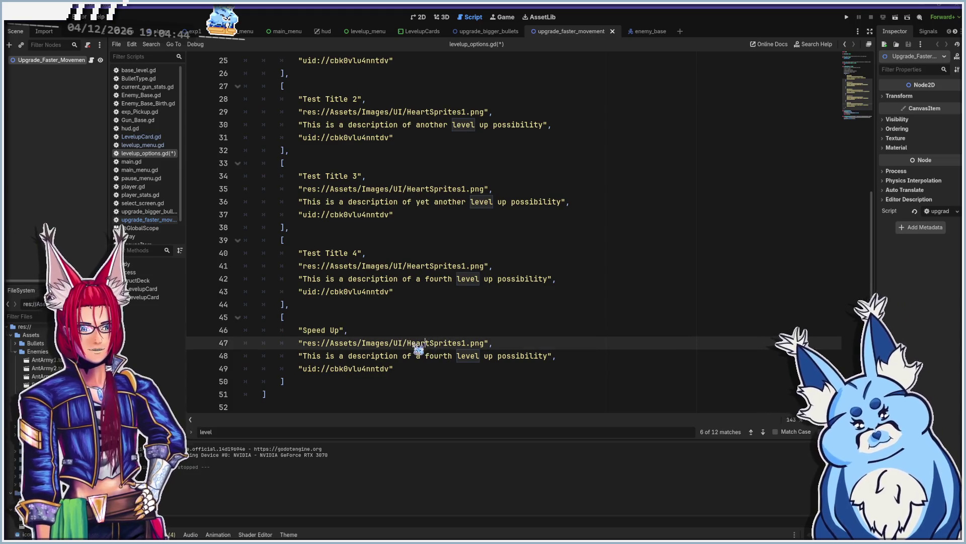
{"action": "mouse_move", "coordinate": [456, 348]}
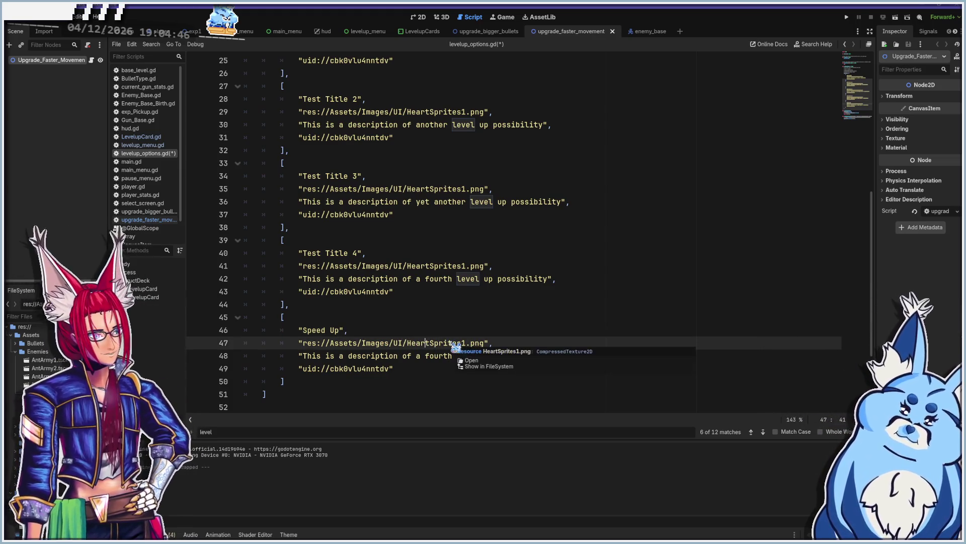
{"action": "left_click", "coordinate": [306, 358]}
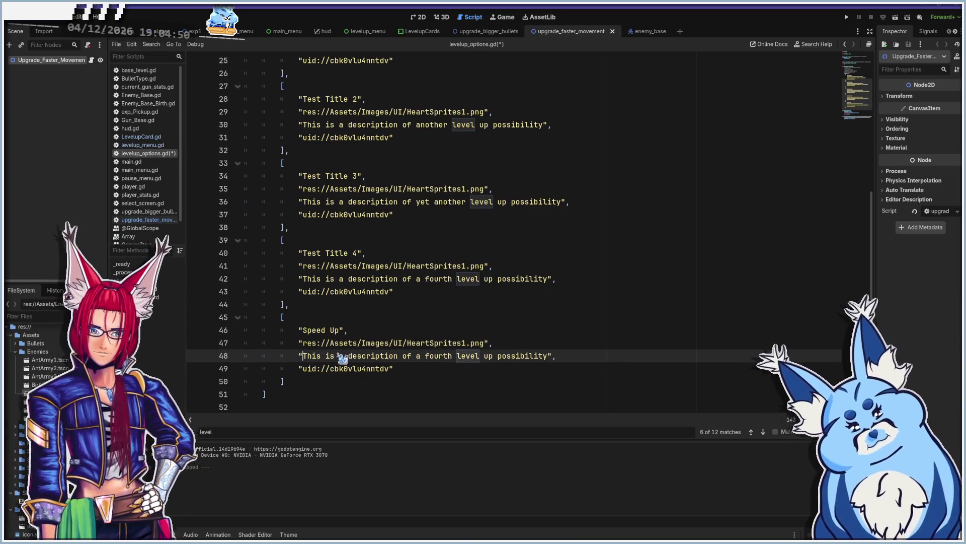
{"action": "left_click", "coordinate": [549, 356], "text": "shift"}
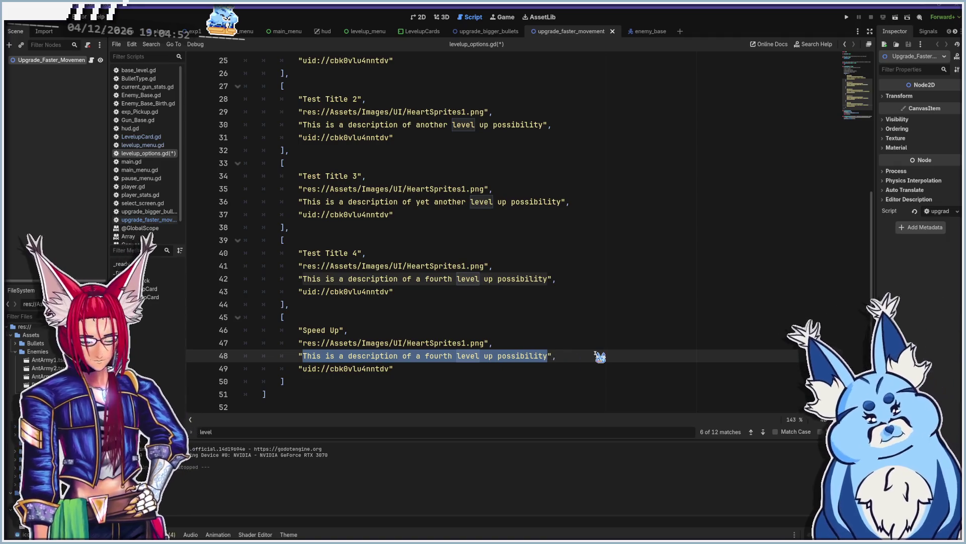
{"action": "type", "text": "Increase speed by 50%"}
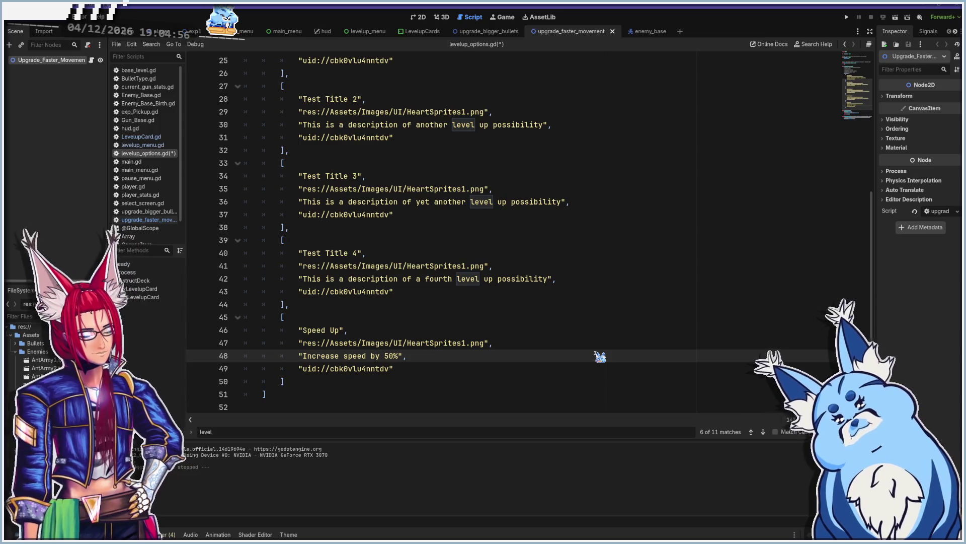
Place the caret on the Speed Up entry's uid line so it can be replaced.
{"action": "left_click", "coordinate": [304, 369]}
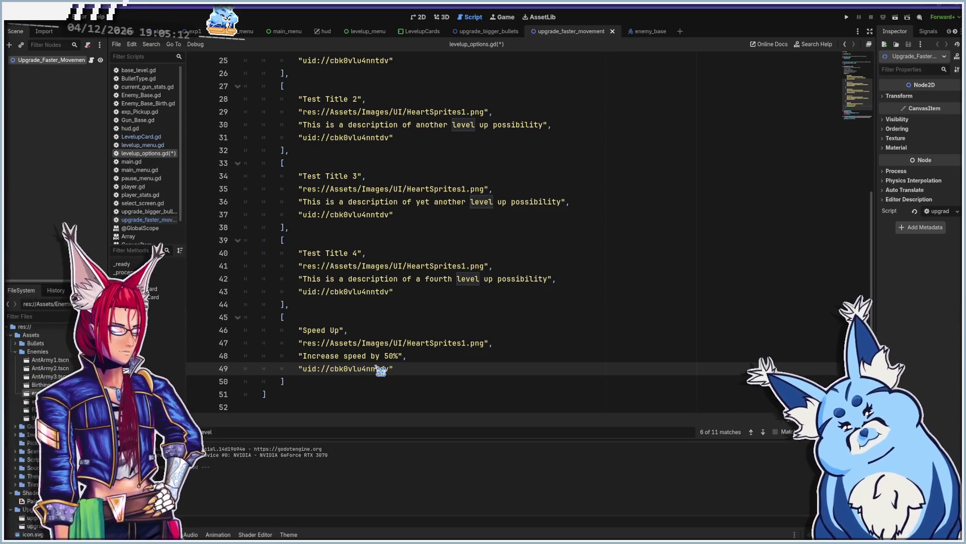
{"action": "mouse_move", "coordinate": [380, 371]}
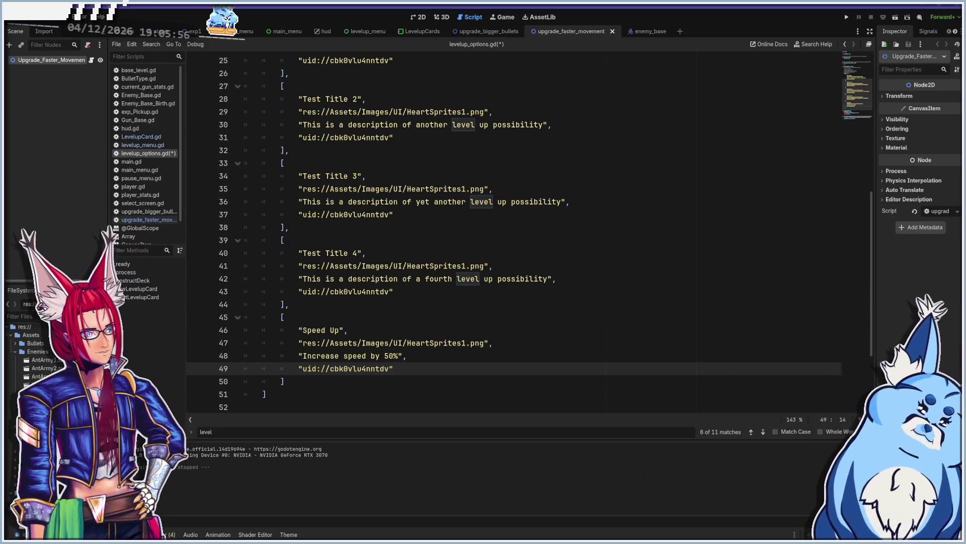
{"action": "key", "text": "alt+Tab"}
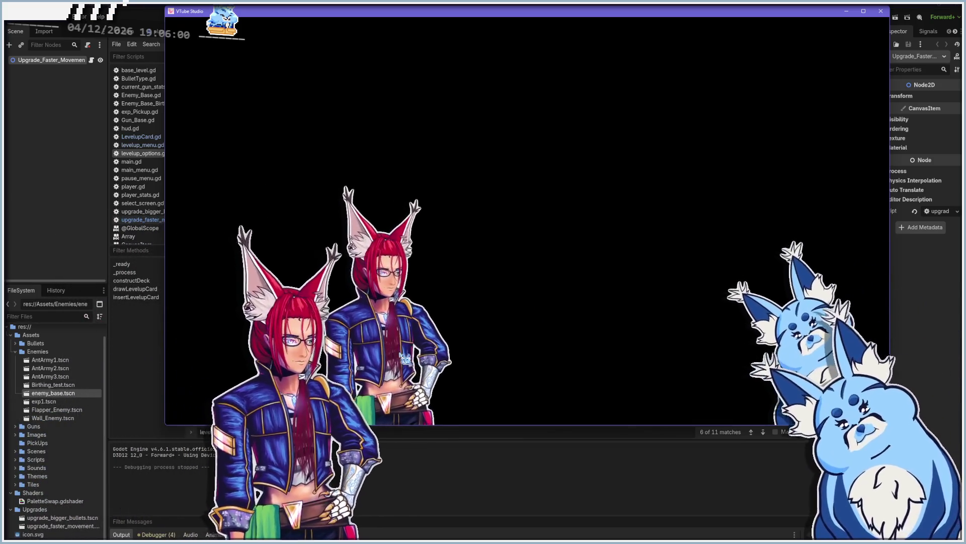
{"action": "key", "text": "alt+Tab"}
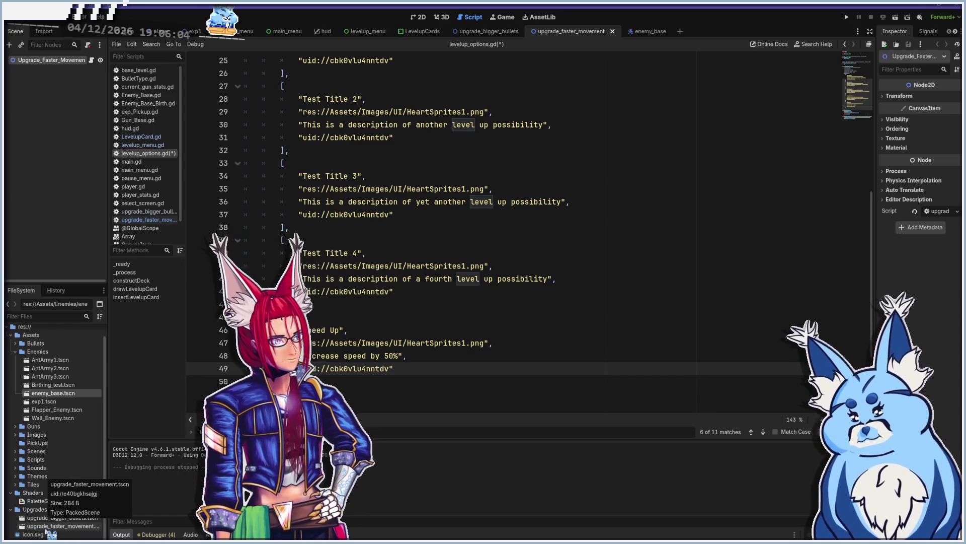
Replace line 49's uid with upgrade_faster_movement.tscn's UID, uid://e40bgkhsajgj.
{"action": "left_click", "coordinate": [45, 526]}
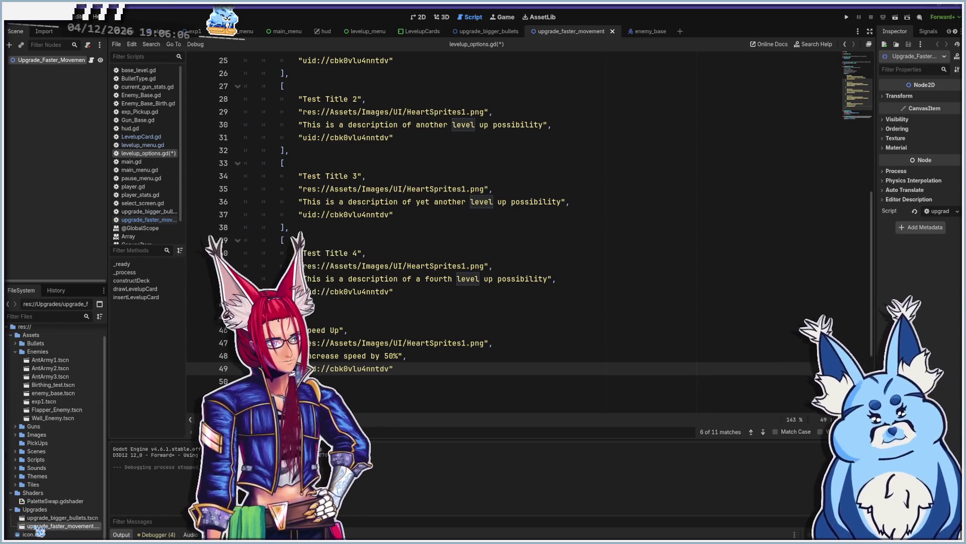
{"action": "right_click", "coordinate": [43, 527]}
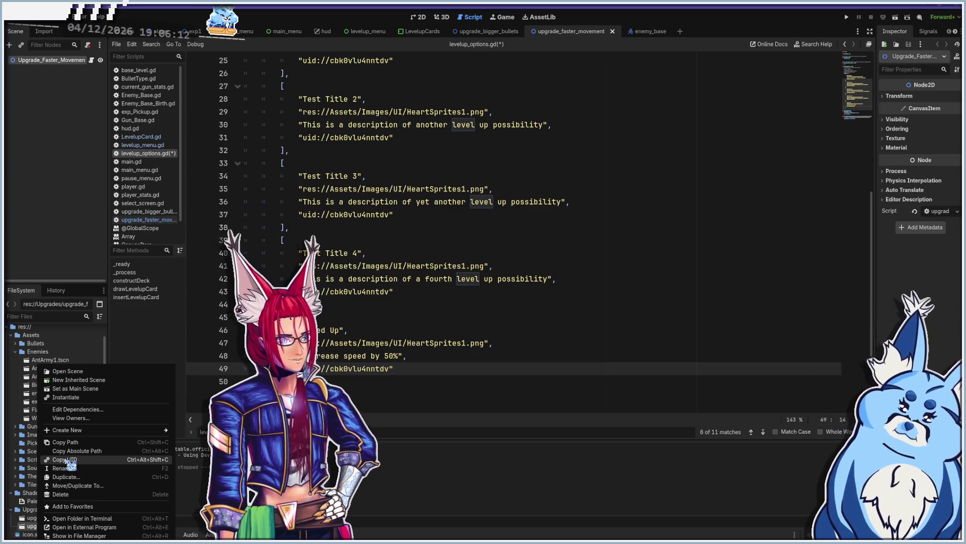
{"action": "left_click", "coordinate": [68, 460]}
{"action": "key", "text": "alt+Tab"}
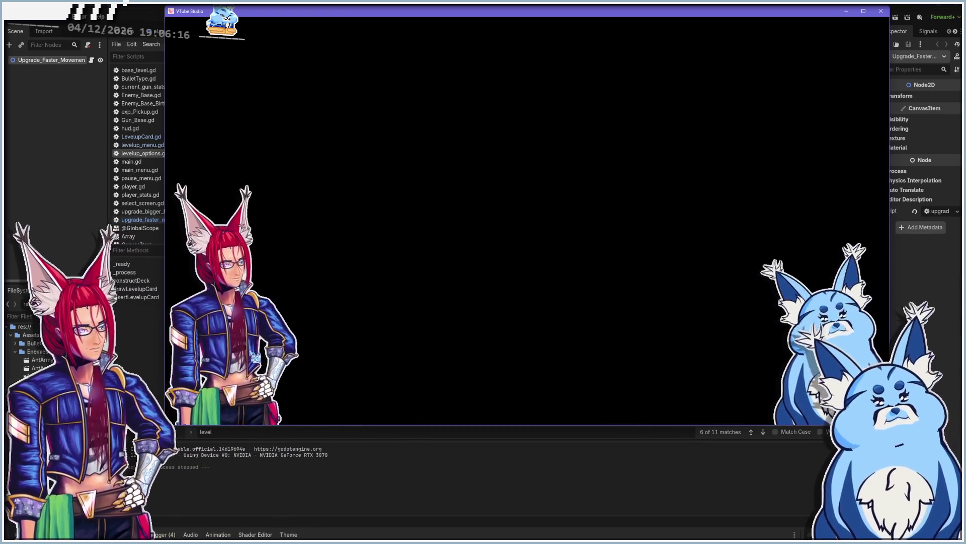
{"action": "left_click", "coordinate": [589, 534]}
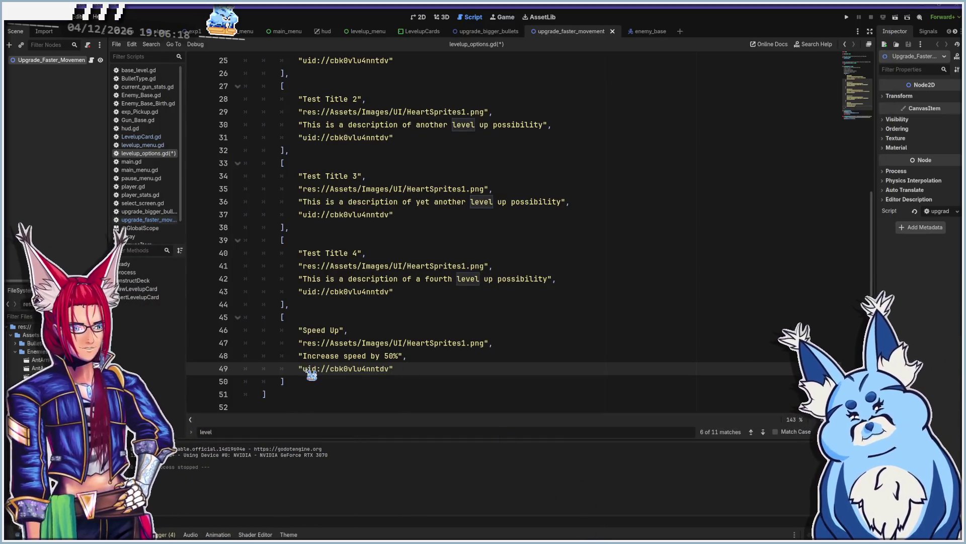
{"action": "left_click", "coordinate": [393, 371], "text": "shift"}
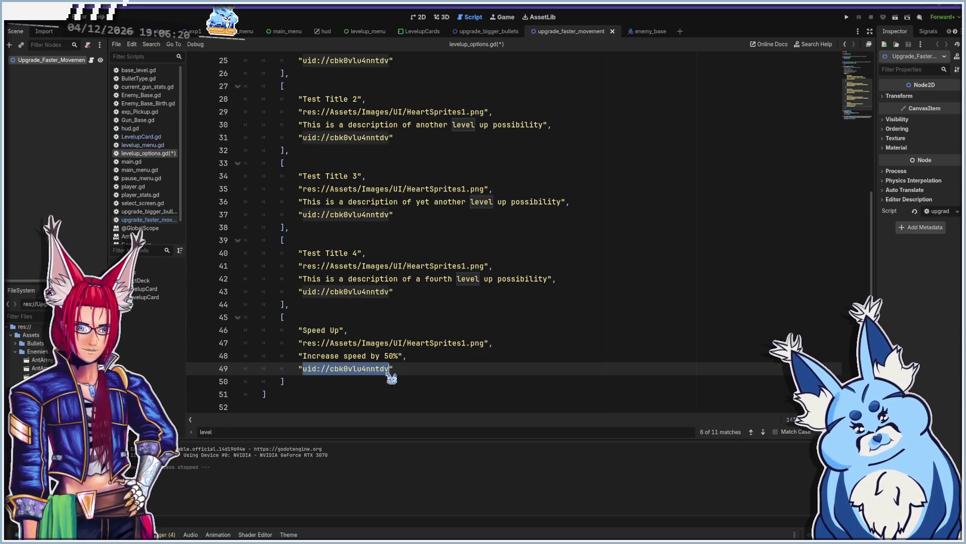
{"action": "type", "text": "uid://e40bgkhsajgj"}
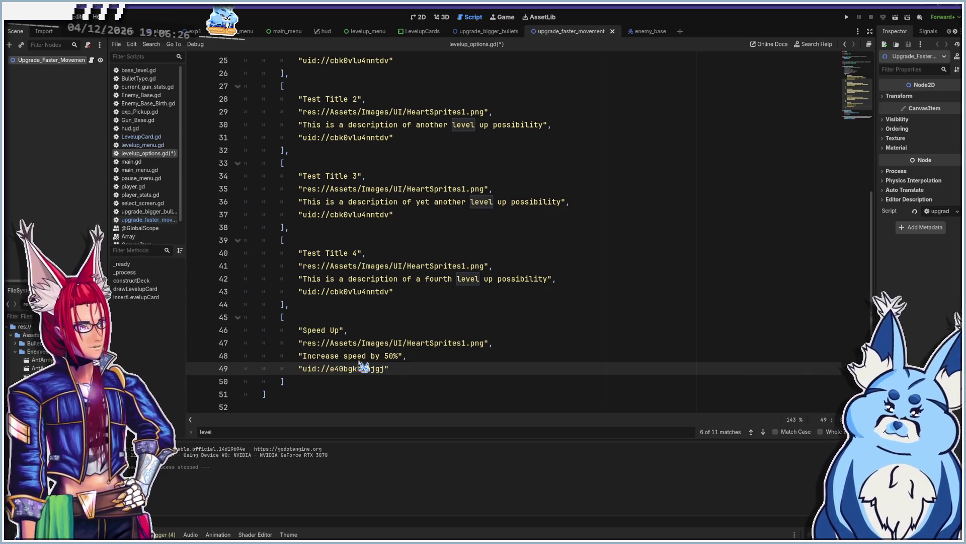
Save the script and run the game through to weapon selection.
{"action": "key", "text": "ctrl+s"}
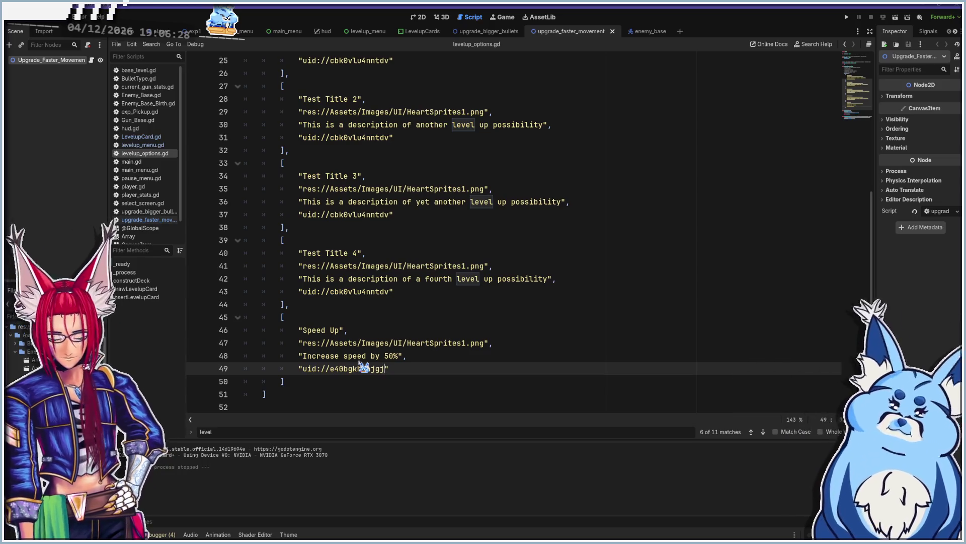
{"action": "key", "text": "F5"}
{"action": "left_click", "coordinate": [478, 352]}
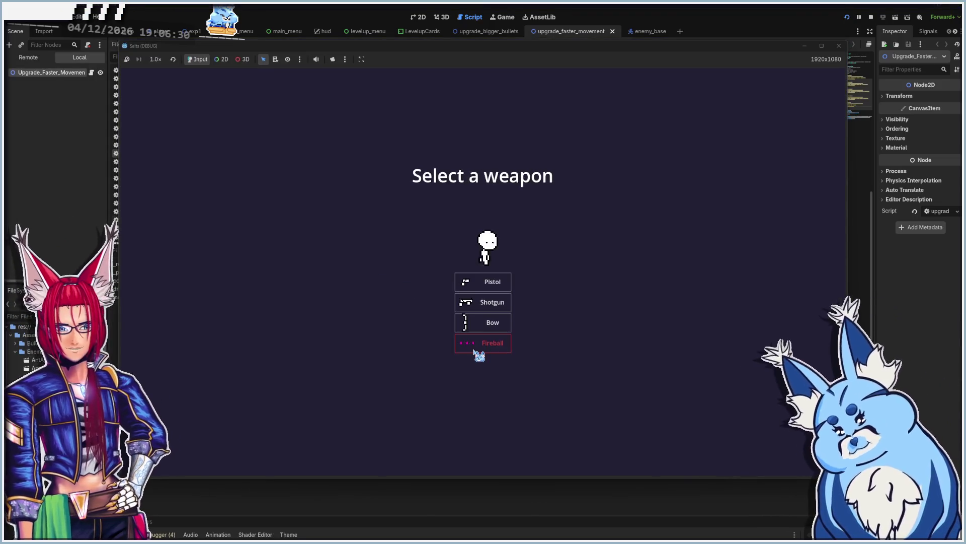
Pick a weapon, then move around the arena and shoot at enemies.
{"action": "left_click", "coordinate": [482, 321]}
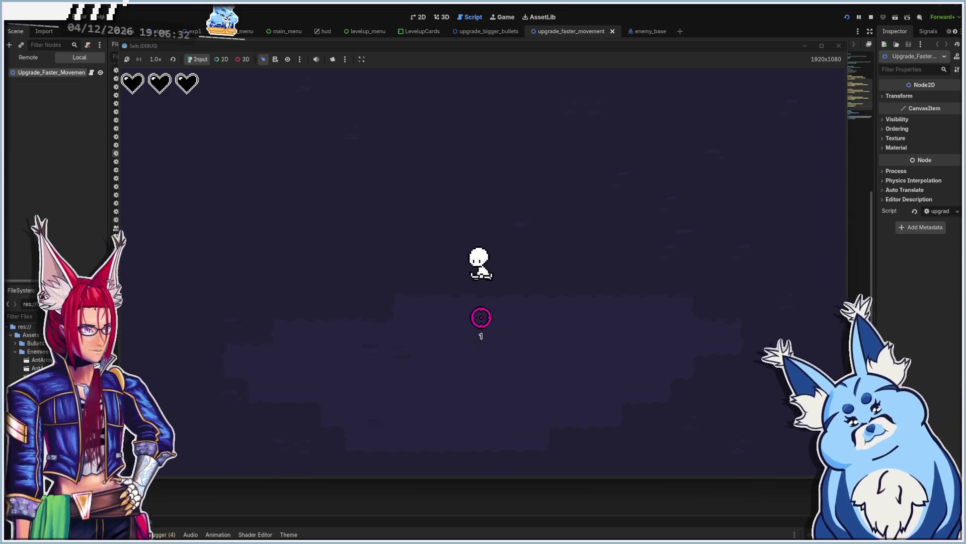
{"action": "key", "text": "d"}
{"action": "key", "text": "s"}
{"action": "key", "text": "d"}
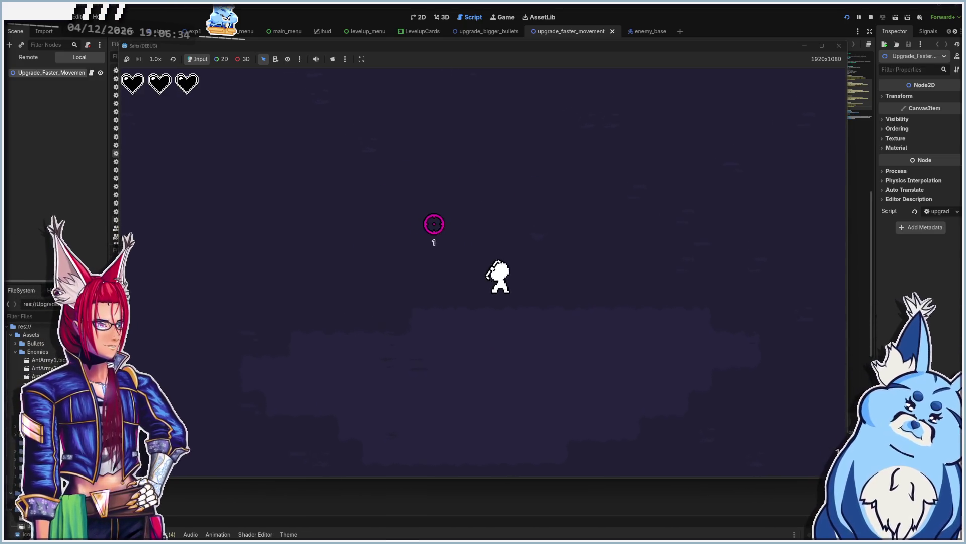
{"action": "key", "text": "a"}
{"action": "key", "text": "s"}
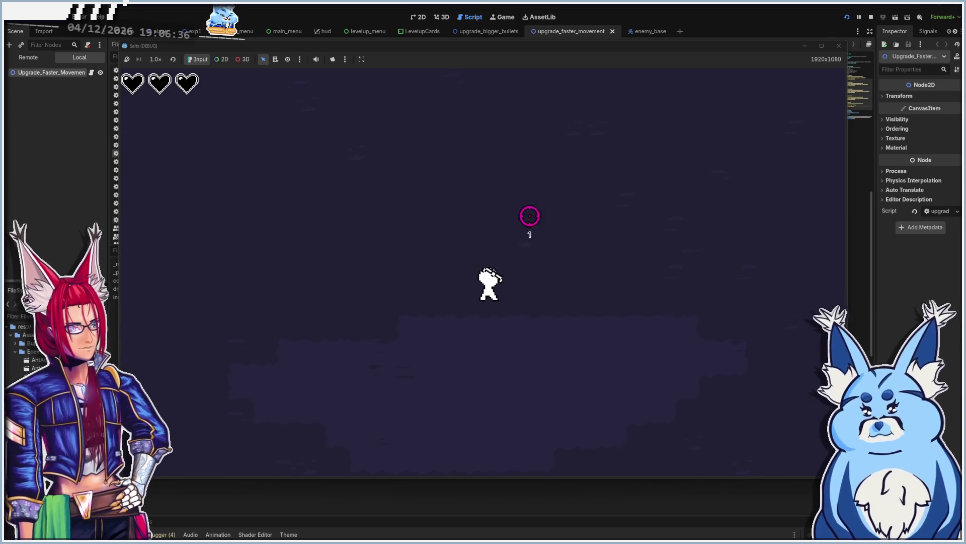
{"action": "key", "text": "a"}
{"action": "key", "text": "d"}
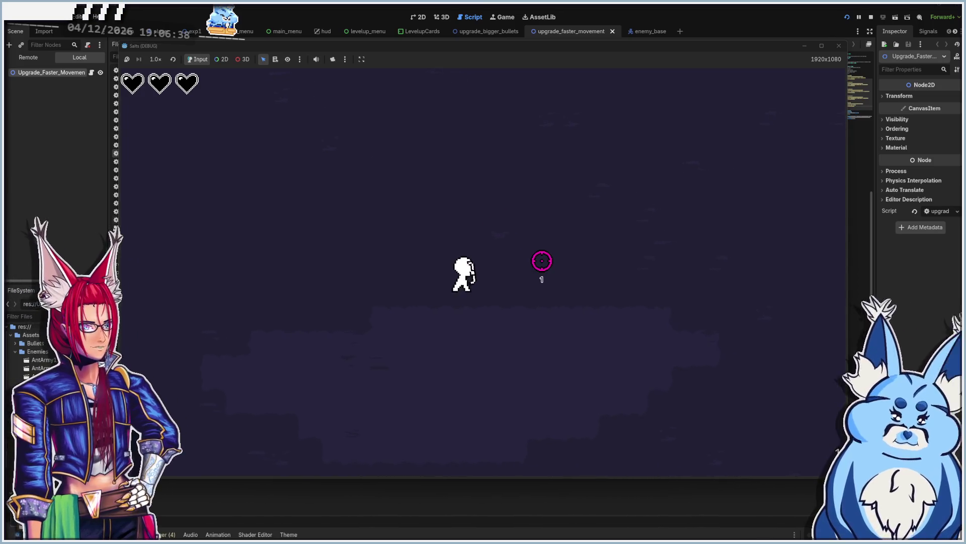
{"action": "key", "text": "s"}
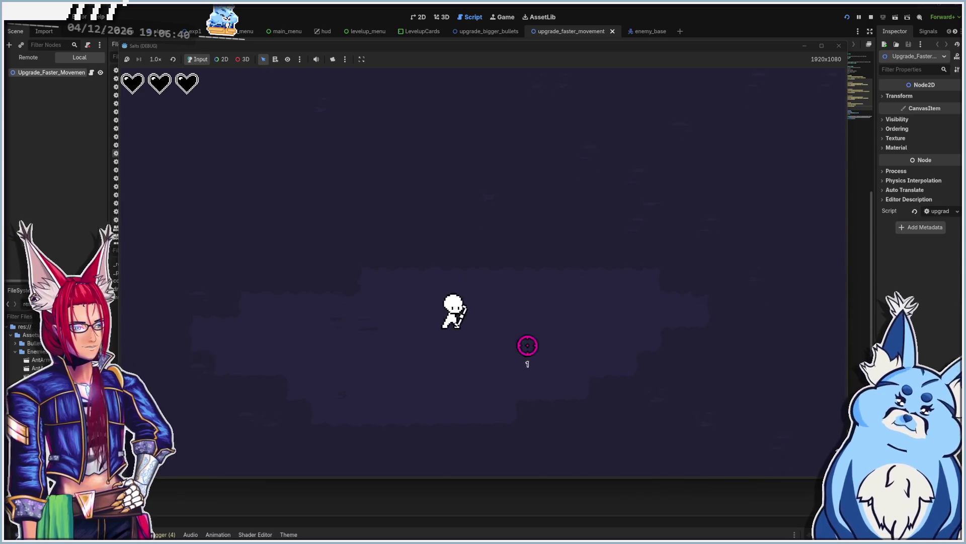
{"action": "left_click", "coordinate": [244, 207]}
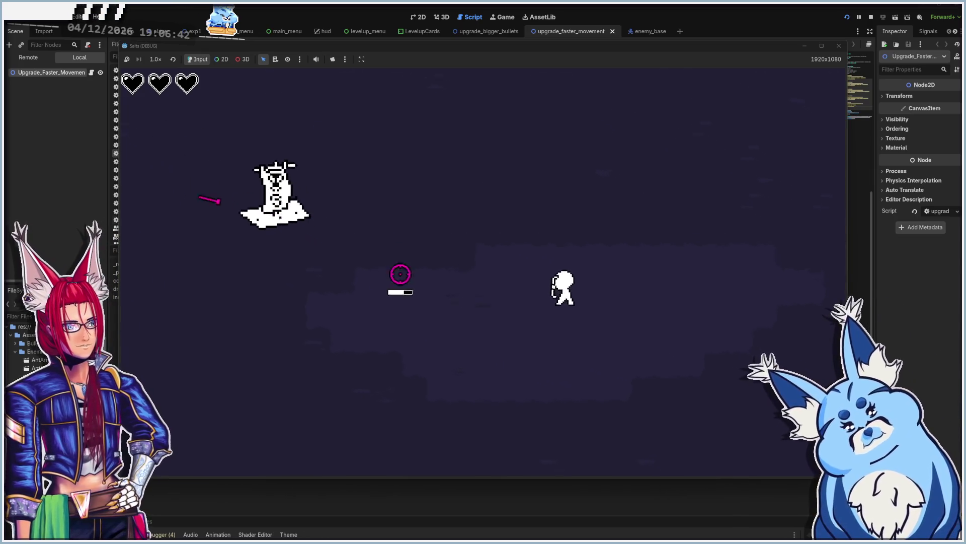
{"action": "left_click", "coordinate": [523, 145]}
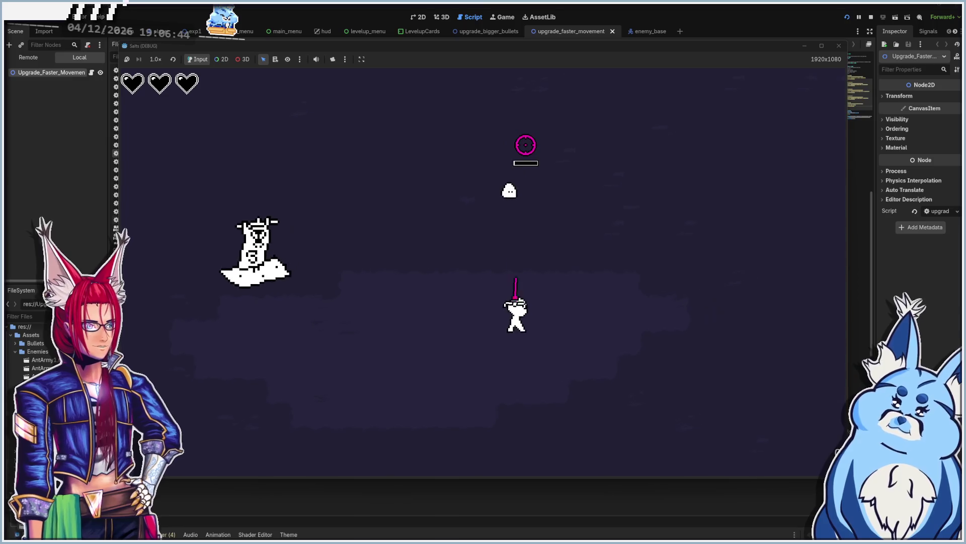
{"action": "key", "text": "a"}
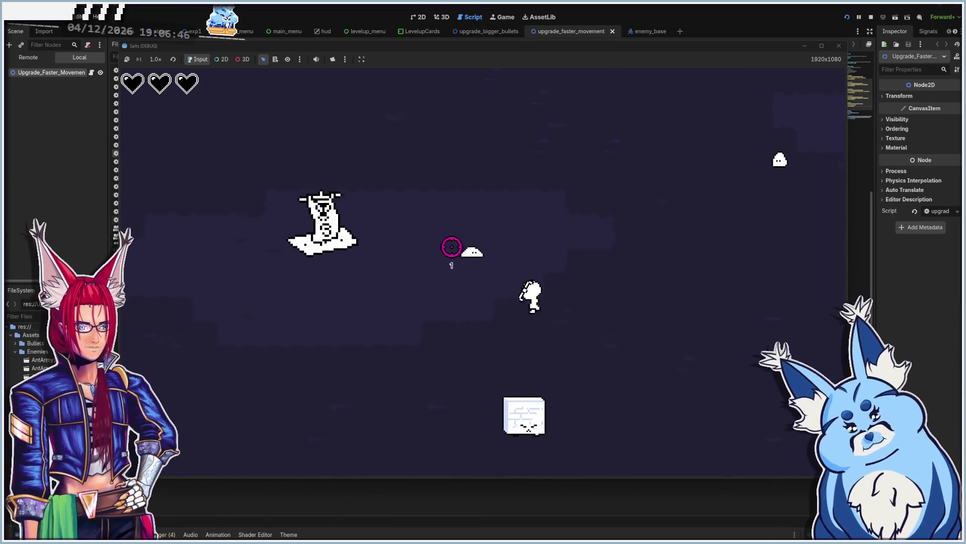
{"action": "key", "text": "d"}
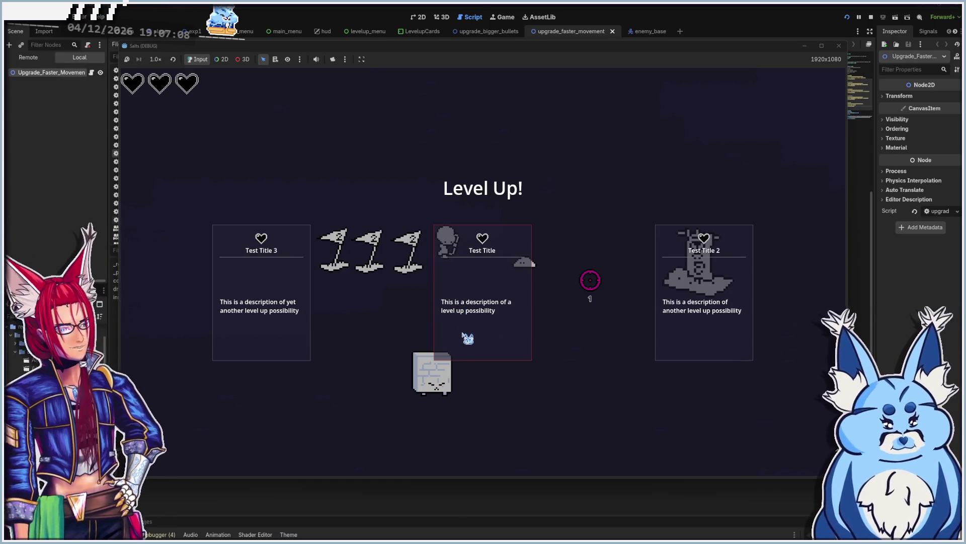
Take the Test Title card and keep moving the player through the arena.
{"action": "left_click", "coordinate": [458, 342]}
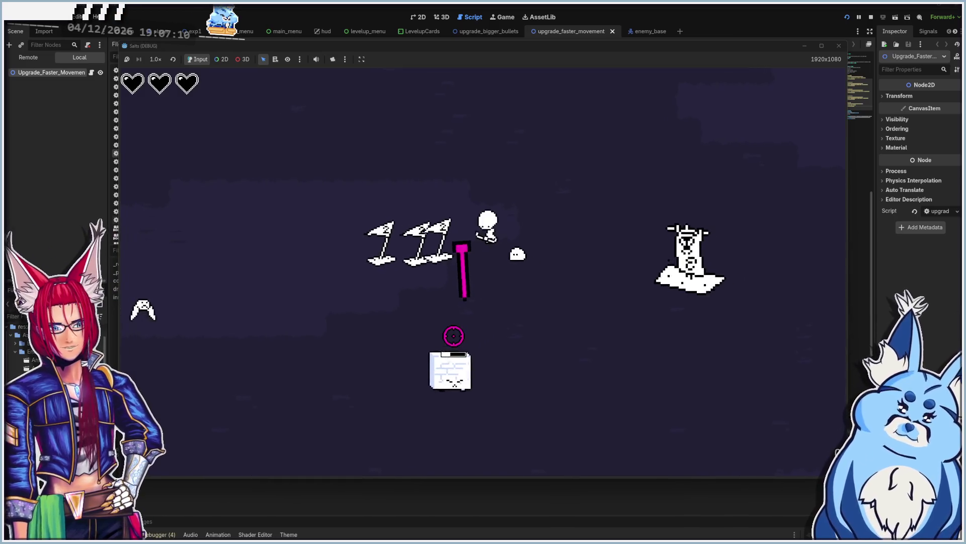
{"action": "key", "text": "s"}
{"action": "key", "text": "d"}
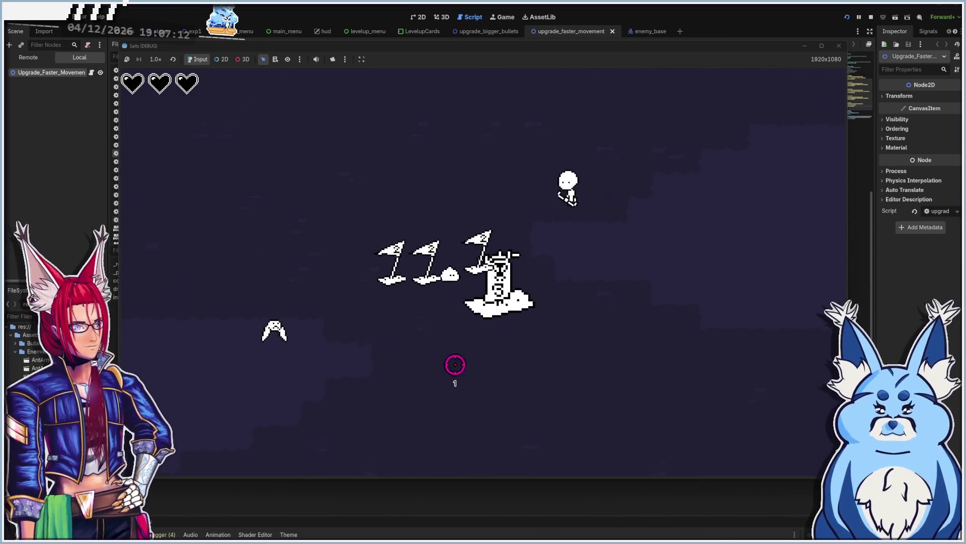
{"action": "key", "text": "d"}
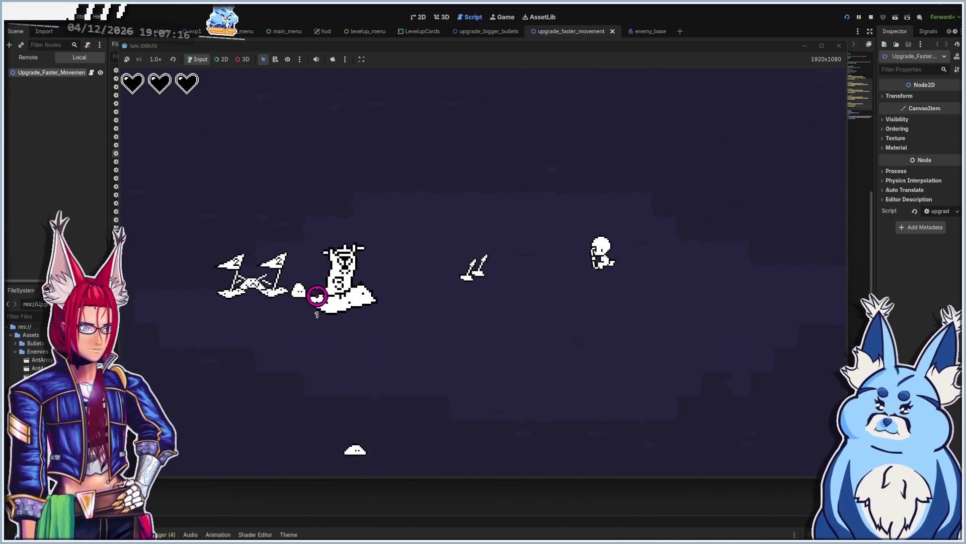
{"action": "key", "text": "d"}
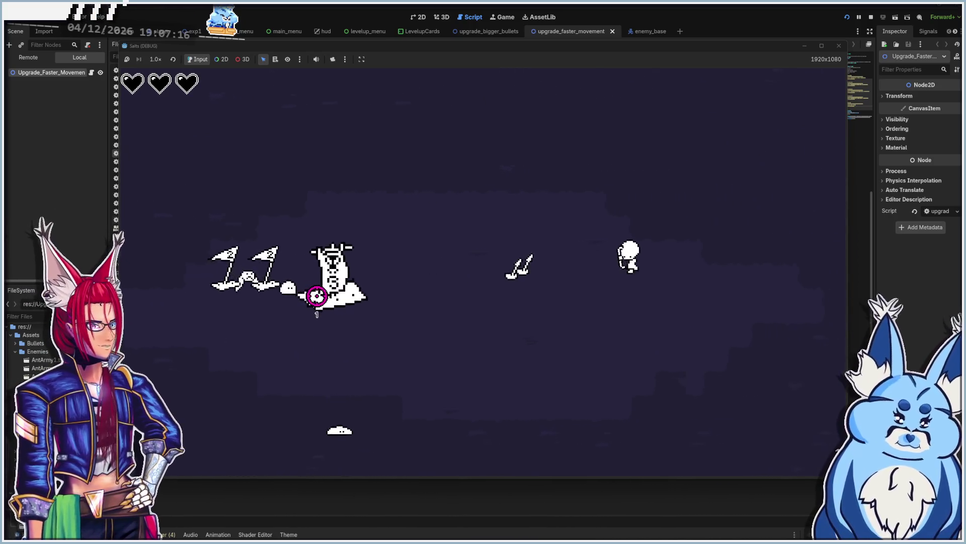
{"action": "key", "text": "s"}
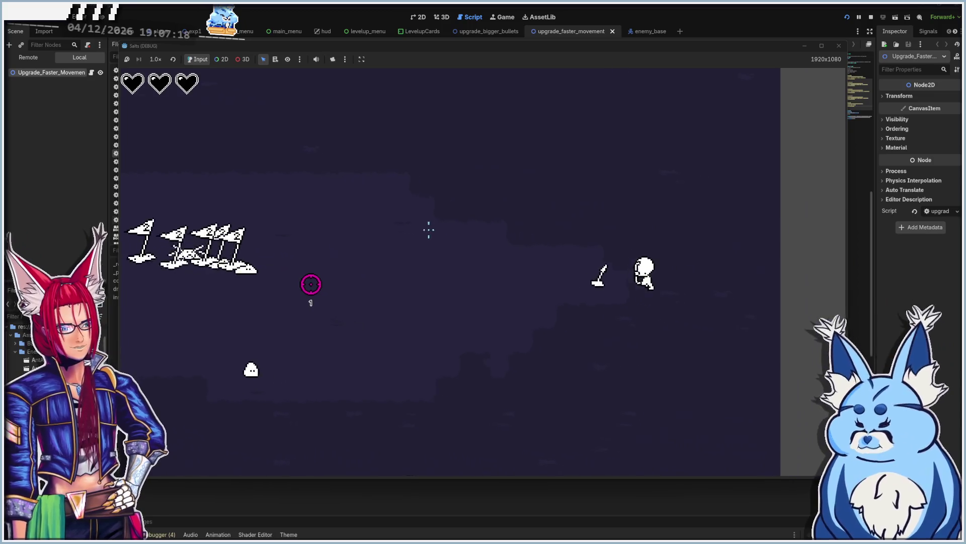
{"action": "key", "text": "d"}
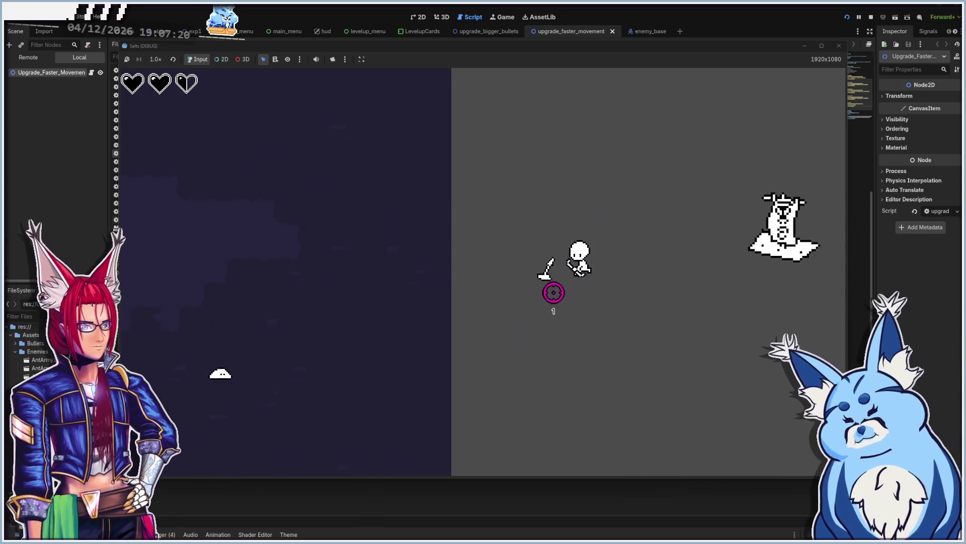
{"action": "key", "text": "d"}
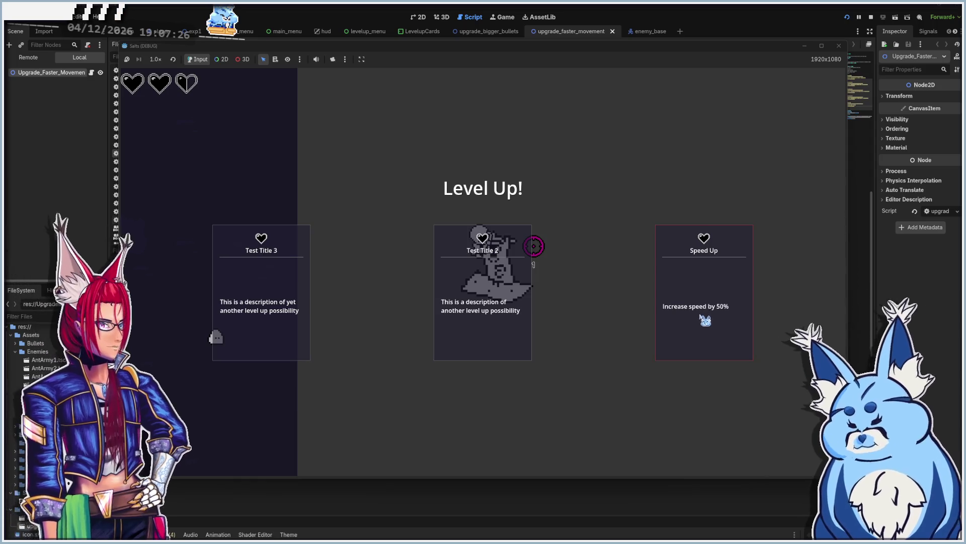
Choose Speed Up, later Test Title 2, then close the game window.
{"action": "left_click", "coordinate": [705, 320]}
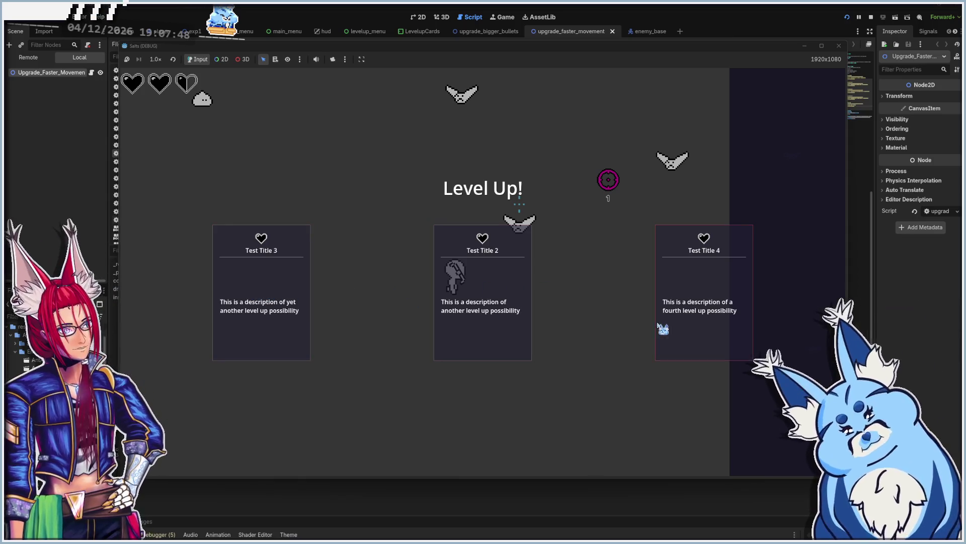
{"action": "left_click", "coordinate": [468, 301]}
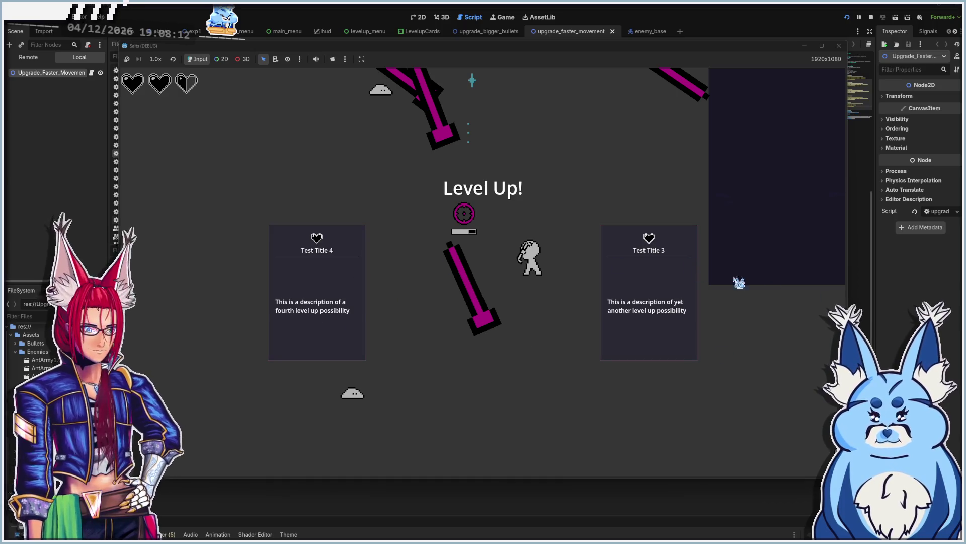
{"action": "left_click", "coordinate": [840, 45]}
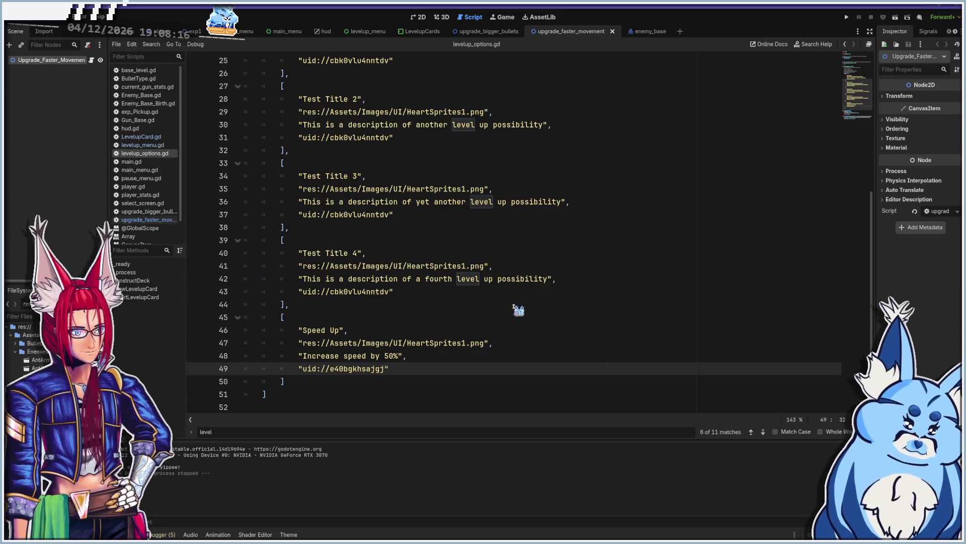
Scroll the card definitions in levelup_options.gd, then open upgrade_bigger_bullets.gd.
{"action": "scroll", "coordinate": [519, 310], "scroll_direction": "down", "scroll_amount": 1}
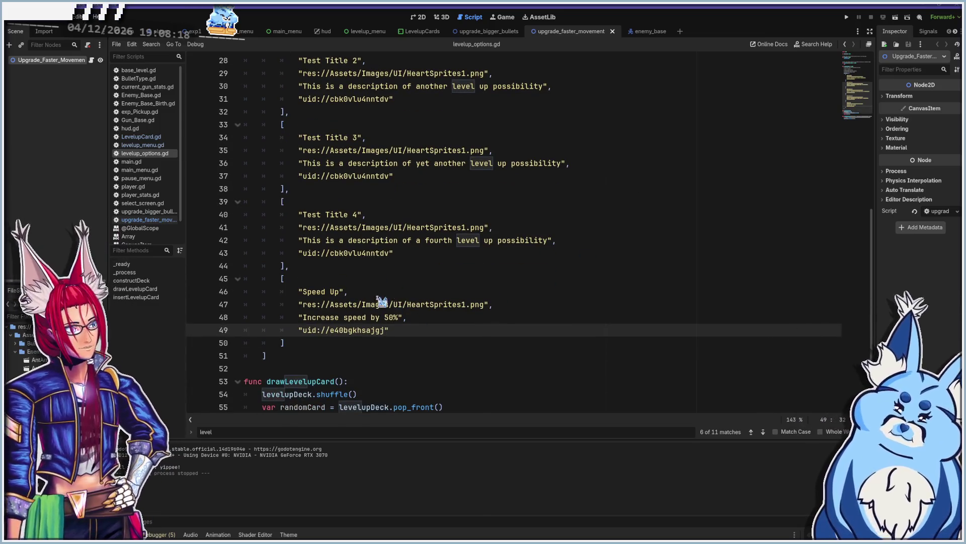
{"action": "mouse_move", "coordinate": [392, 304]}
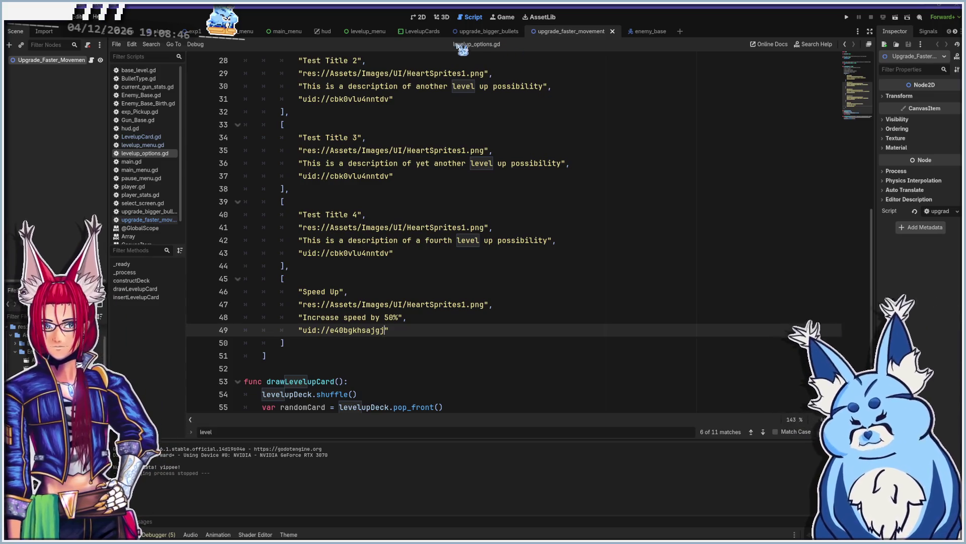
{"action": "left_click", "coordinate": [482, 33]}
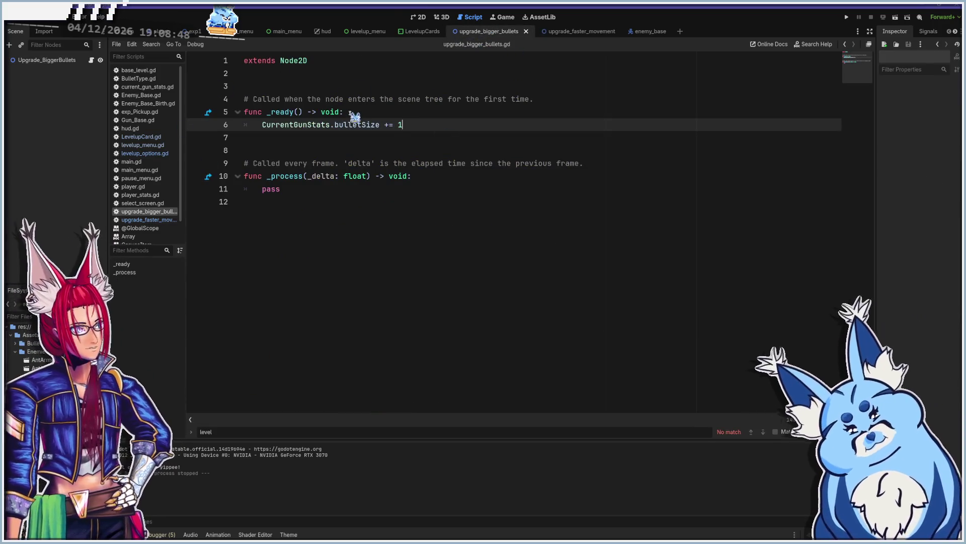
Switch to the 2D workspace and create a new scene with a Node2D root.
{"action": "left_click", "coordinate": [417, 17]}
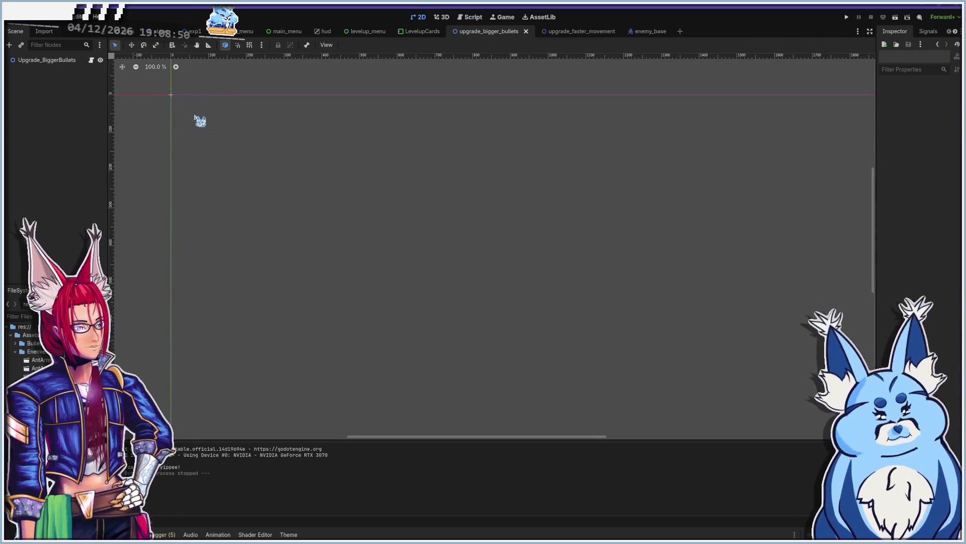
{"action": "left_click", "coordinate": [472, 18]}
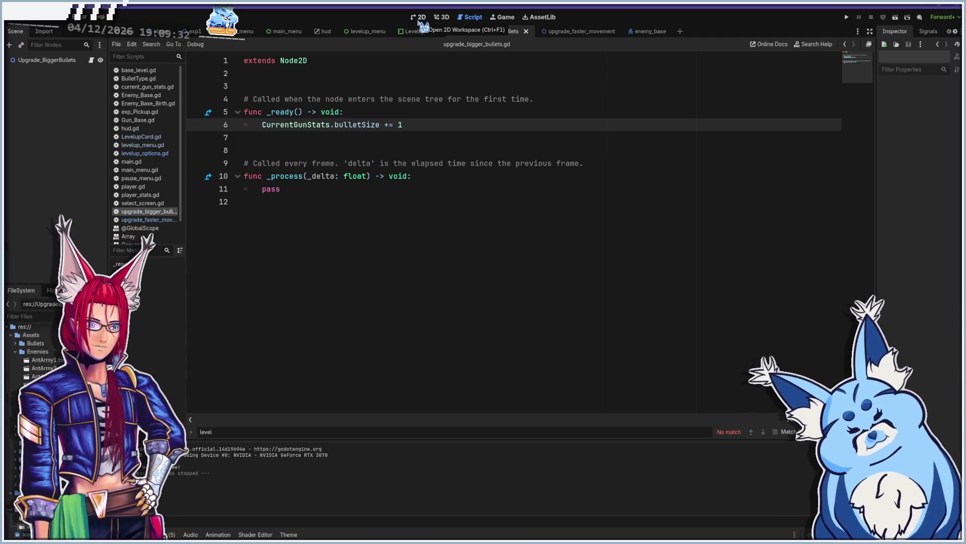
{"action": "left_click", "coordinate": [421, 18]}
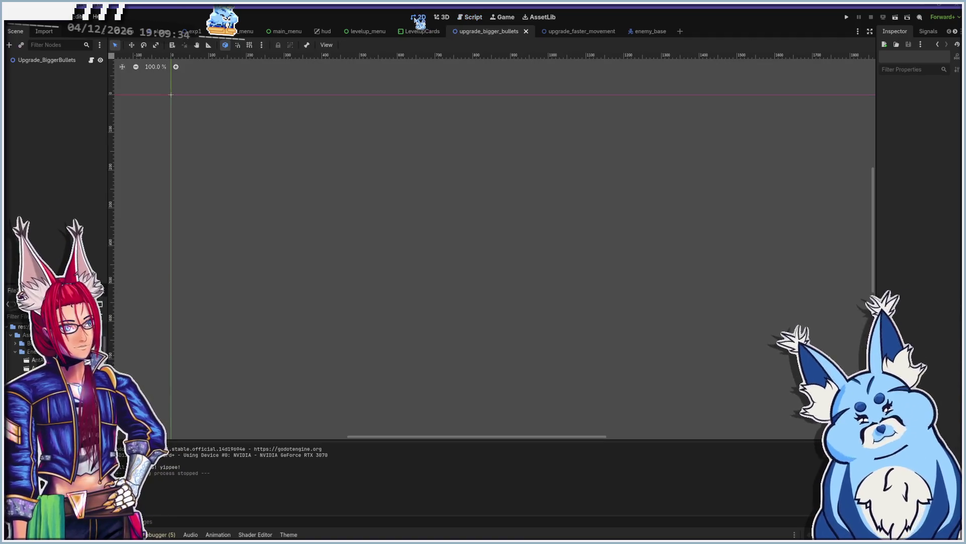
{"action": "left_click", "coordinate": [680, 31]}
{"action": "left_click", "coordinate": [61, 73]}
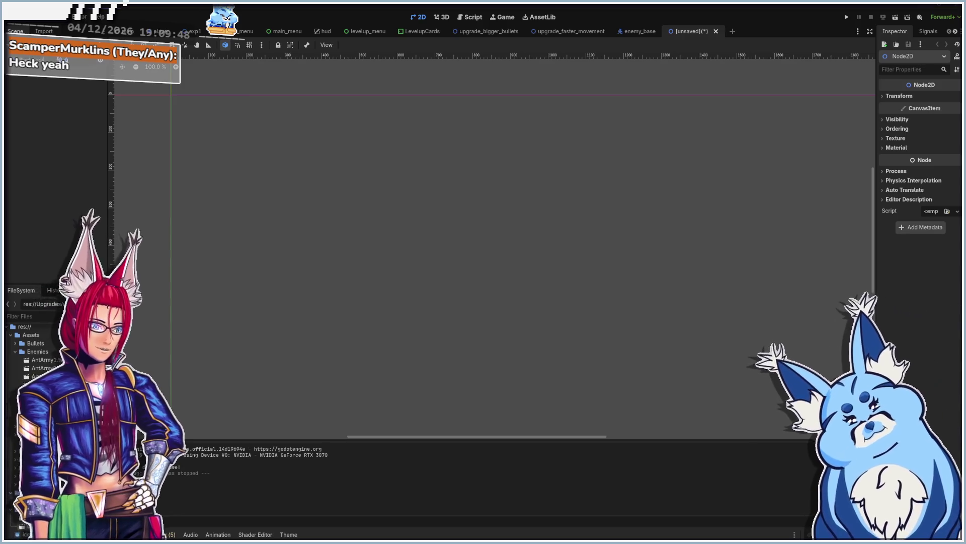
Confirm BackShot as the name of the new scene's Node2D root.
{"action": "key", "text": "Return"}
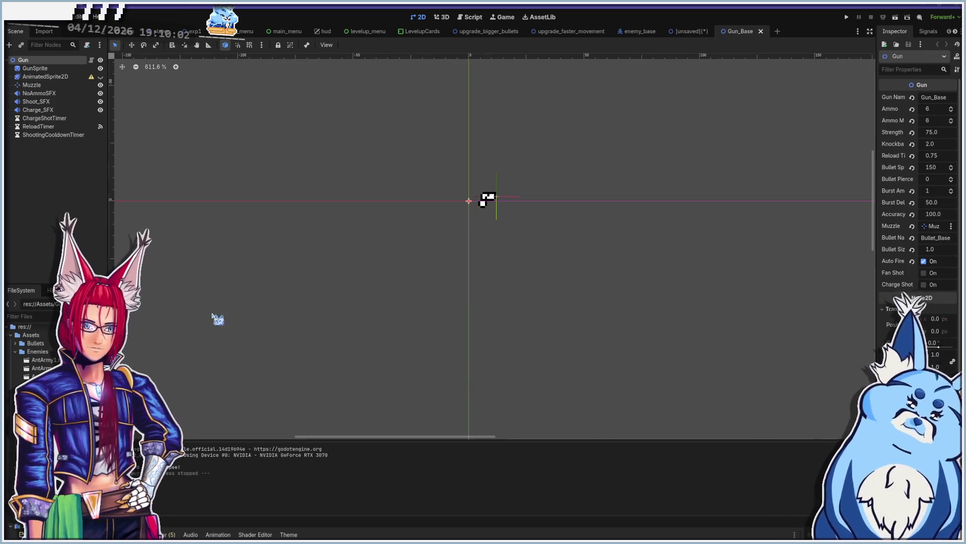
Copy Muzzle, Shoot_SFX and ReloadTimer from Gun_Base and paste them under the BackShot root.
{"action": "scroll", "coordinate": [490, 191], "scroll_direction": "up", "scroll_amount": 2}
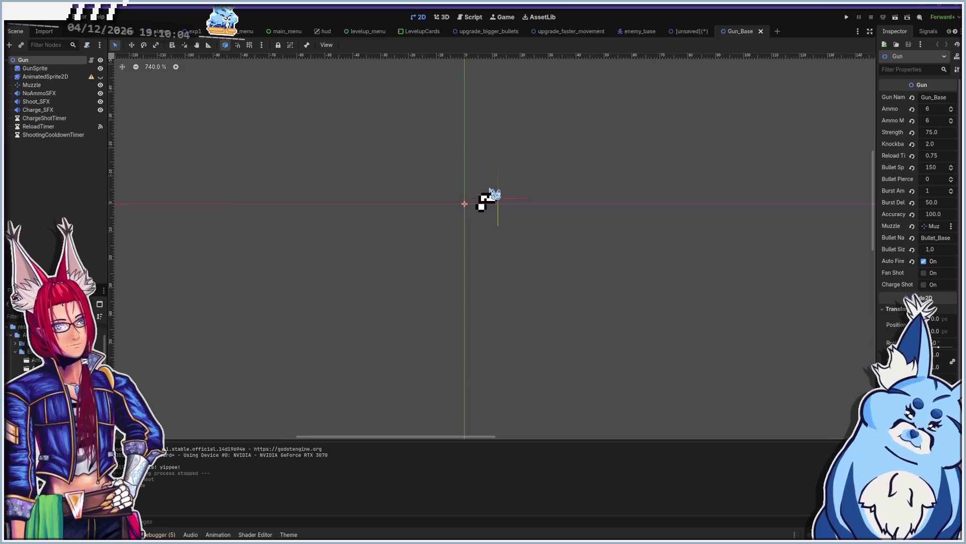
{"action": "scroll", "coordinate": [490, 190], "scroll_direction": "up", "scroll_amount": 1}
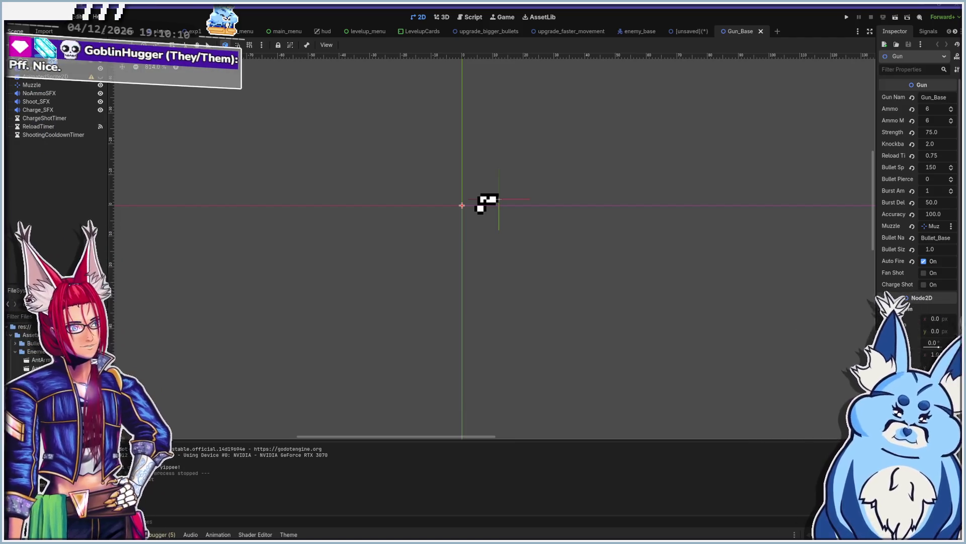
{"action": "left_click", "coordinate": [55, 75]}
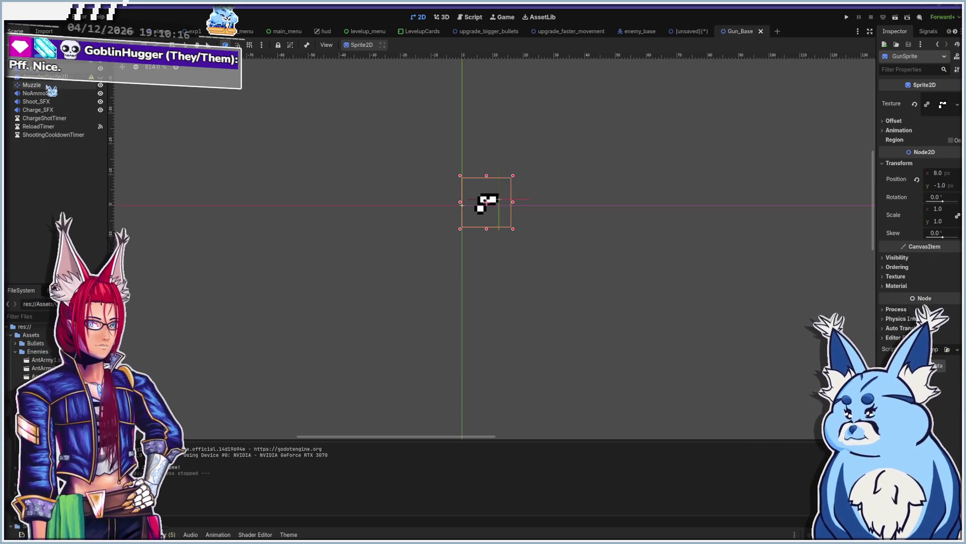
{"action": "left_click", "coordinate": [44, 84]}
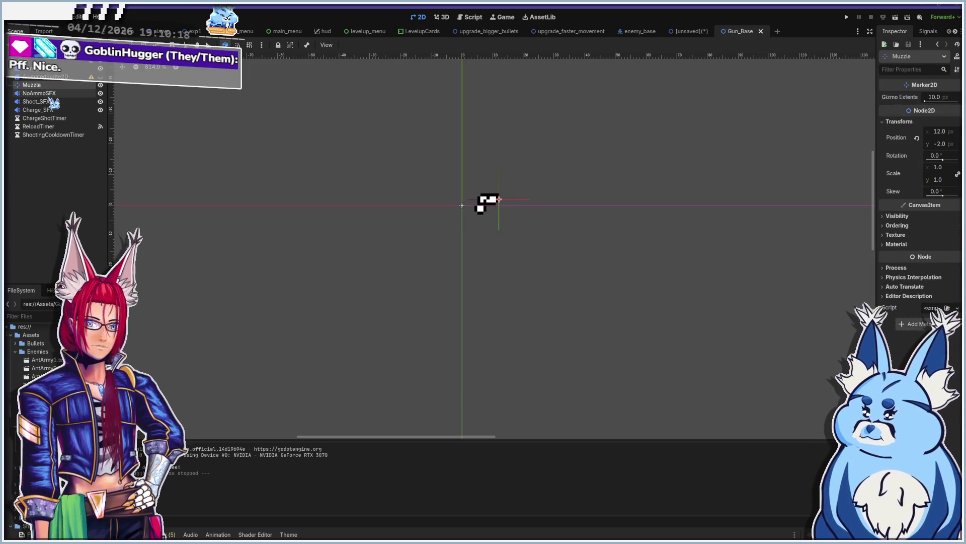
{"action": "left_click", "coordinate": [64, 102], "text": "ctrl"}
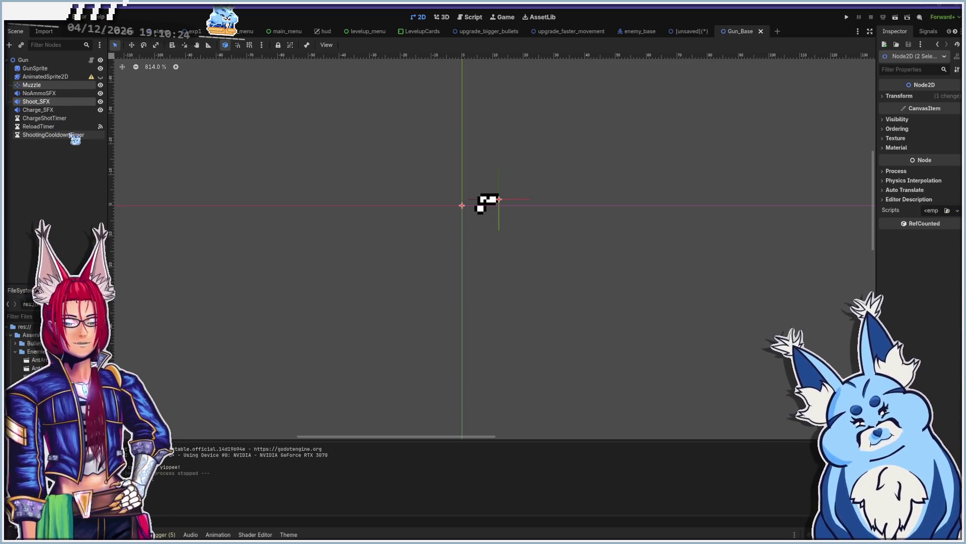
{"action": "left_click", "coordinate": [58, 126], "text": "ctrl"}
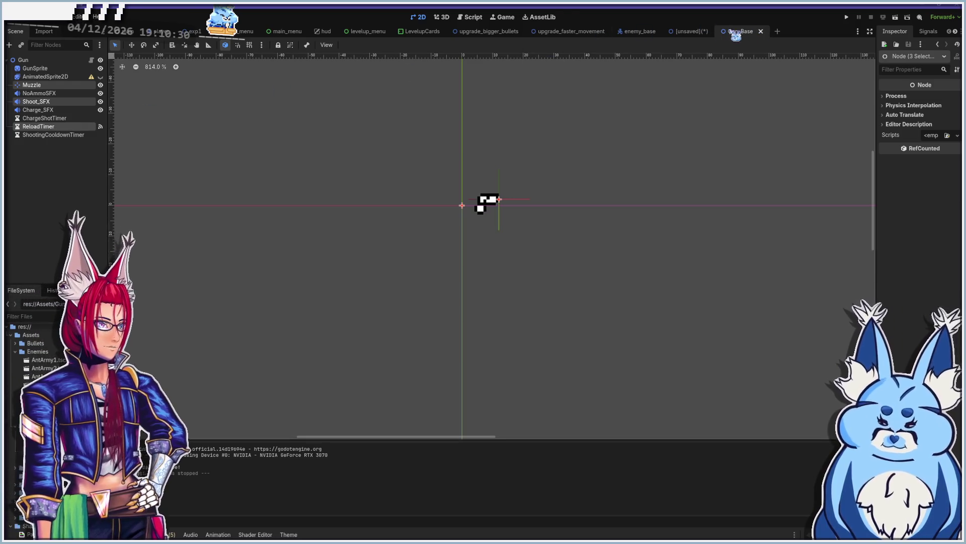
{"action": "left_click", "coordinate": [687, 31]}
{"action": "key", "text": "ctrl+v"}
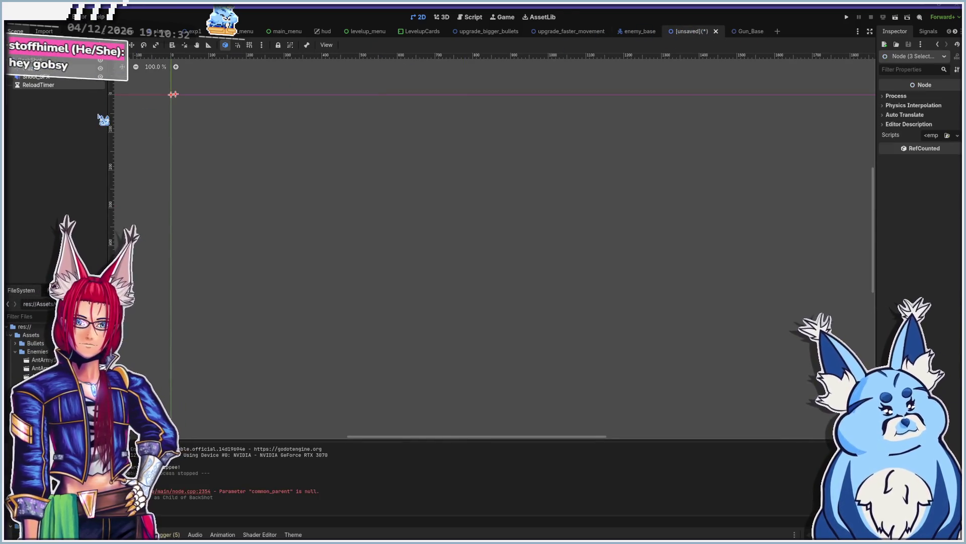
Move the pasted Muzzle marker onto the origin's horizontal axis at (-1, 0).
{"action": "left_click", "coordinate": [50, 68]}
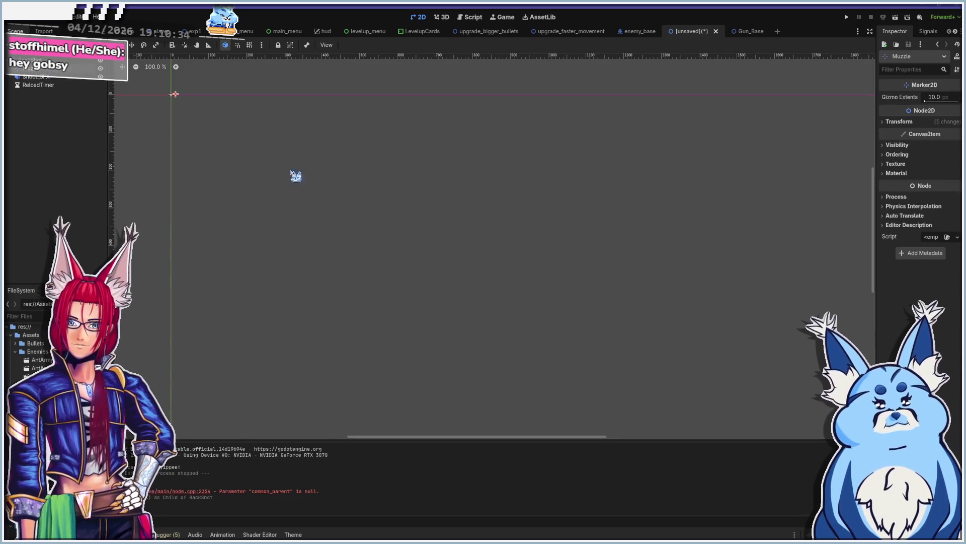
{"action": "scroll", "coordinate": [293, 177], "scroll_direction": "up", "scroll_amount": 3}
{"action": "scroll", "coordinate": [378, 142], "scroll_direction": "up", "scroll_amount": 20}
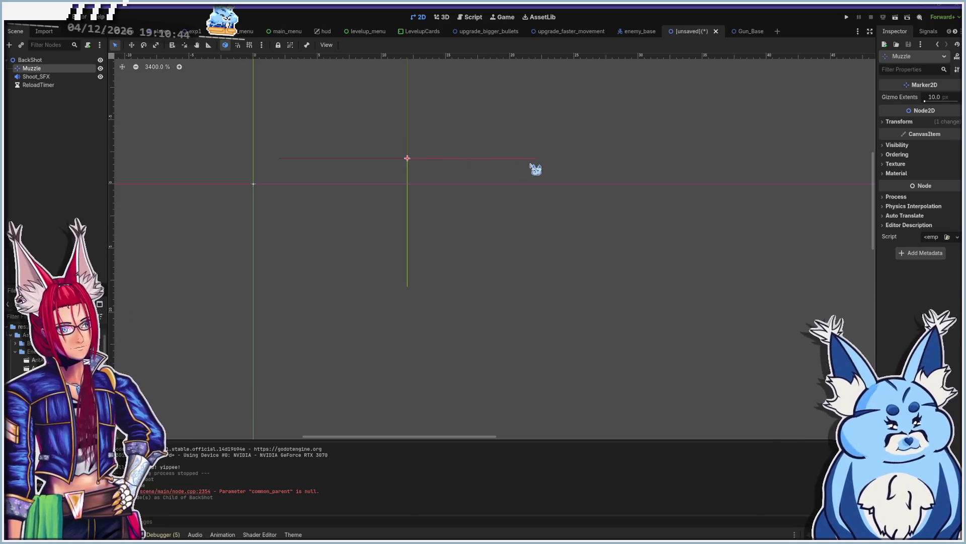
{"action": "scroll", "coordinate": [426, 170], "scroll_direction": "left", "scroll_amount": 3}
{"action": "scroll", "coordinate": [317, 174], "scroll_direction": "up", "scroll_amount": 1}
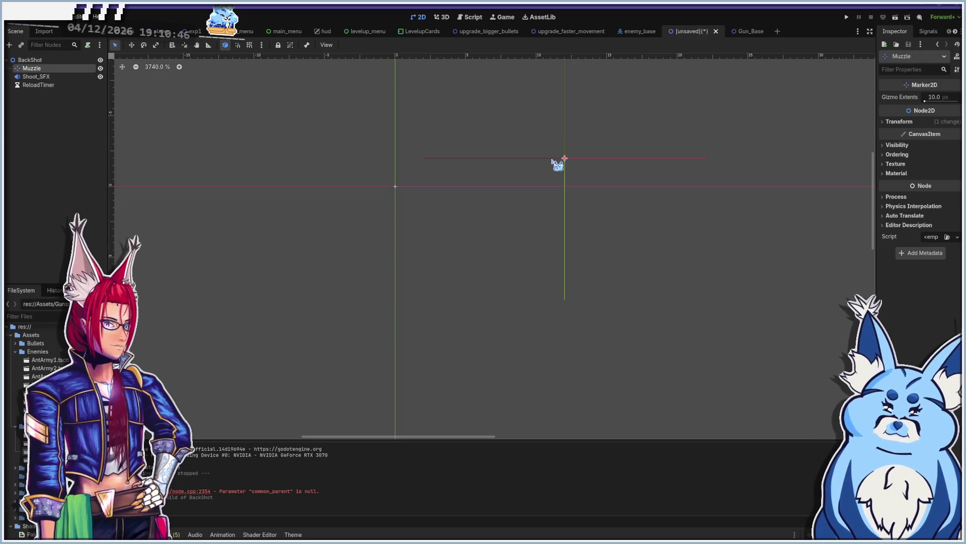
{"action": "mouse_move", "coordinate": [571, 164]}
{"action": "left_mouse_down"}
{"action": "mouse_move", "coordinate": [232, 186]}
{"action": "mouse_move", "coordinate": [381, 187]}
{"action": "left_mouse_up"}
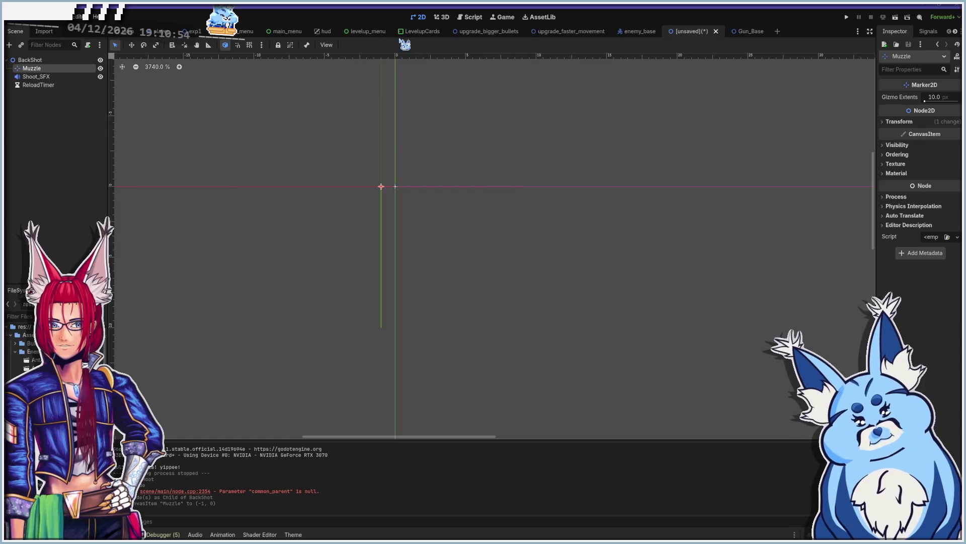
Show the Script workspace with the BackShot scene and its root node selected.
{"action": "left_click", "coordinate": [745, 31]}
{"action": "left_click", "coordinate": [473, 17]}
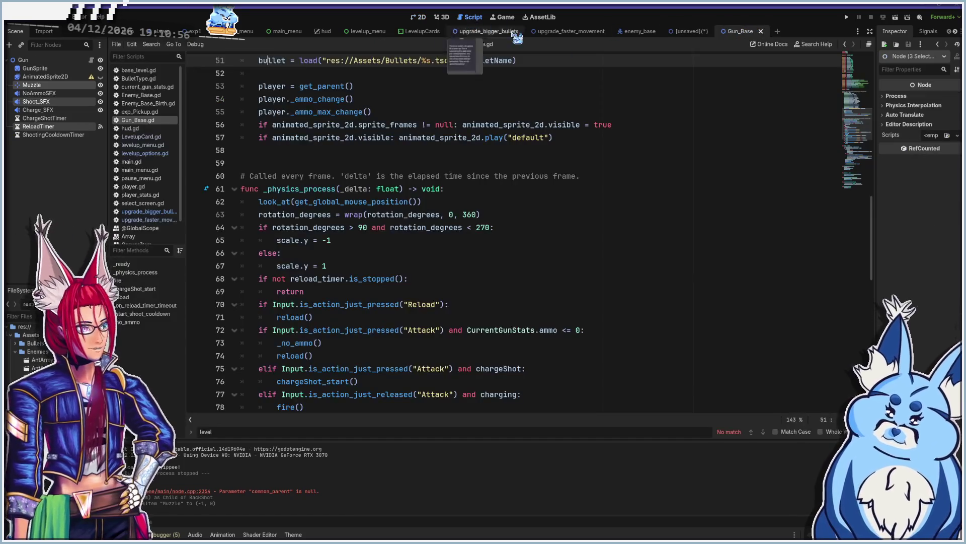
{"action": "left_click", "coordinate": [691, 32]}
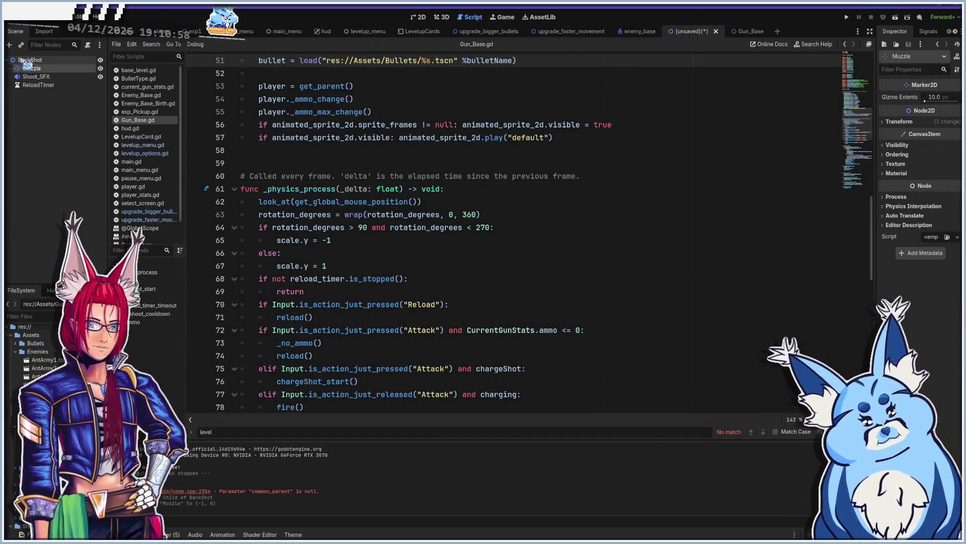
{"action": "left_click", "coordinate": [75, 59]}
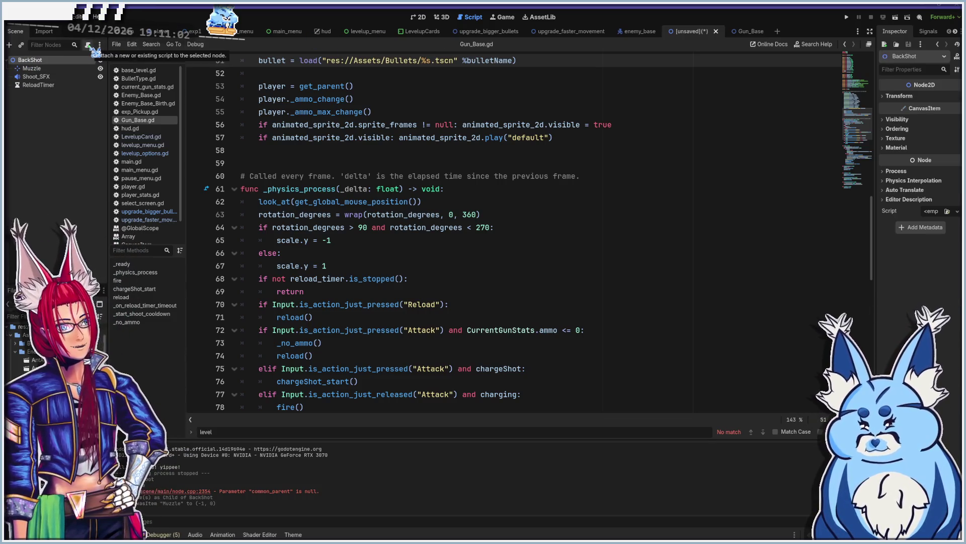
Attach a new default back_shot.gd script, saved in res://Upgrades, to the BackShot root.
{"action": "left_click", "coordinate": [88, 46]}
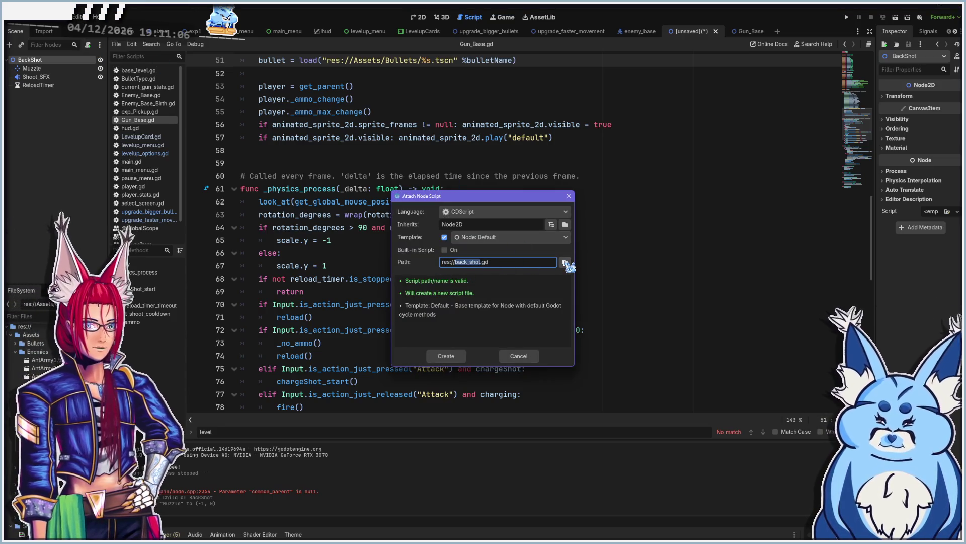
{"action": "left_click", "coordinate": [566, 263]}
{"action": "double_click", "coordinate": [450, 193]}
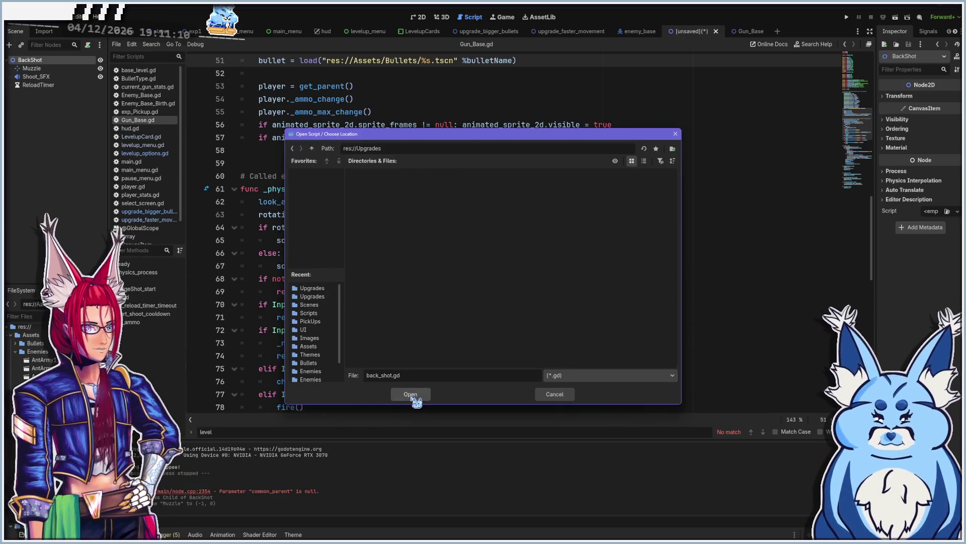
{"action": "left_click", "coordinate": [411, 394]}
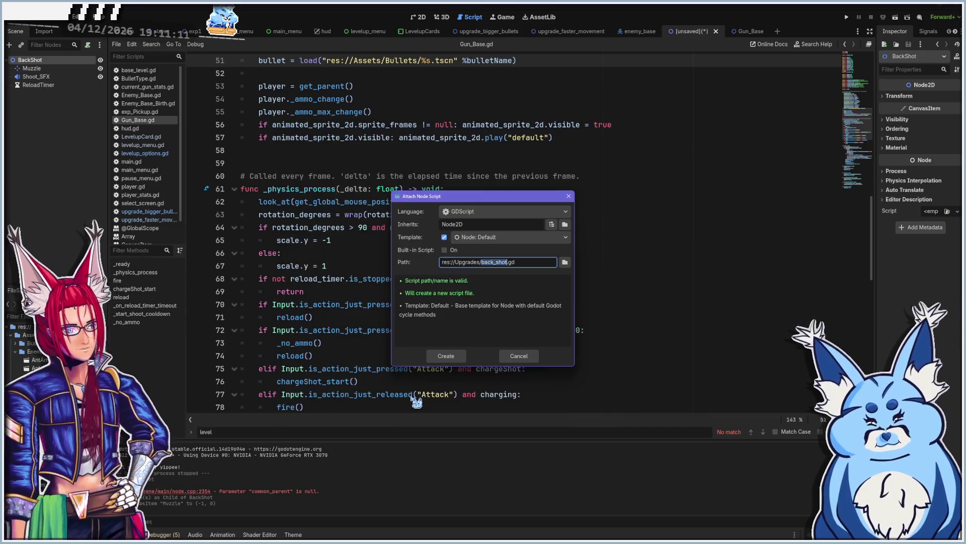
{"action": "left_click", "coordinate": [446, 356]}
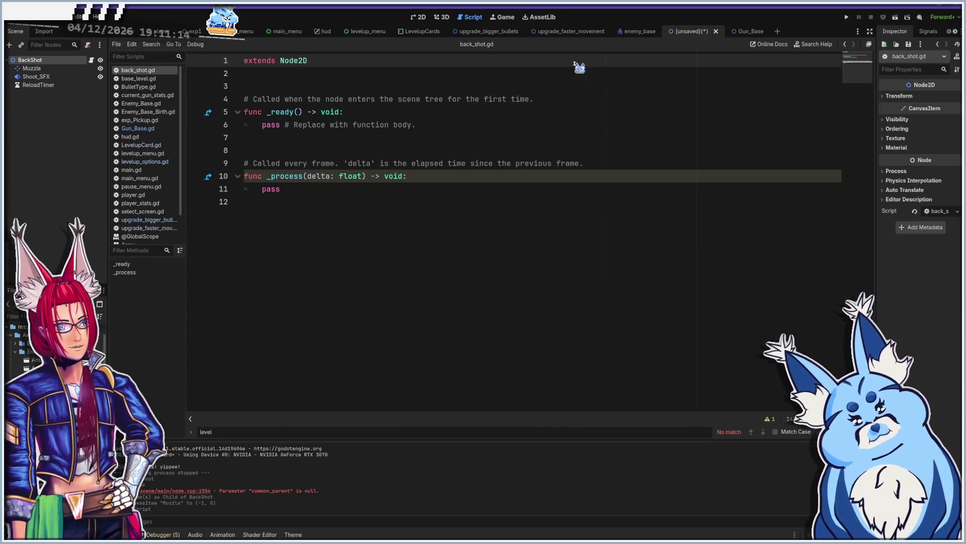
{"action": "left_click", "coordinate": [746, 32]}
Copy the strength, knockback, reloadTime and bulletSpeed declarations from Gun_Base.gd into back_shot.gd.
{"action": "scroll", "coordinate": [282, 232], "scroll_direction": "up", "scroll_amount": 15}
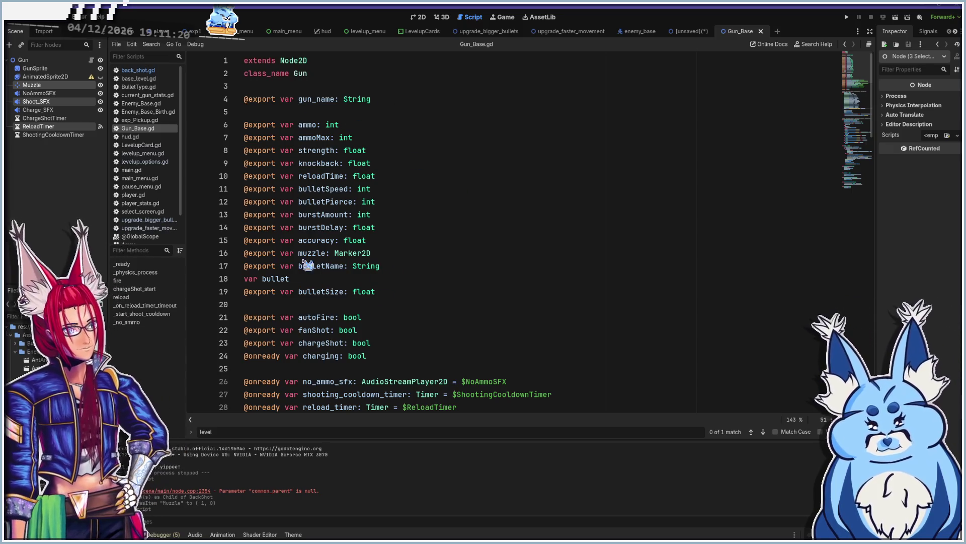
{"action": "left_click", "coordinate": [355, 128]}
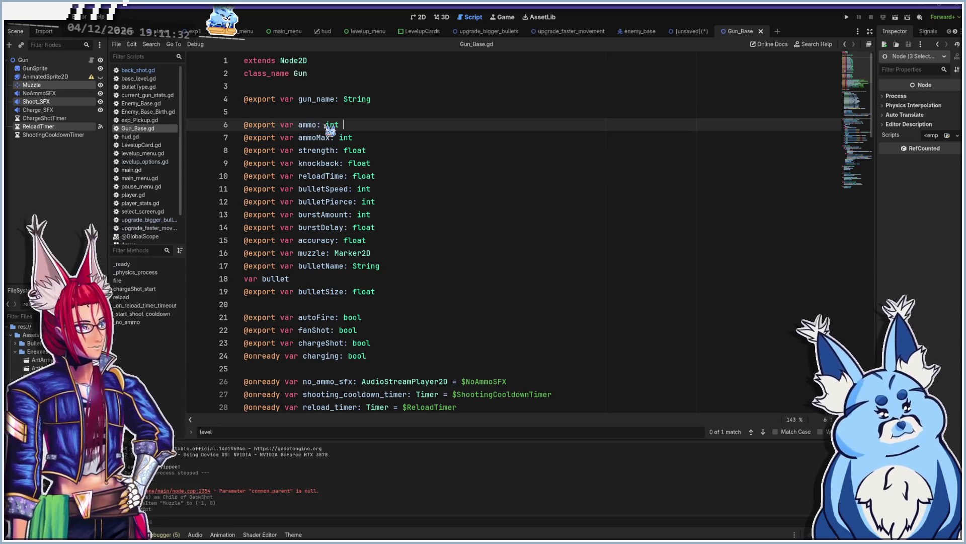
{"action": "left_click", "coordinate": [326, 150]}
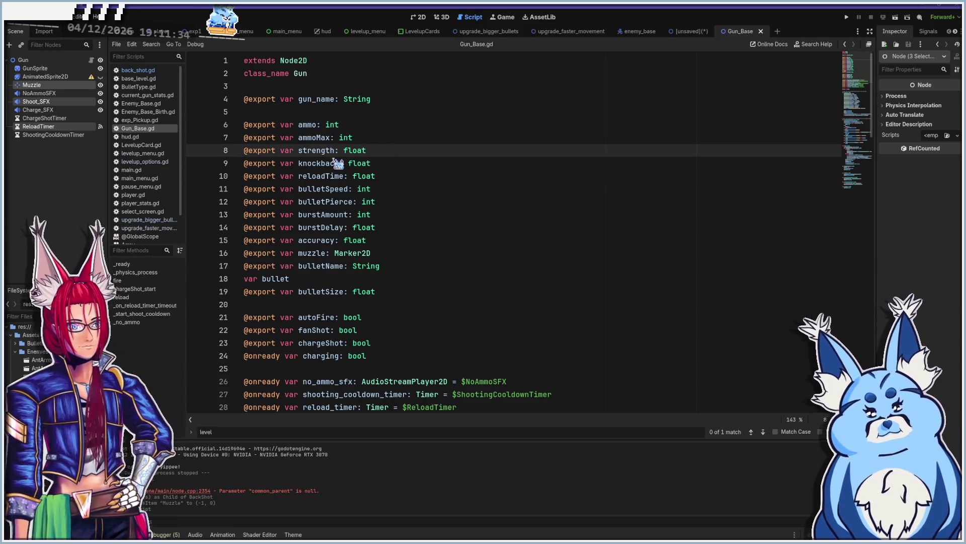
{"action": "left_click", "coordinate": [245, 151]}
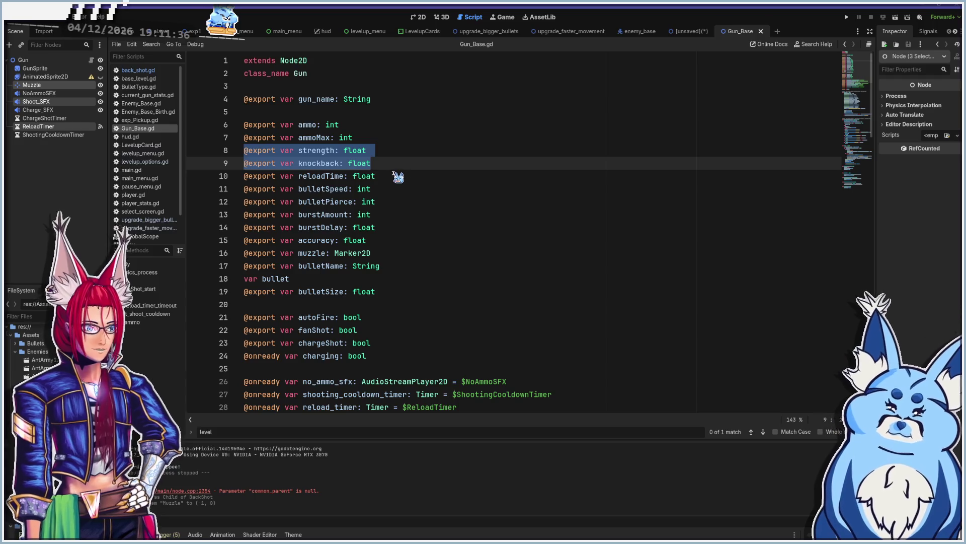
{"action": "left_click_drag", "start_coordinate": [395, 186], "coordinate": [402, 199]}
{"action": "key", "text": "ctrl+c"}
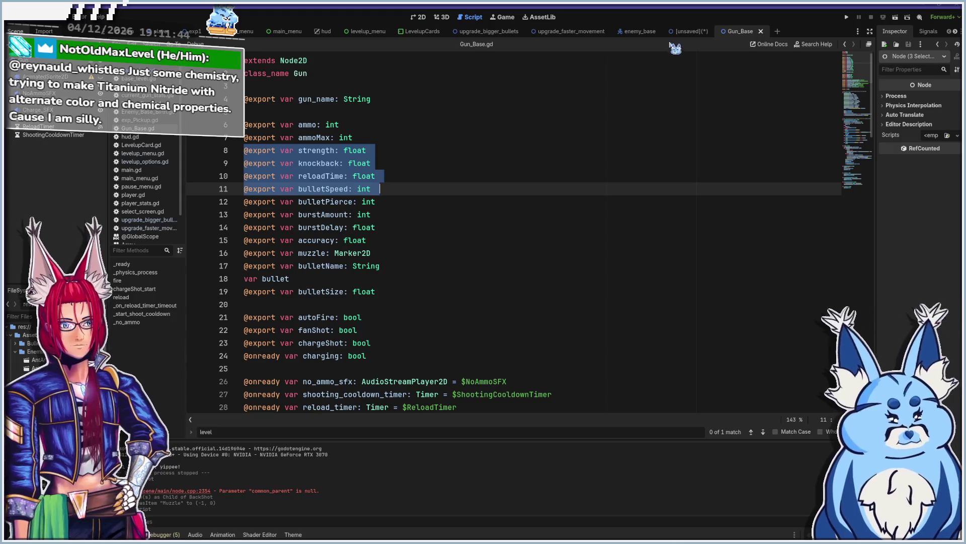
{"action": "left_click", "coordinate": [687, 32]}
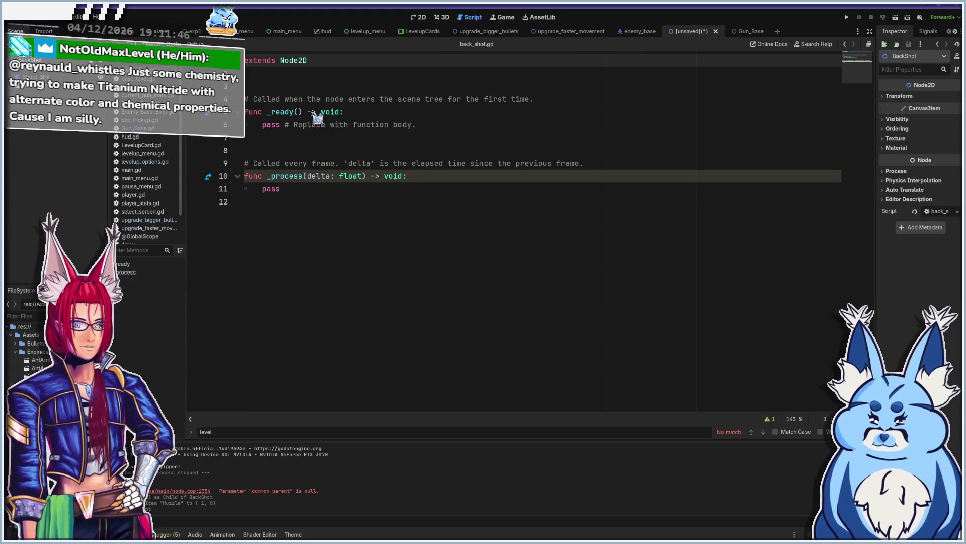
{"action": "left_click", "coordinate": [343, 84]}
{"action": "key", "text": "ctrl+v"}
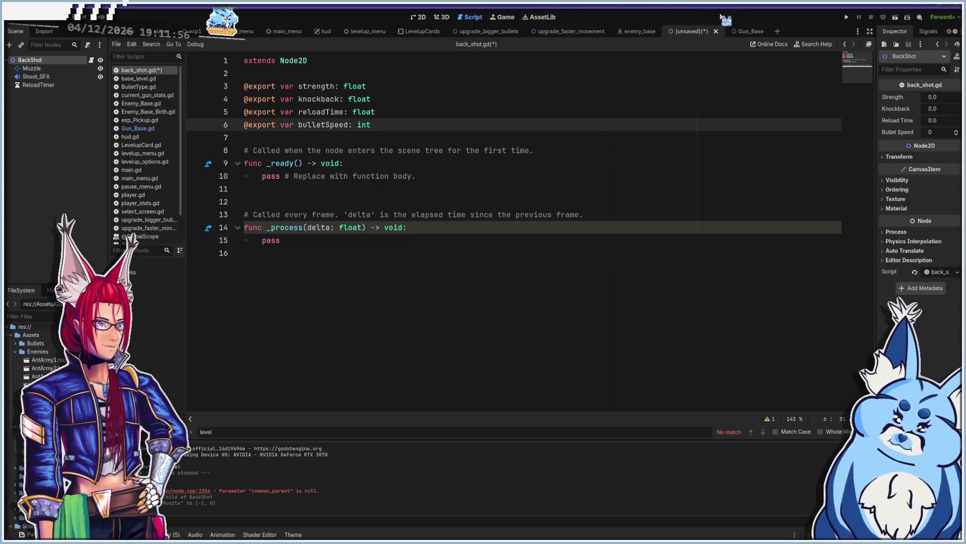
Add the accuracy, muzzle, bulletName and bullet declarations from Gun_Base.gd below bulletSpeed.
{"action": "left_click", "coordinate": [746, 31]}
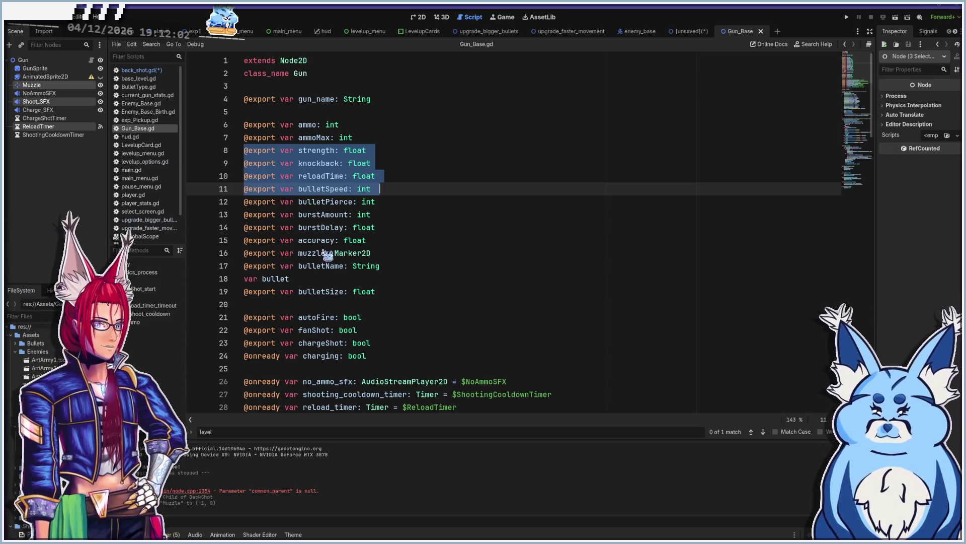
{"action": "left_click", "coordinate": [363, 254]}
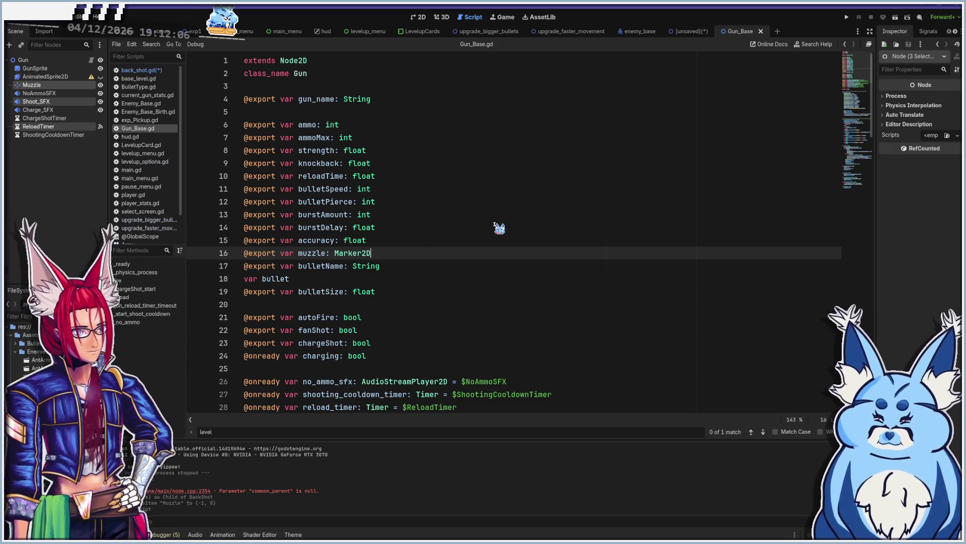
{"action": "key", "text": "Up"}
{"action": "key", "text": "shift+Down"}
{"action": "key", "text": "shift+Down"}
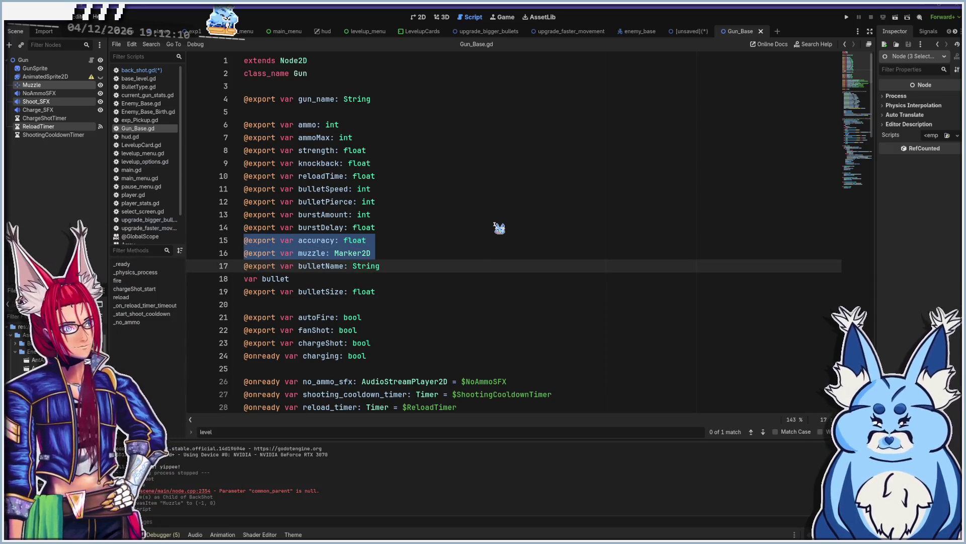
{"action": "left_click", "coordinate": [410, 268], "text": "shift"}
{"action": "left_click", "coordinate": [412, 280], "text": "shift"}
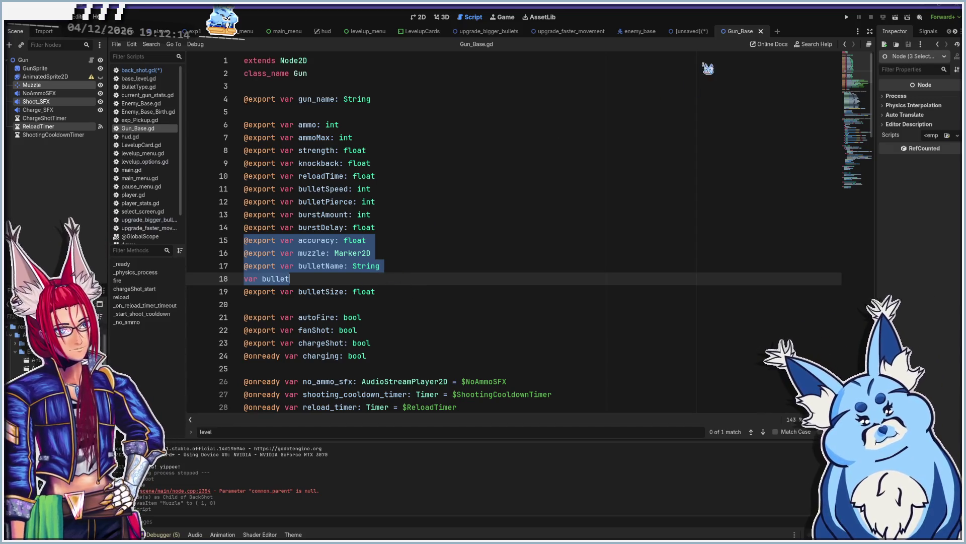
{"action": "left_click", "coordinate": [681, 30]}
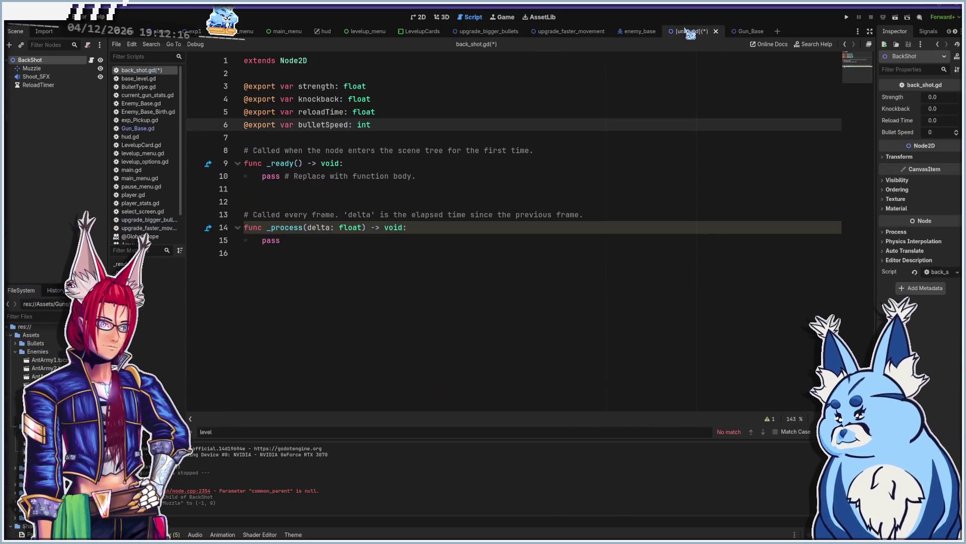
{"action": "key", "text": "Return"}
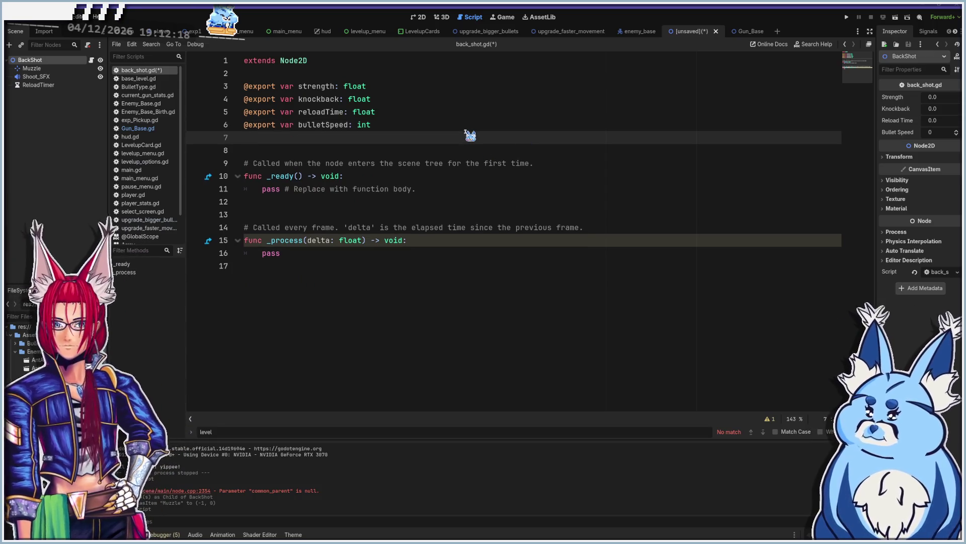
{"action": "type", "text": "@export var accuracy: float @export var muzzle: Marker2D @export var bulletName: String var bullet"}
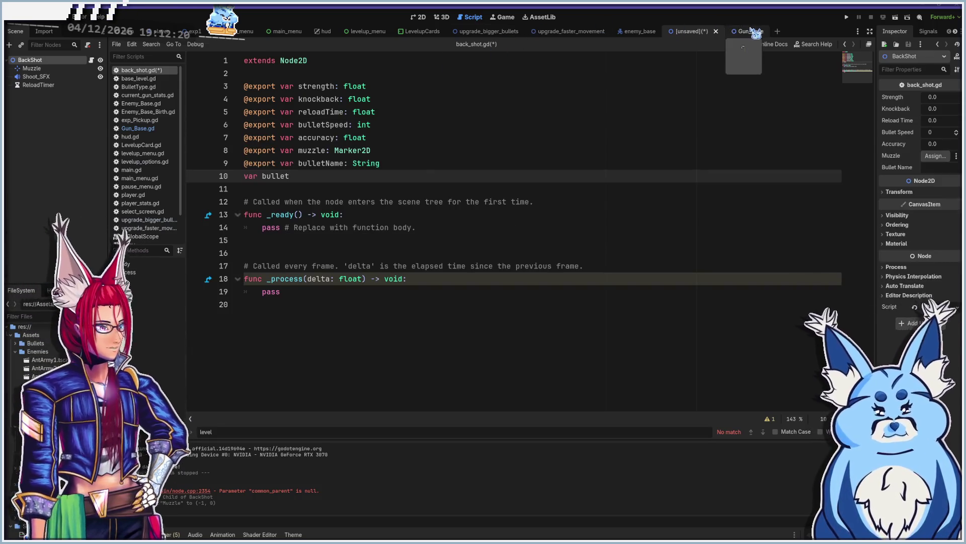
{"action": "left_click", "coordinate": [741, 31]}
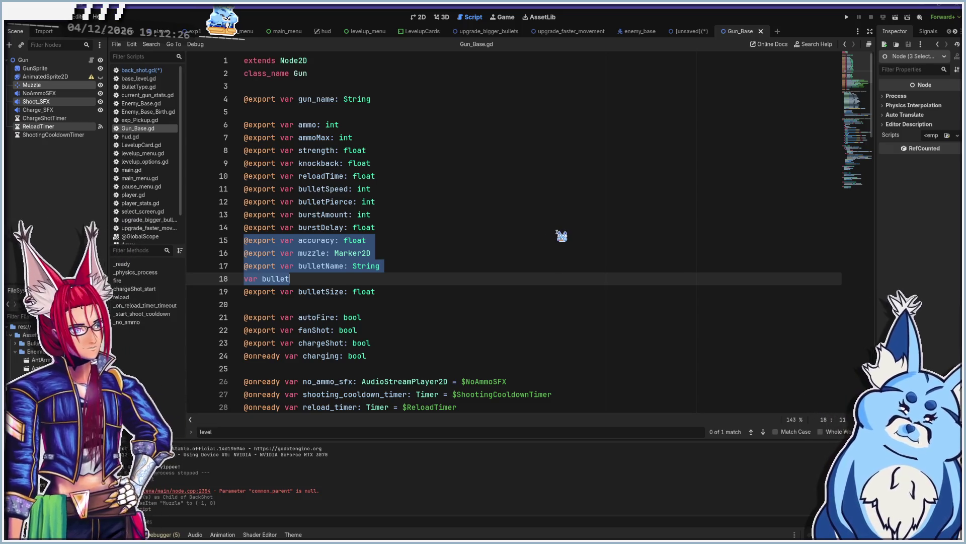
{"action": "scroll", "coordinate": [557, 232], "scroll_direction": "down", "scroll_amount": 3}
{"action": "left_click", "coordinate": [441, 202]}
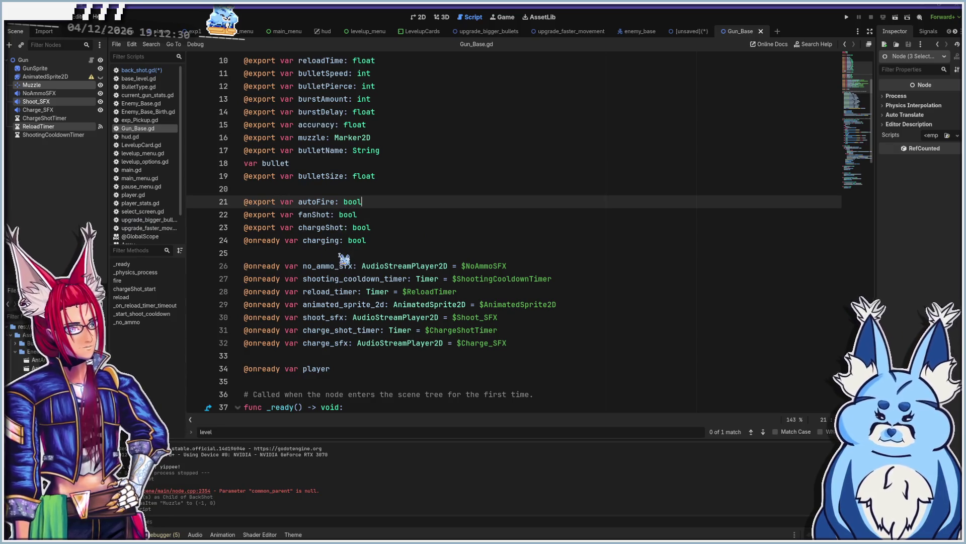
{"action": "scroll", "coordinate": [344, 259], "scroll_direction": "down", "scroll_amount": 1}
{"action": "scroll", "coordinate": [340, 259], "scroll_direction": "down", "scroll_amount": 1}
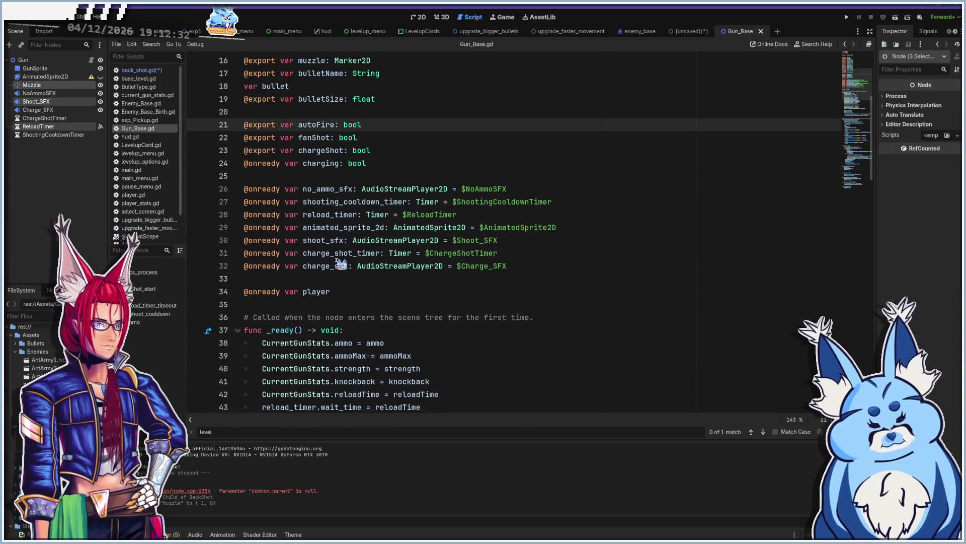
{"action": "left_click", "coordinate": [347, 217]}
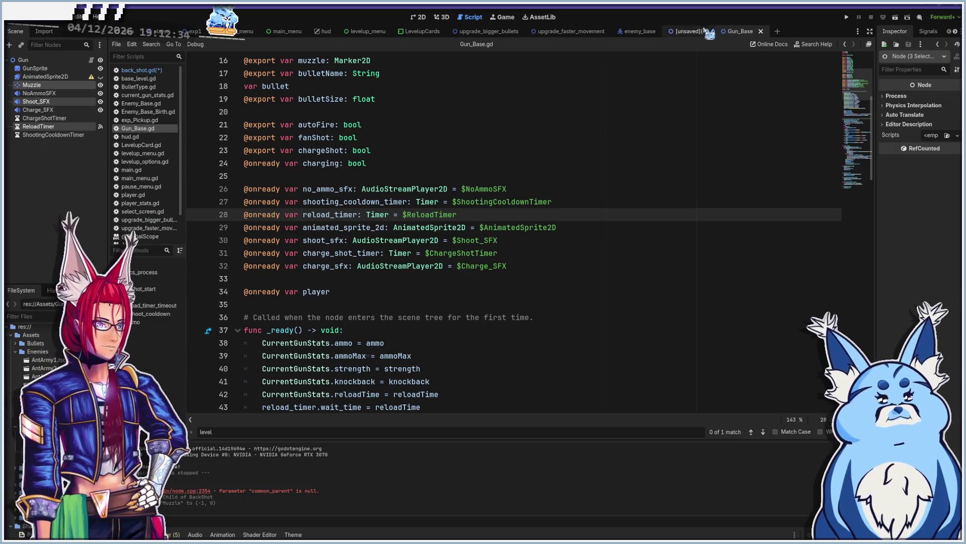
{"action": "left_click", "coordinate": [690, 32]}
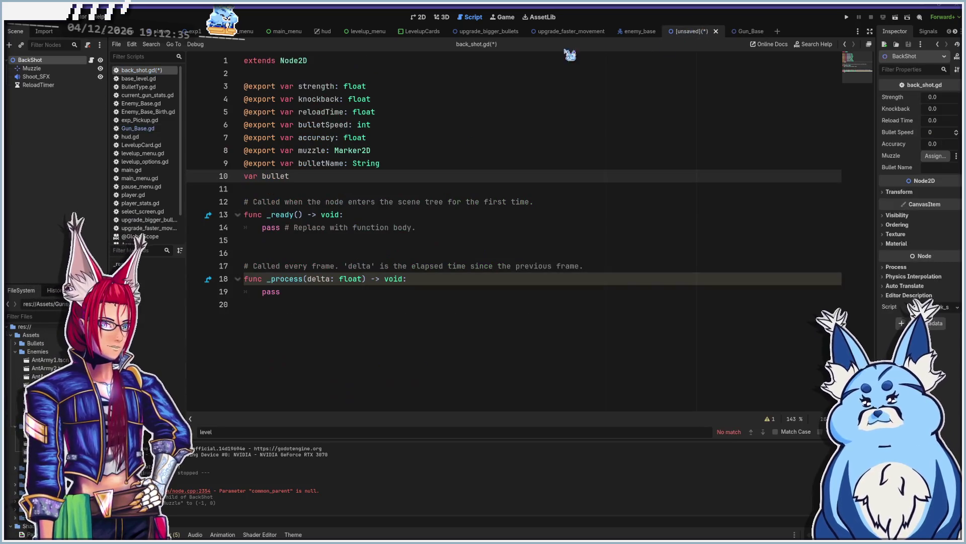
{"action": "left_click", "coordinate": [35, 69]}
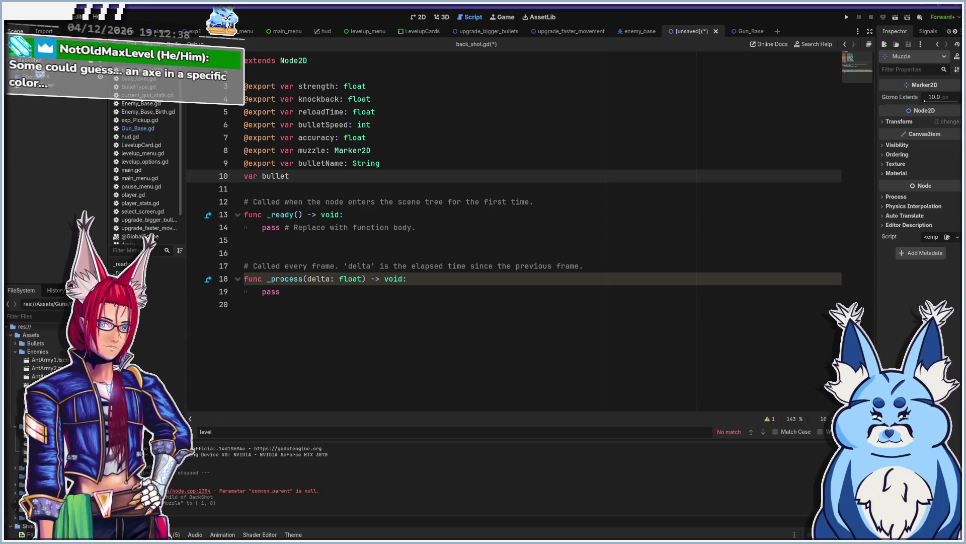
{"action": "left_click_drag", "start_coordinate": [70, 85], "coordinate": [271, 191]}
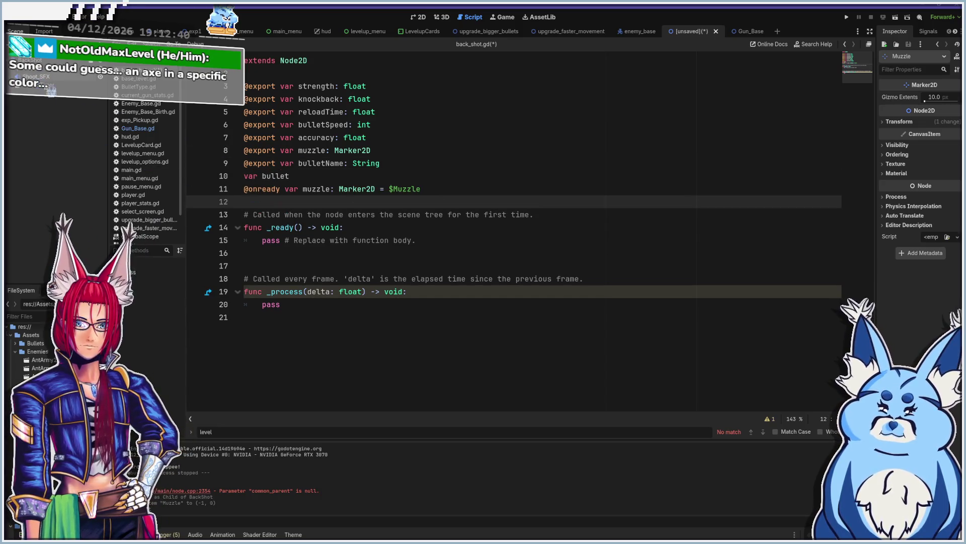
{"action": "mouse_move", "coordinate": [52, 91]}
{"action": "left_mouse_down"}
{"action": "mouse_move", "coordinate": [252, 202]}
{"action": "mouse_move", "coordinate": [247, 177]}
{"action": "mouse_move", "coordinate": [265, 219]}
{"action": "mouse_move", "coordinate": [282, 215]}
{"action": "left_mouse_up"}
{"action": "left_click", "coordinate": [449, 190]}
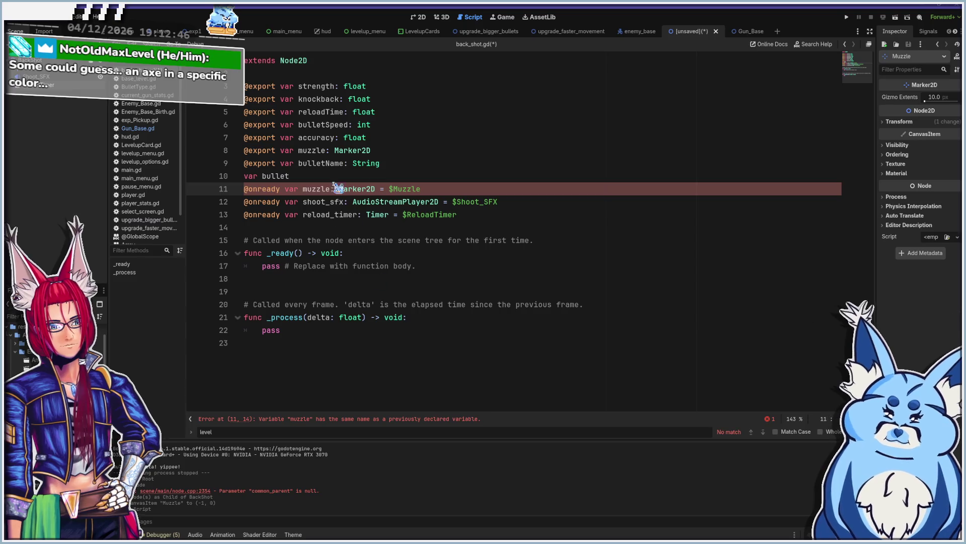
{"action": "left_click", "coordinate": [422, 177]}
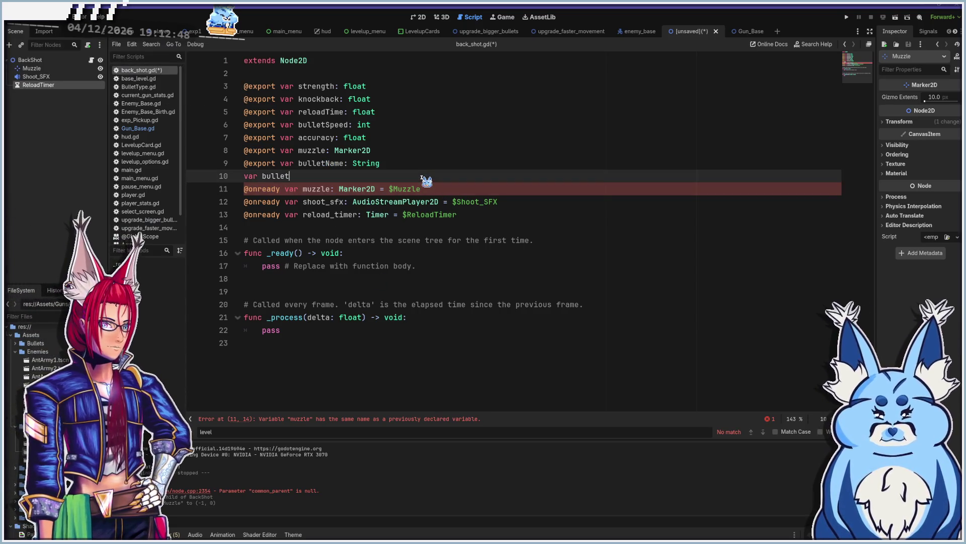
{"action": "key", "text": "Return"}
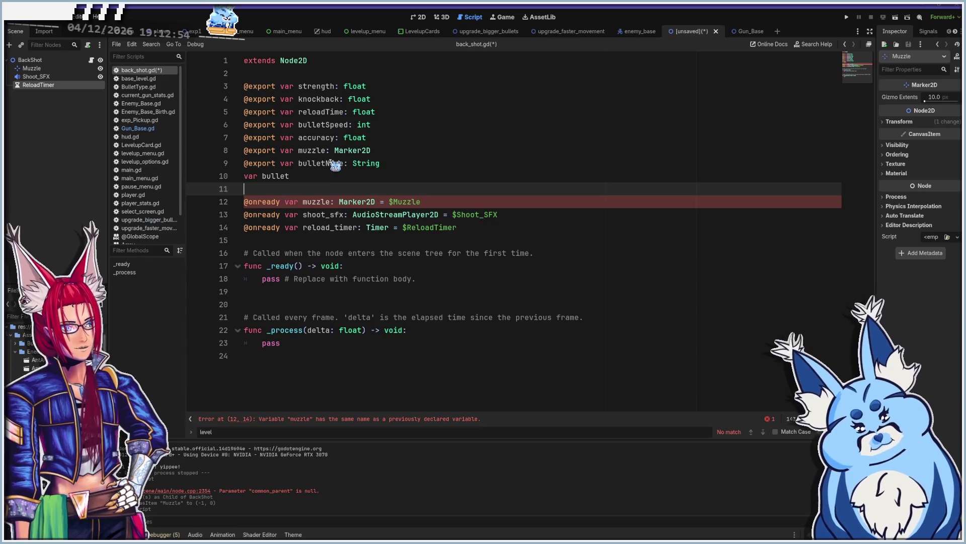
{"action": "left_click", "coordinate": [403, 154]}
{"action": "key", "text": "shift+Home"}
{"action": "key", "text": "BackSpace"}
{"action": "key", "text": "BackSpace"}
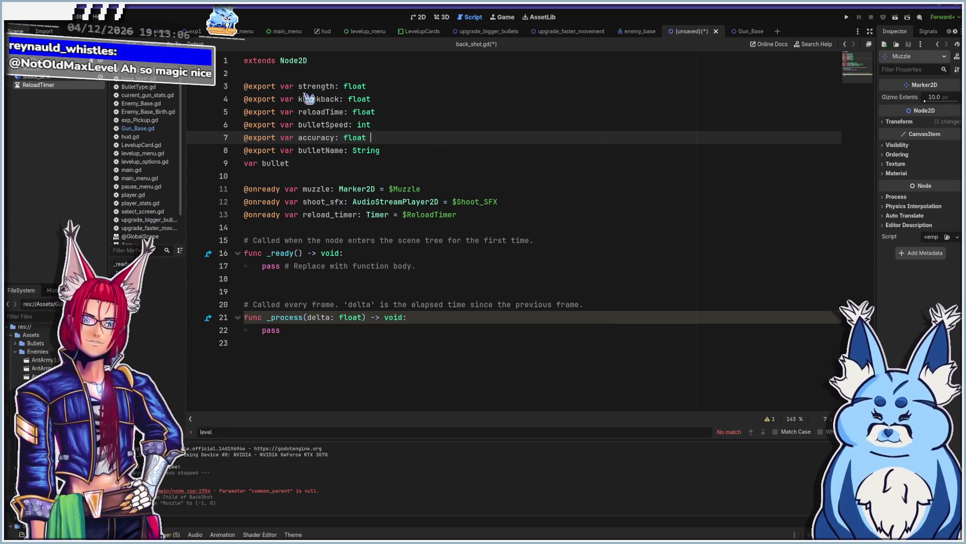
{"action": "left_click", "coordinate": [277, 86]}
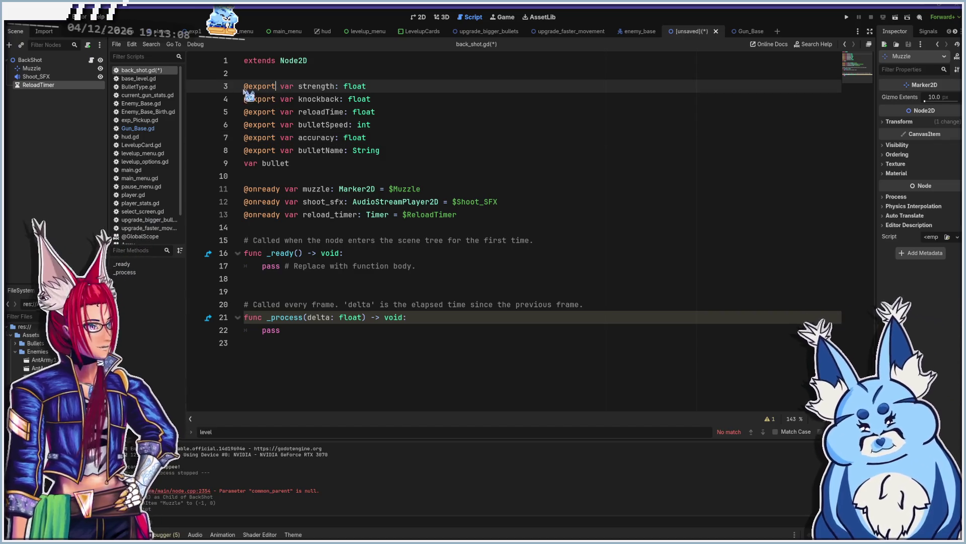
{"action": "double_click", "coordinate": [254, 87]}
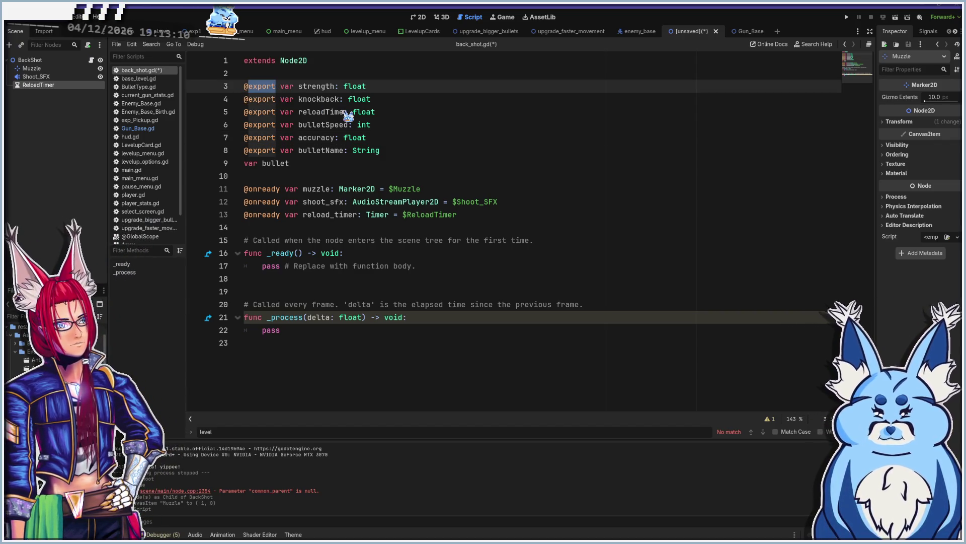
{"action": "type", "text": "onready"}
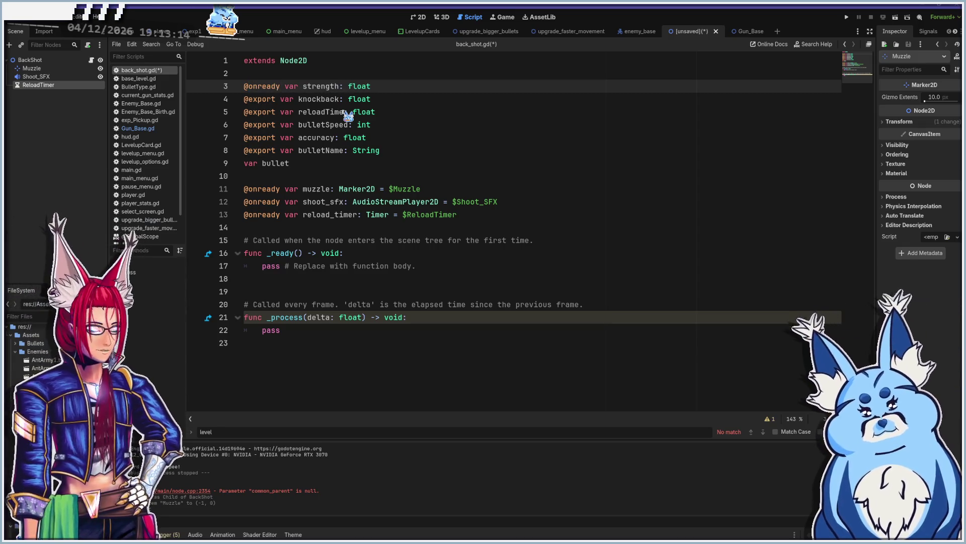
{"action": "key", "text": "shift+Home"}
{"action": "key", "text": "ctrl+c"}
{"action": "key", "text": "Down"}
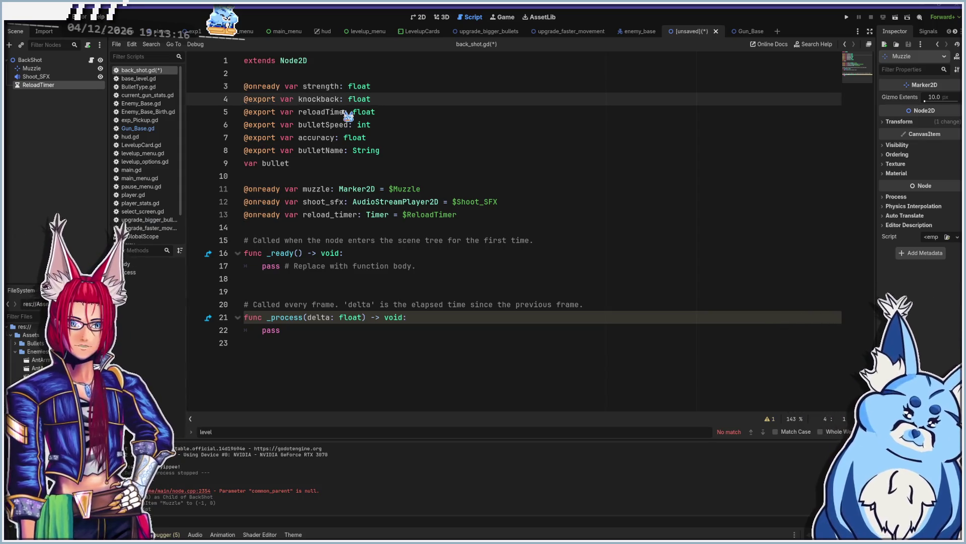
{"action": "key", "text": "shift+Right"}
{"action": "key", "text": "shift+Right"}
{"action": "key", "text": "shift+Right"}
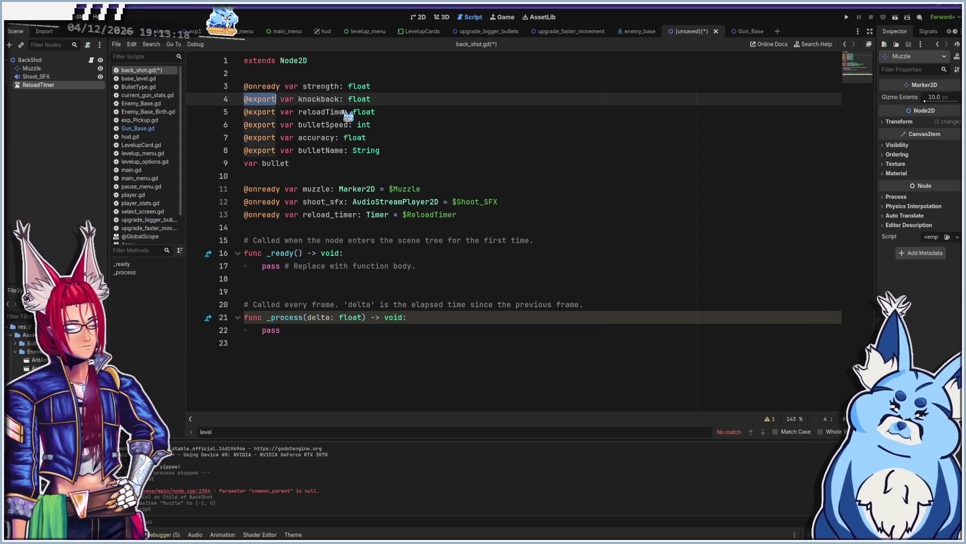
{"action": "key", "text": "ctrl+v"}
{"action": "key", "text": "Down"}
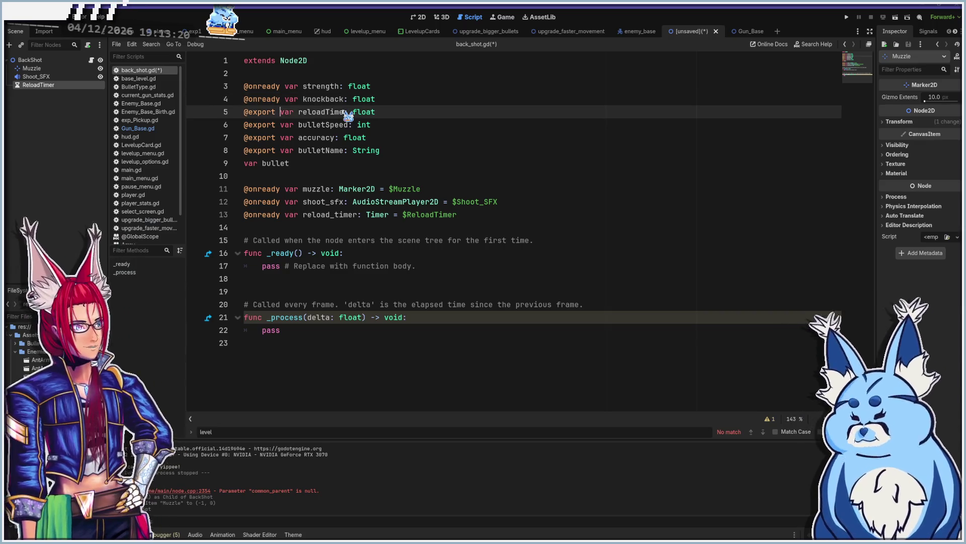
{"action": "key", "text": "shift+Home"}
{"action": "key", "text": "ctrl+v"}
{"action": "key", "text": "Down"}
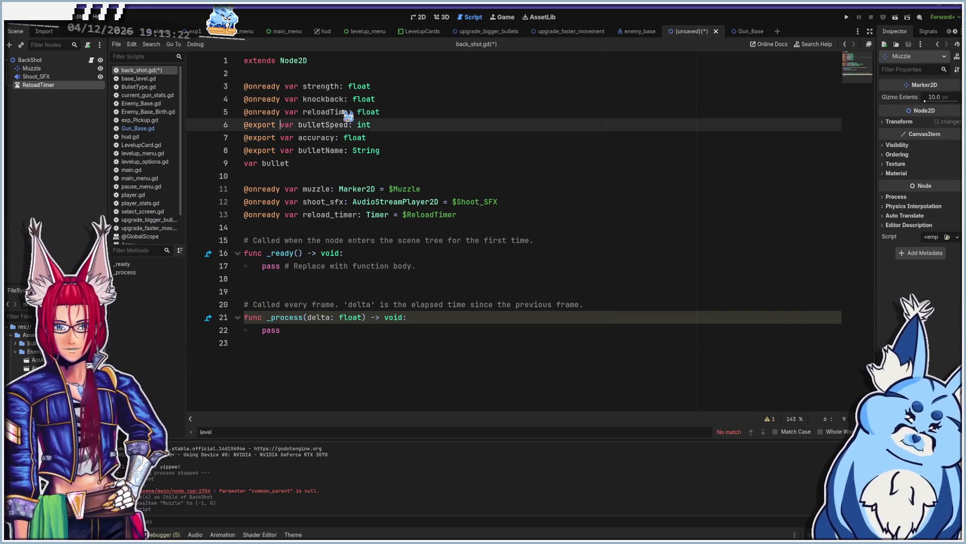
{"action": "key", "text": "shift+Home"}
{"action": "key", "text": "ctrl+v"}
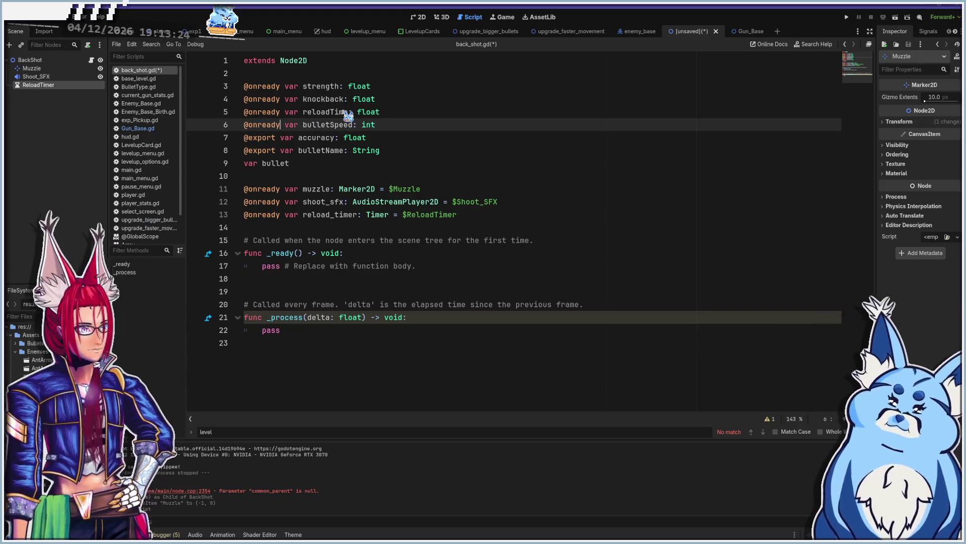
{"action": "key", "text": "Down"}
{"action": "key", "text": "shift+Home"}
{"action": "key", "text": "ctrl+v"}
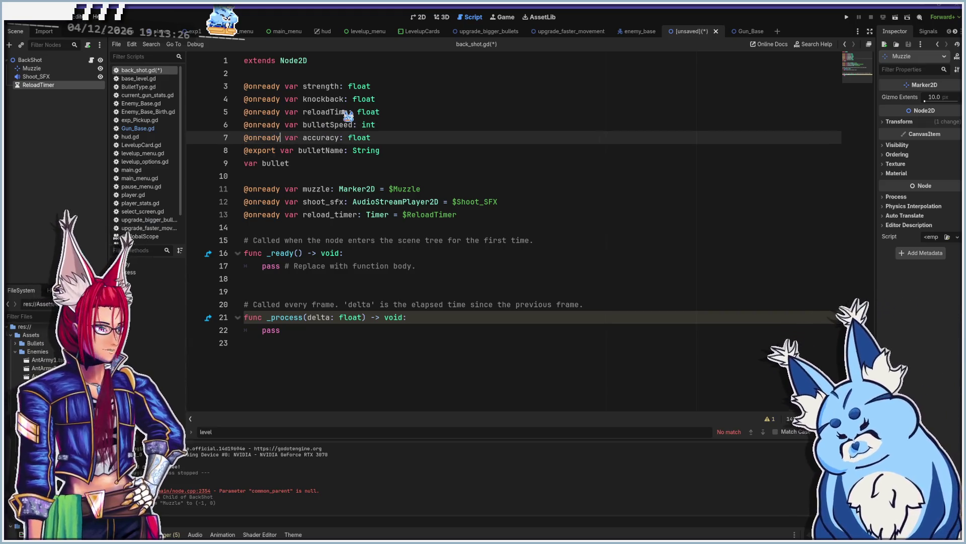
{"action": "key", "text": "Down"}
{"action": "key", "text": "shift+Home"}
{"action": "key", "text": "ctrl+v"}
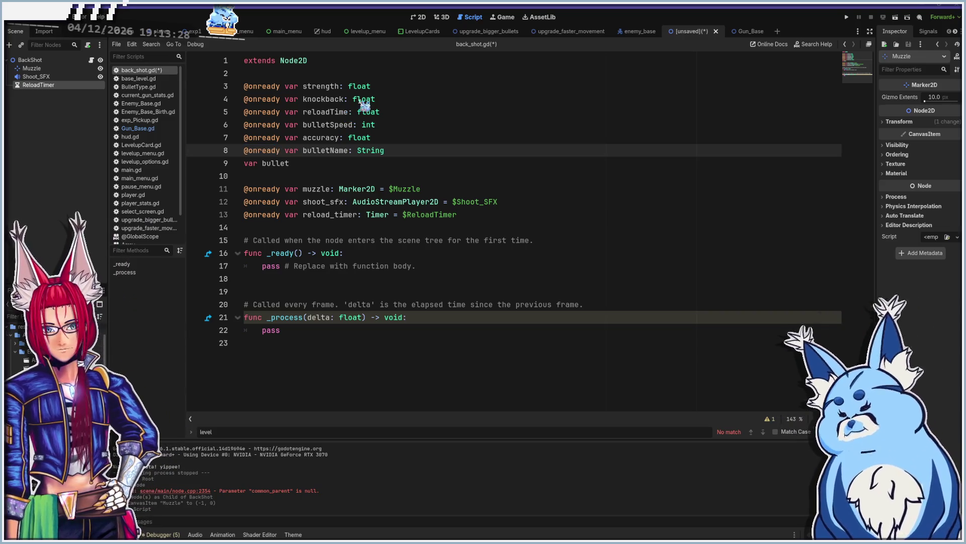
Review Gun_Base's stat values for reference before returning to back_shot.gd.
{"action": "left_click", "coordinate": [410, 86]}
{"action": "left_click", "coordinate": [745, 31]}
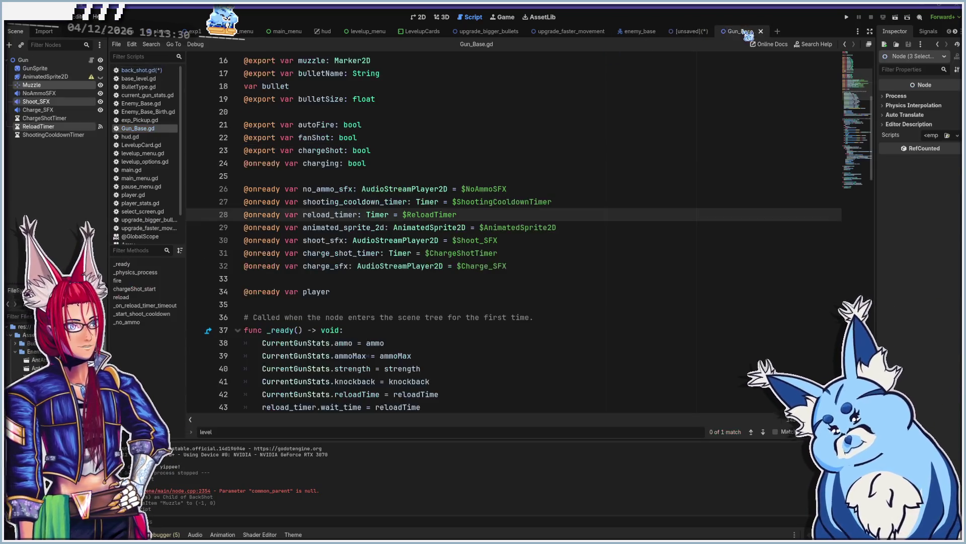
{"action": "left_click", "coordinate": [38, 62]}
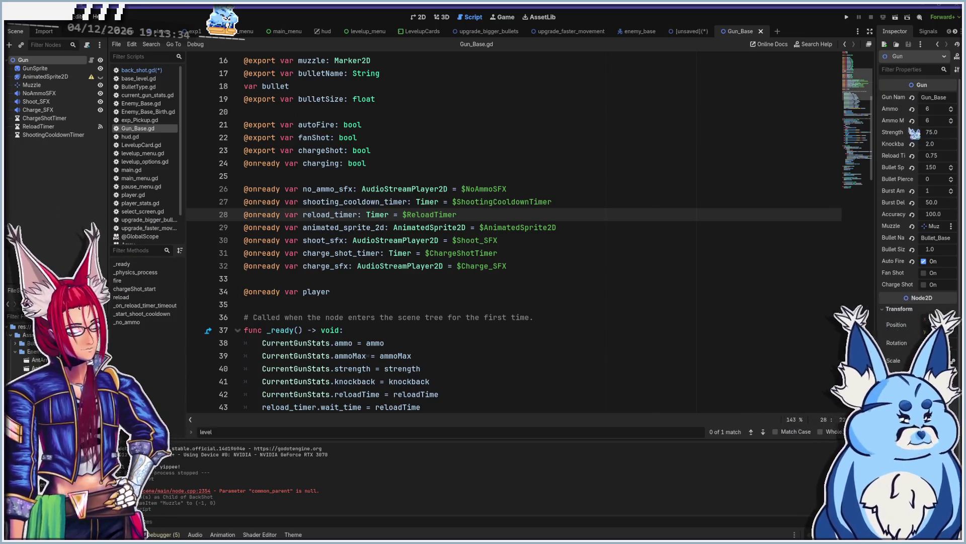
{"action": "left_click", "coordinate": [693, 32]}
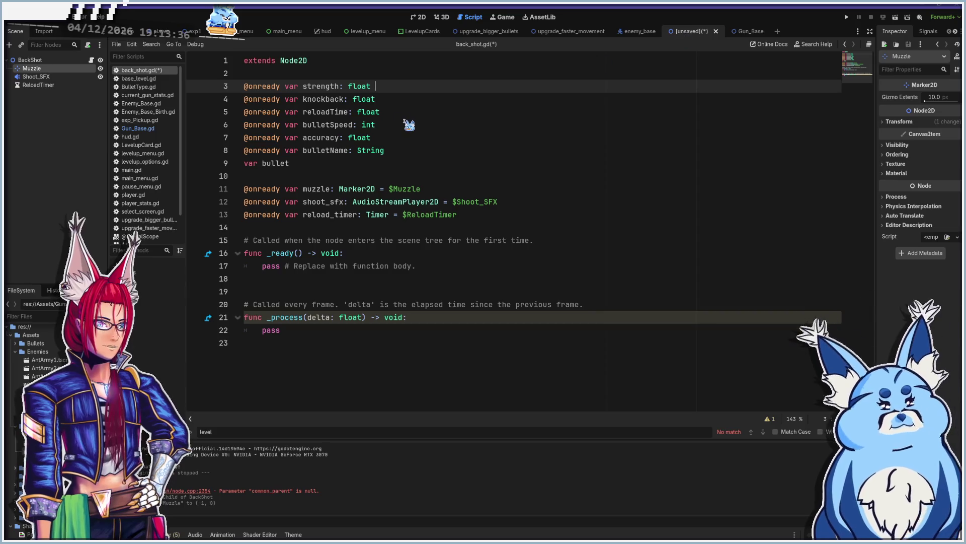
Set strength = 50 and knockback = 2, and delete the reloadTime declaration.
{"action": "type", "text": "="}
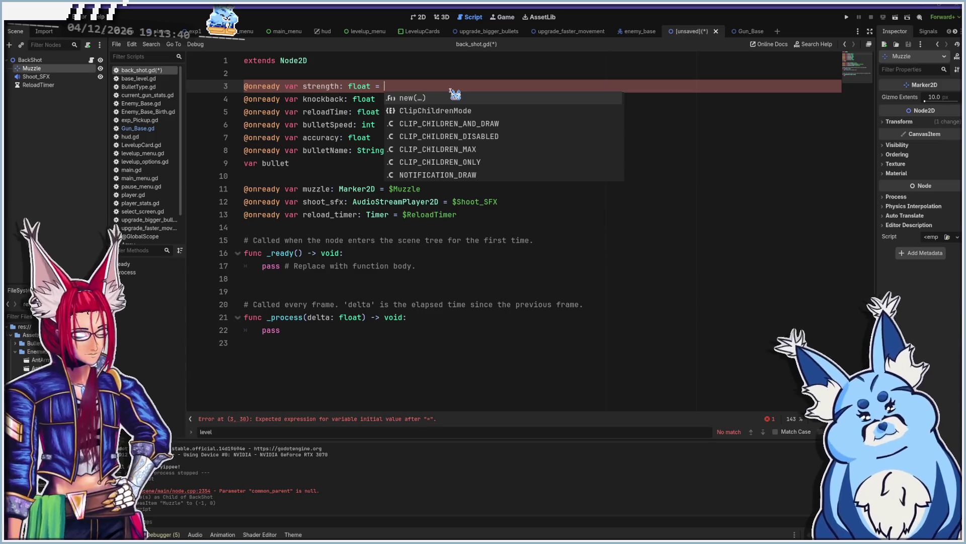
{"action": "type", "text": " 50"}
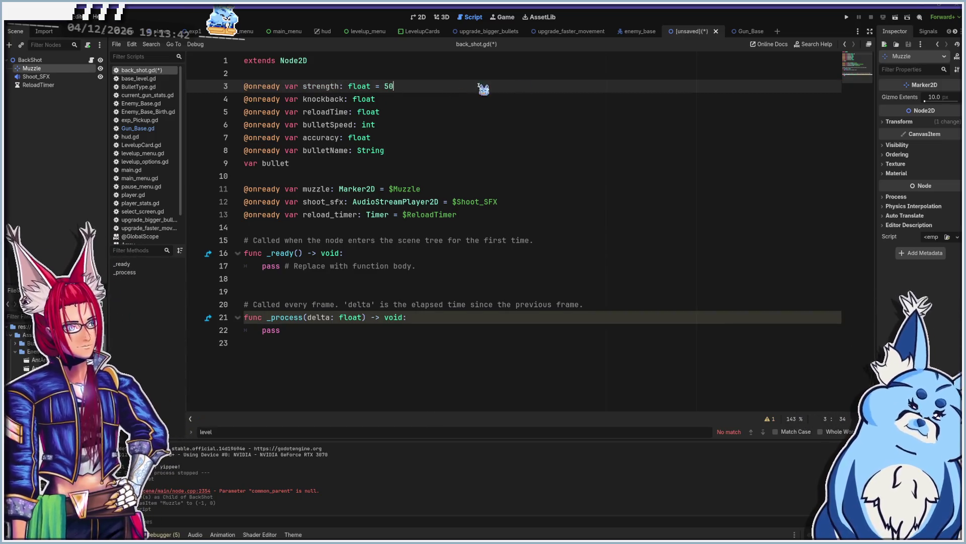
{"action": "left_click", "coordinate": [750, 31]}
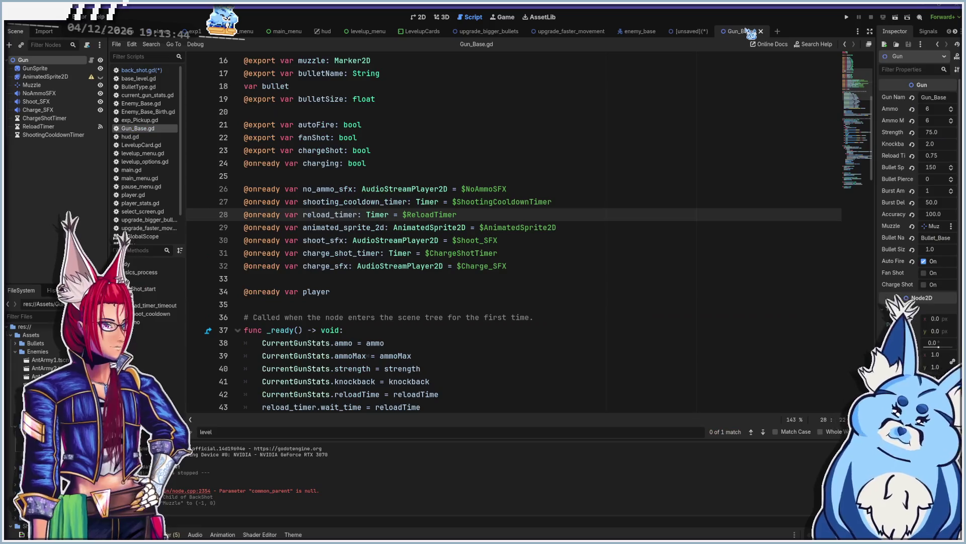
{"action": "left_click", "coordinate": [689, 30]}
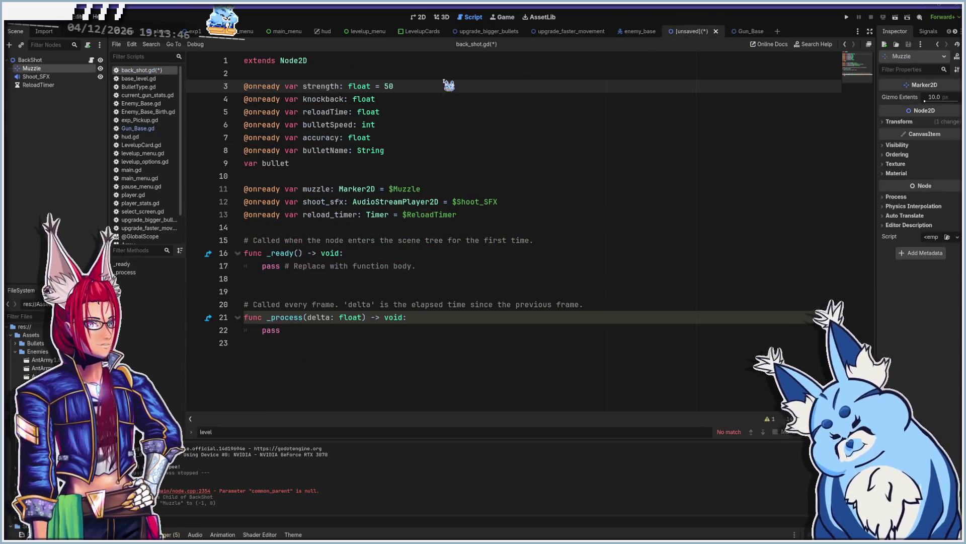
{"action": "left_click", "coordinate": [406, 99]}
{"action": "type", "text": "2"}
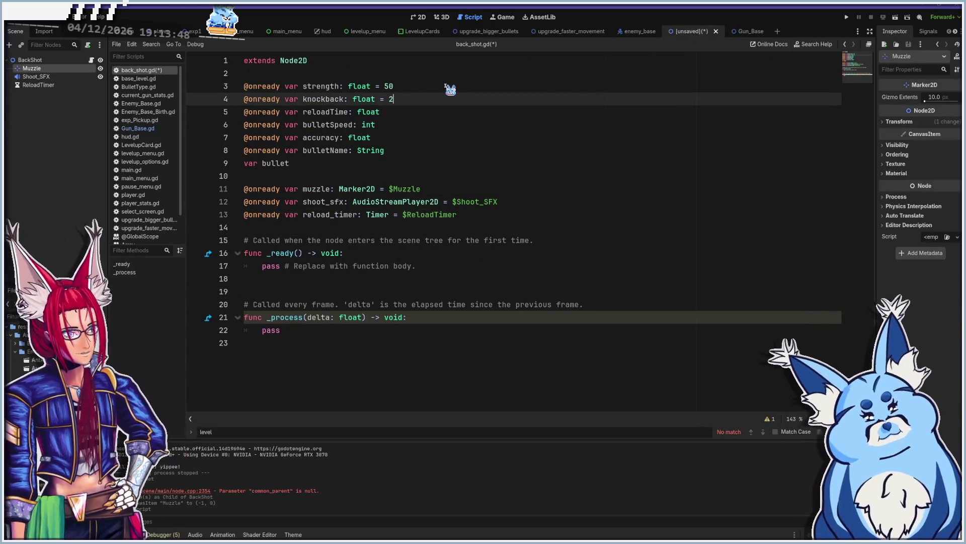
{"action": "left_click", "coordinate": [422, 108]}
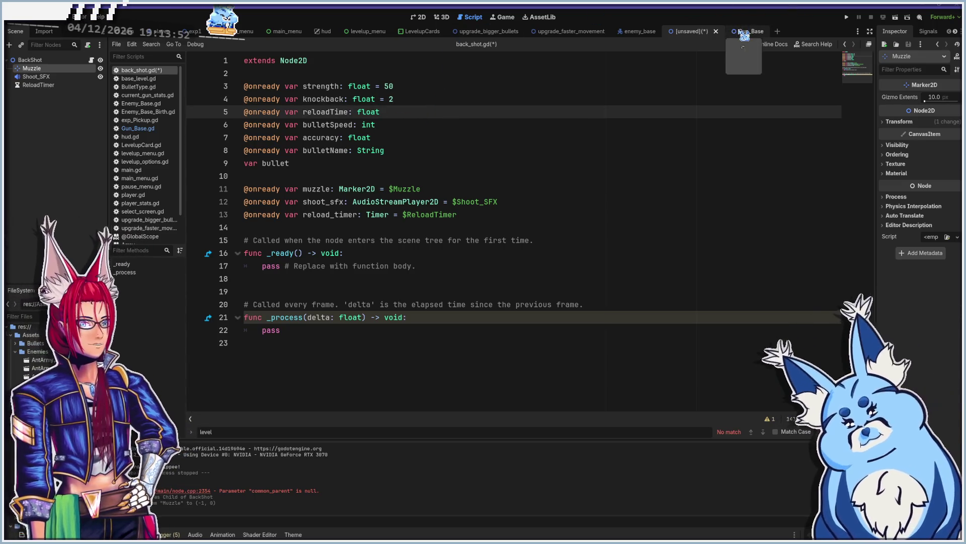
{"action": "key", "text": "shift+Home"}
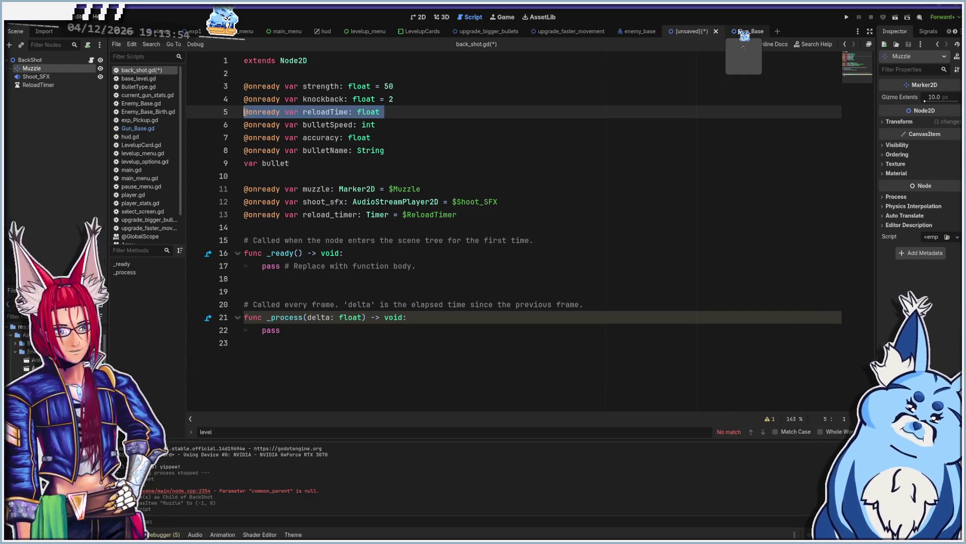
{"action": "key", "text": "BackSpace"}
{"action": "key", "text": "BackSpace"}
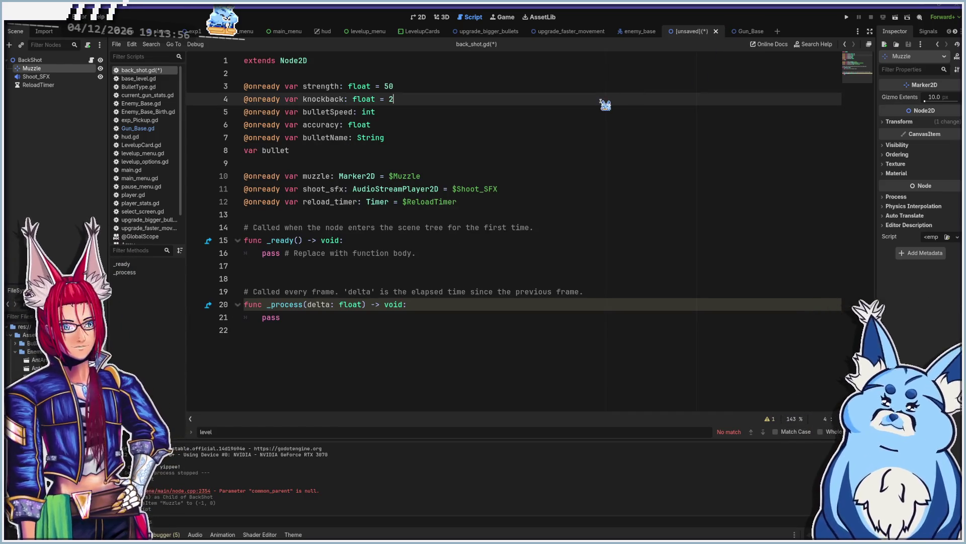
Give bulletSpeed a default of 150, matching it against Gun_Base's values.
{"action": "left_click", "coordinate": [606, 112]}
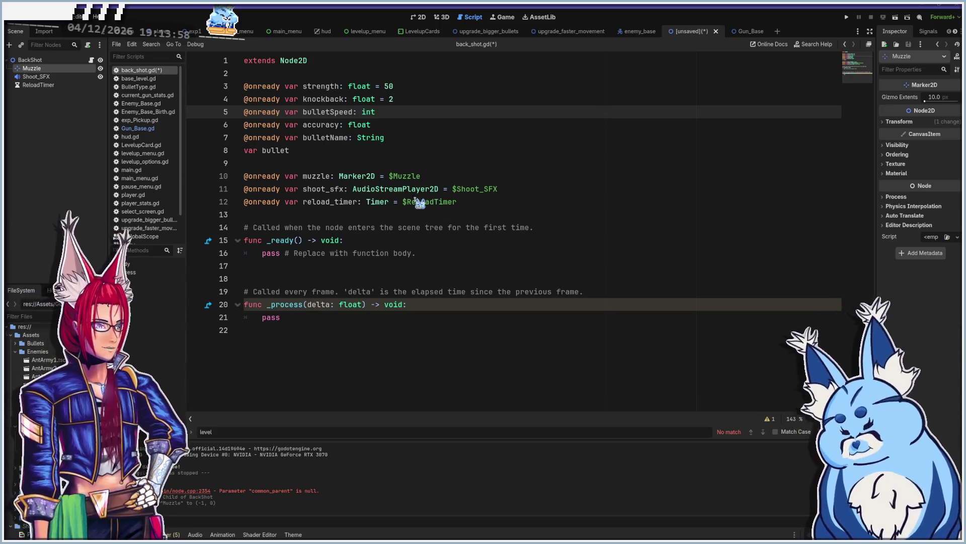
{"action": "key", "text": "BackSpace"}
{"action": "key", "text": "BackSpace"}
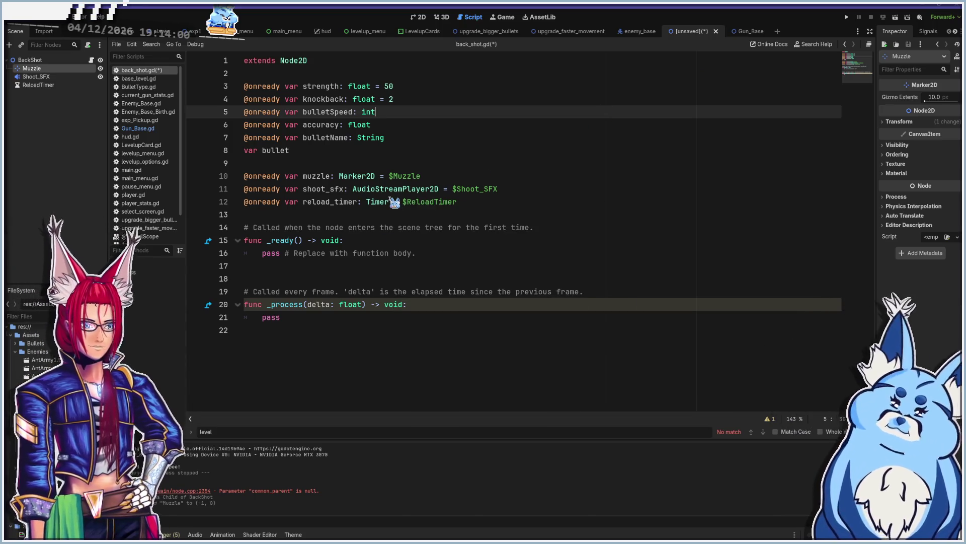
{"action": "type", "text": "="}
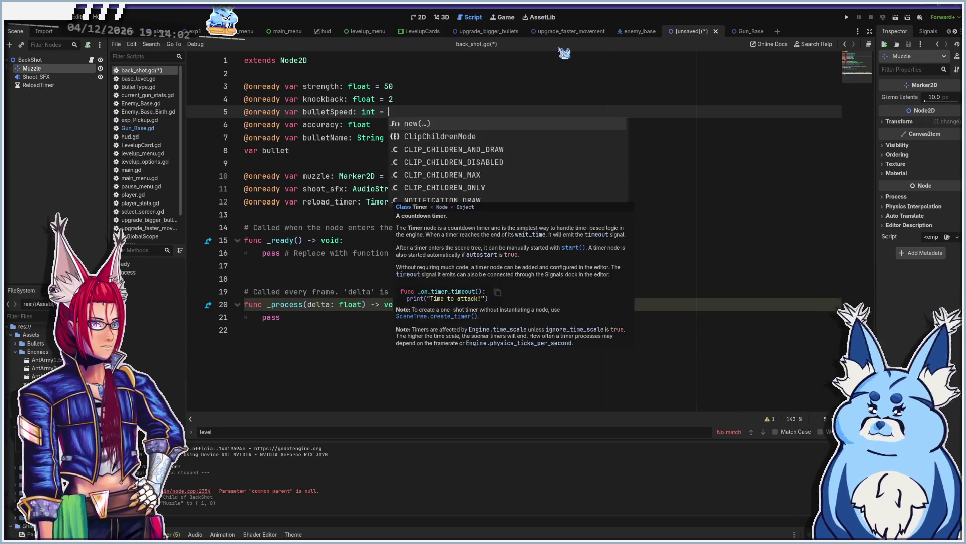
{"action": "left_click", "coordinate": [745, 32]}
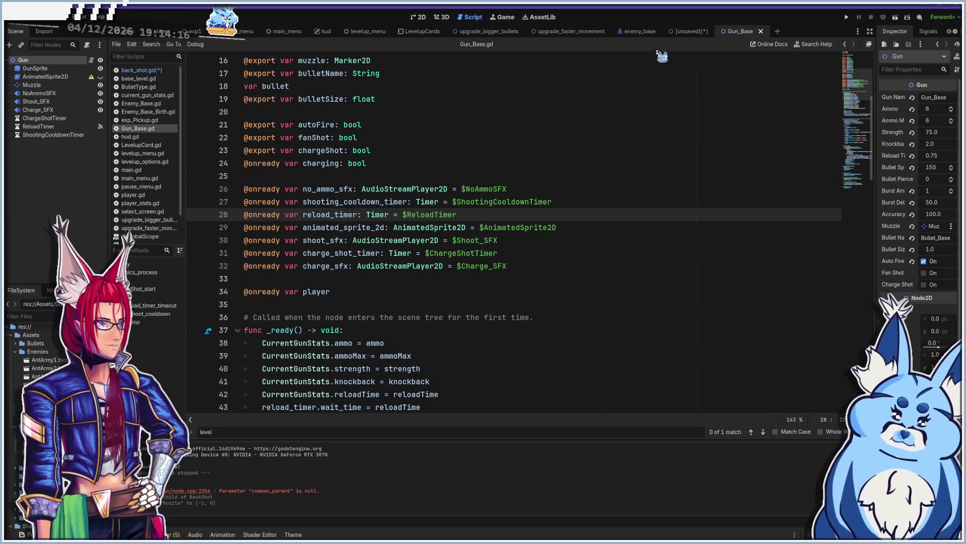
{"action": "left_click", "coordinate": [693, 32]}
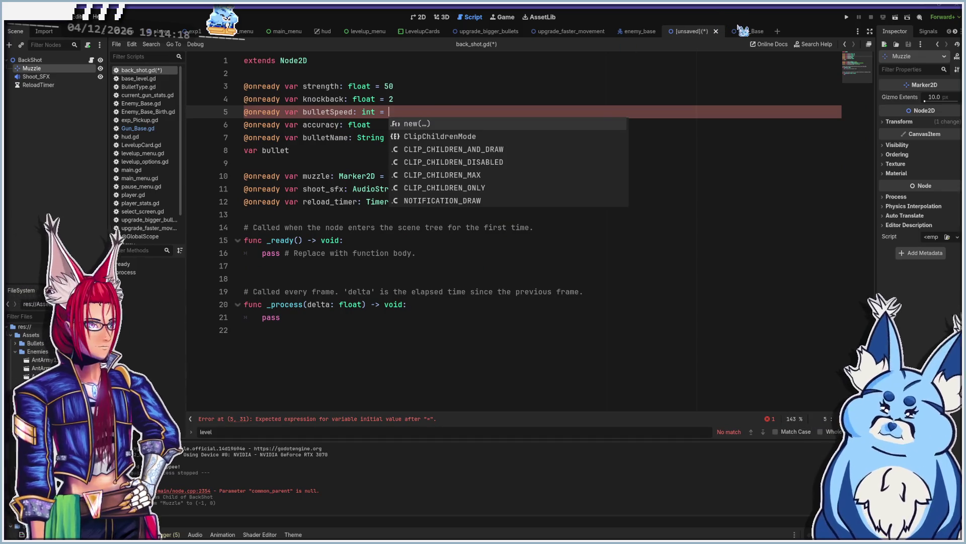
{"action": "left_click", "coordinate": [743, 31]}
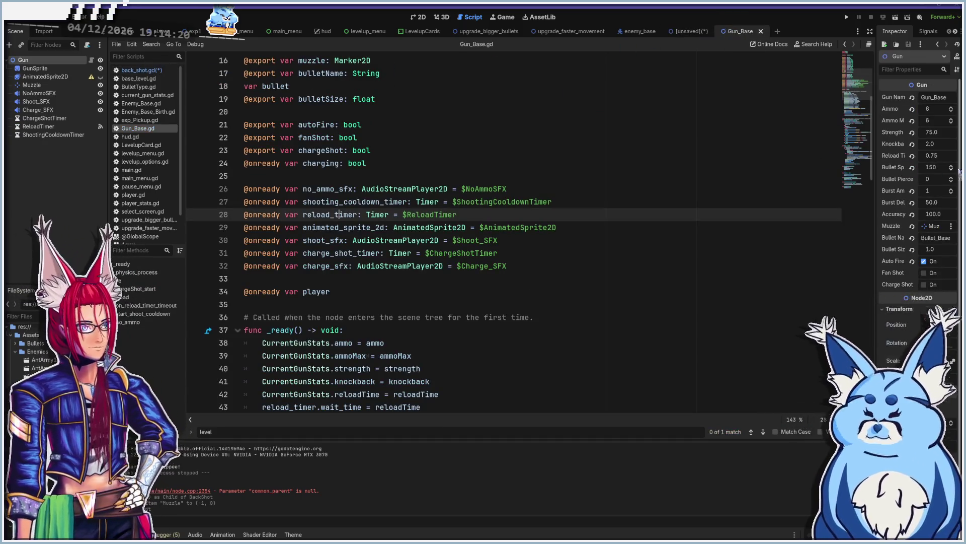
{"action": "left_click", "coordinate": [689, 32]}
{"action": "key", "text": "BackSpace"}
{"action": "key", "text": "BackSpace"}
{"action": "key", "text": "BackSpace"}
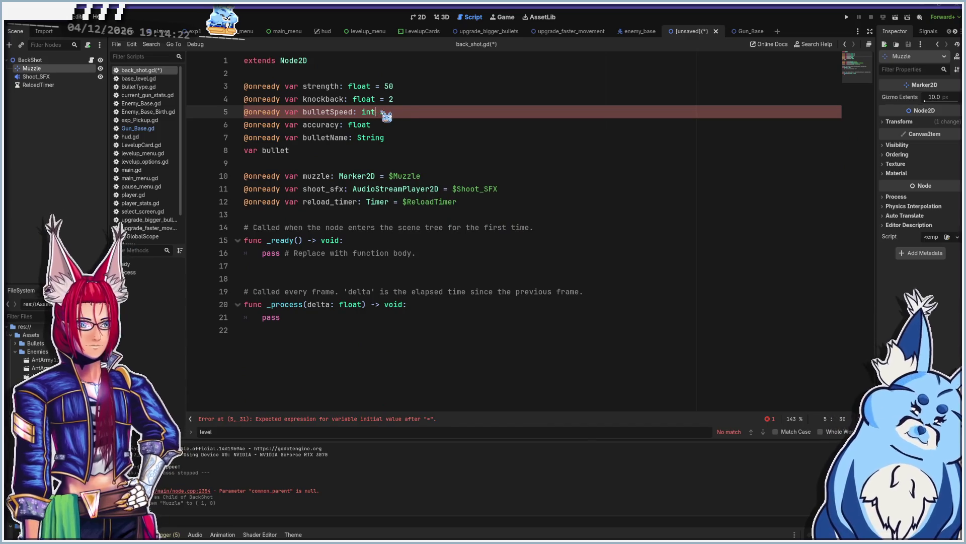
{"action": "type", "text": "150"}
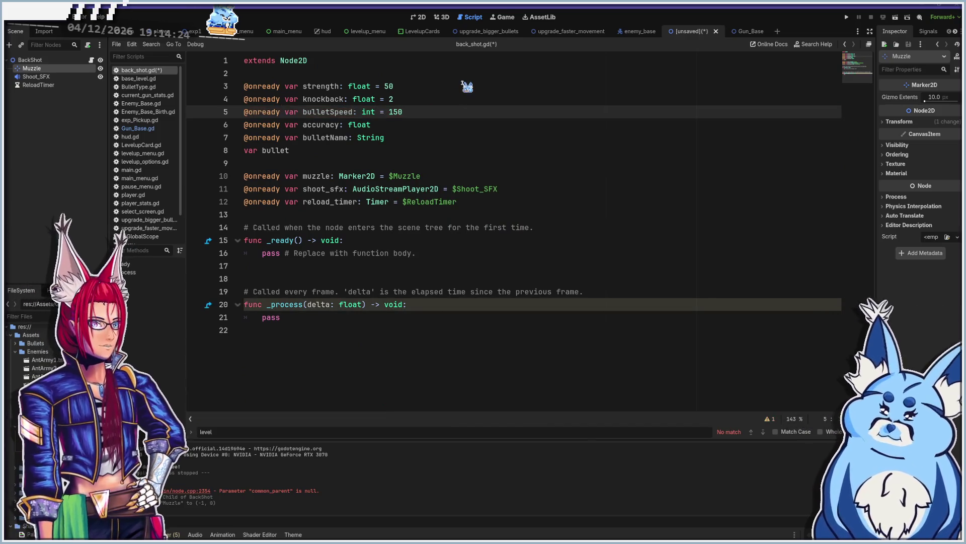
{"action": "left_click", "coordinate": [442, 124]}
{"action": "left_click", "coordinate": [747, 33]}
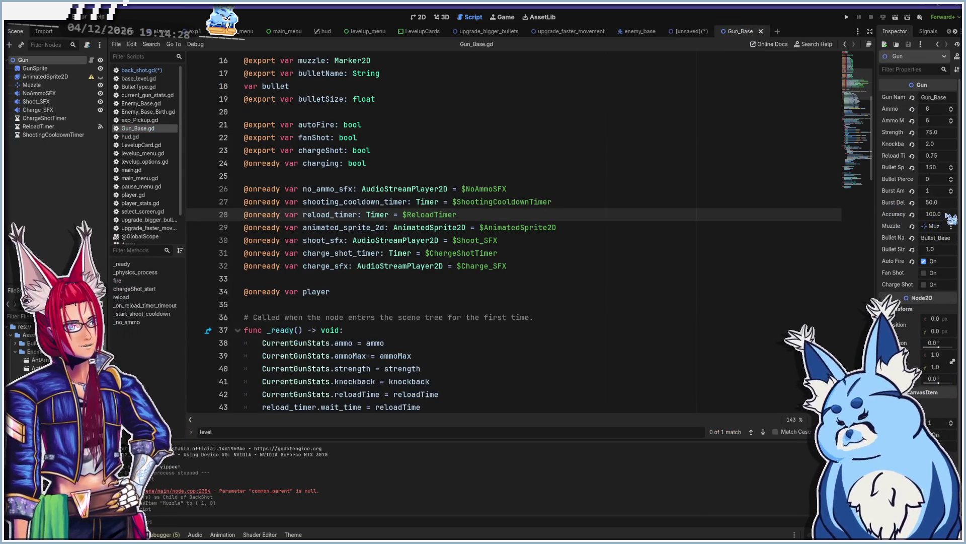
Set accuracy: float = 100 and bulletName: String = "BackShotBullet" in back_shot.gd.
{"action": "left_click", "coordinate": [692, 33]}
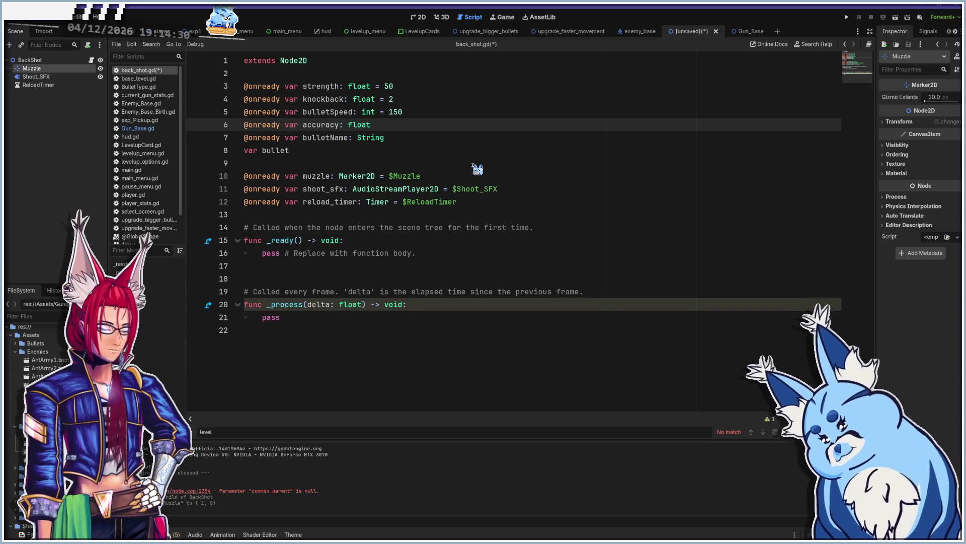
{"action": "type", "text": "= 100"}
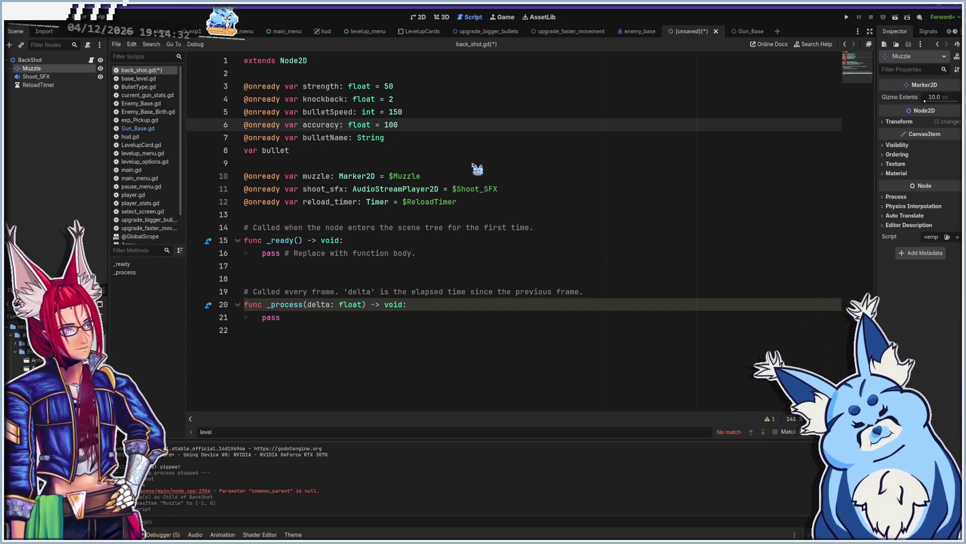
{"action": "left_click", "coordinate": [443, 145]}
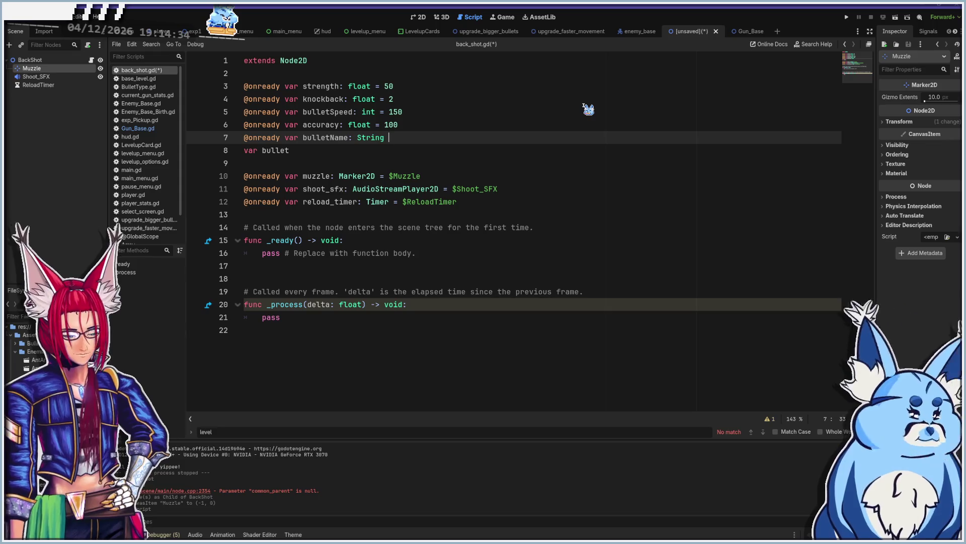
{"action": "type", "text": "BackShotBullet"}
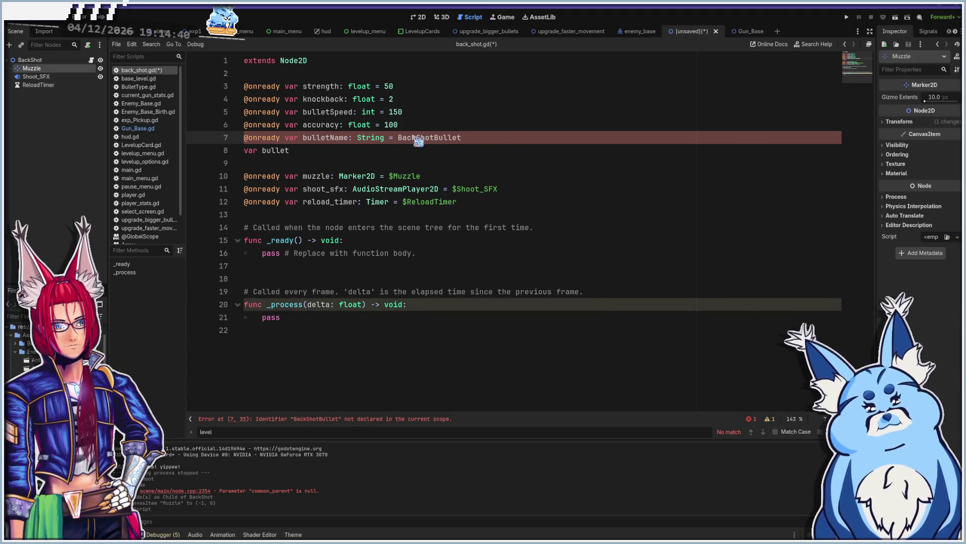
{"action": "left_click", "coordinate": [399, 137]}
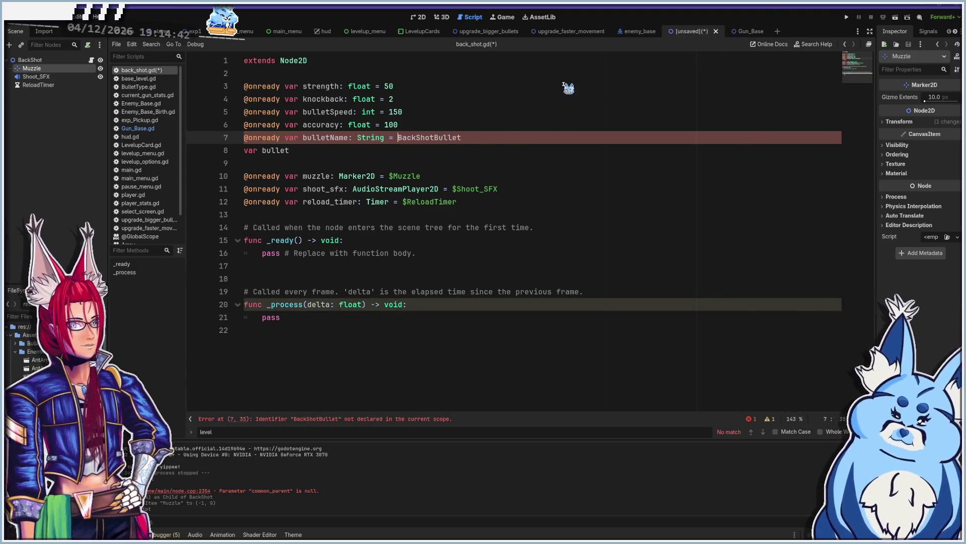
{"action": "type", "text": "\""}
{"action": "key", "text": "End"}
{"action": "type", "text": "\""}
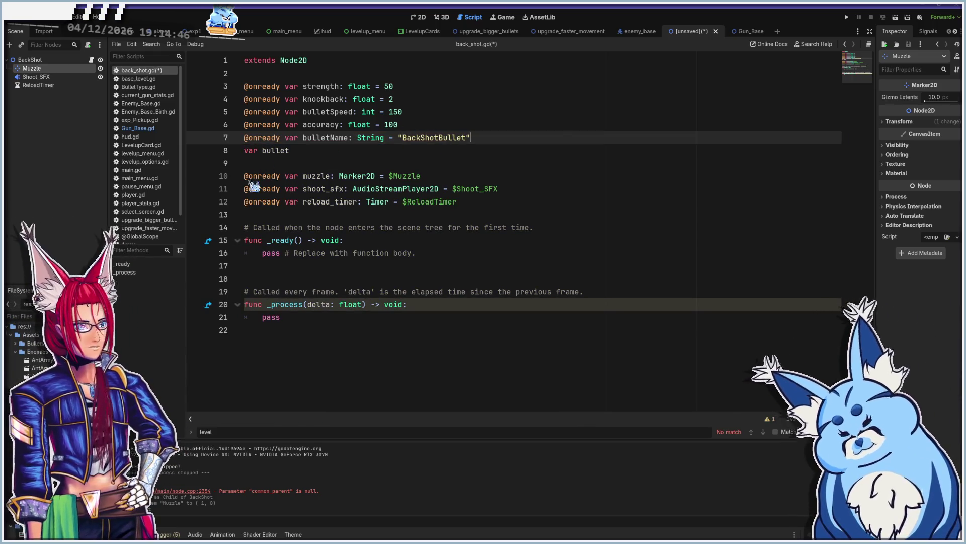
{"action": "left_click", "coordinate": [294, 151]}
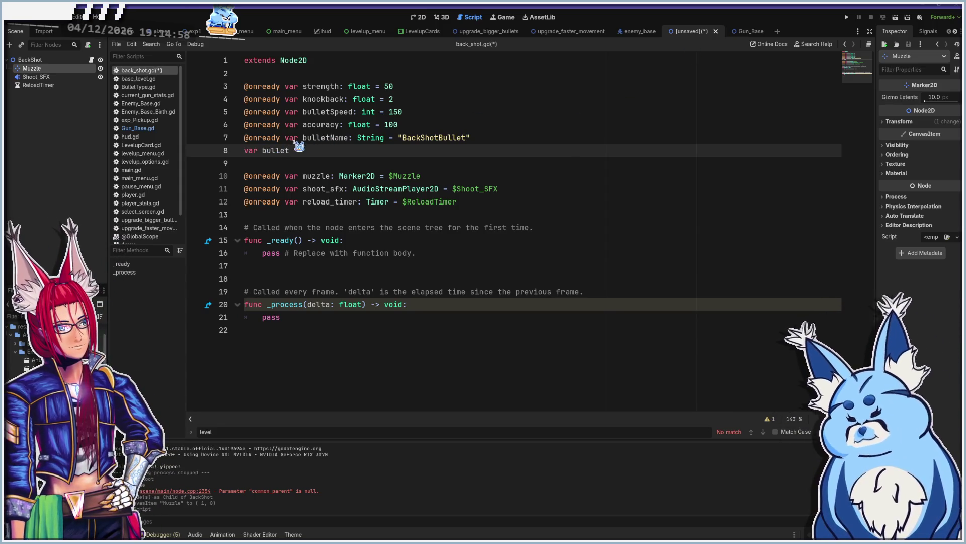
{"action": "left_click", "coordinate": [339, 139]}
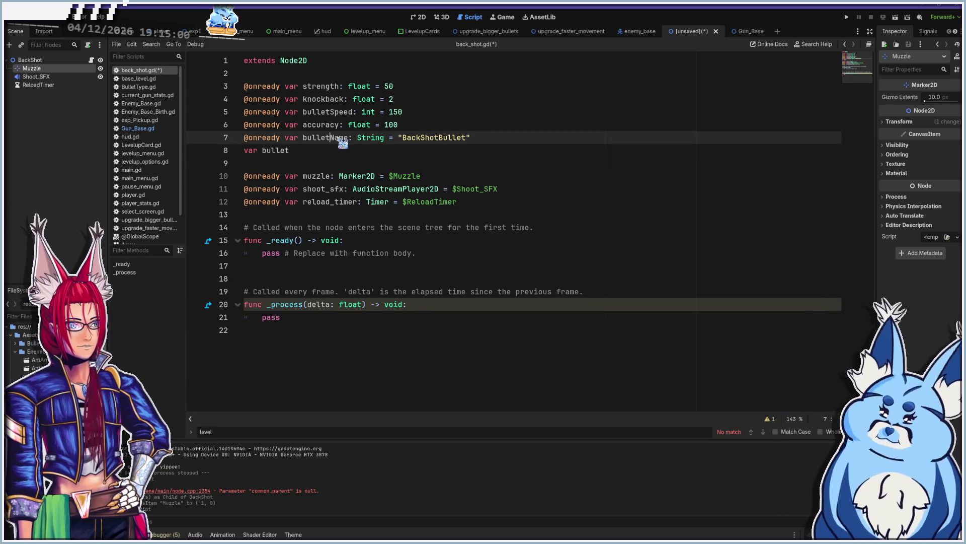
Rename bulletName to bullet on line 7 and select its String type.
{"action": "double_click", "coordinate": [327, 137]}
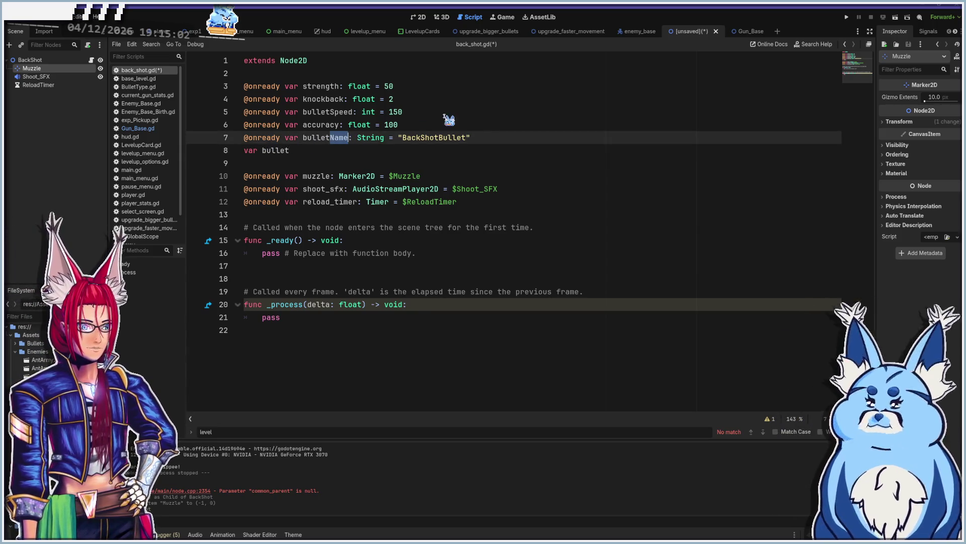
{"action": "type", "text": "bullet"}
{"action": "key", "text": "Right"}
{"action": "key", "text": "Right"}
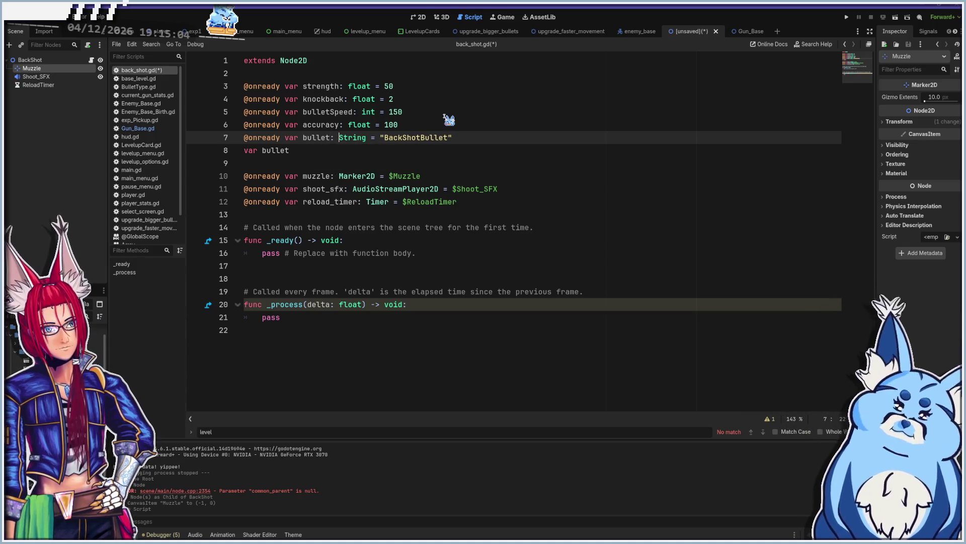
{"action": "key", "text": "shift+Right"}
{"action": "key", "text": "shift+Right"}
{"action": "key", "text": "shift+Right"}
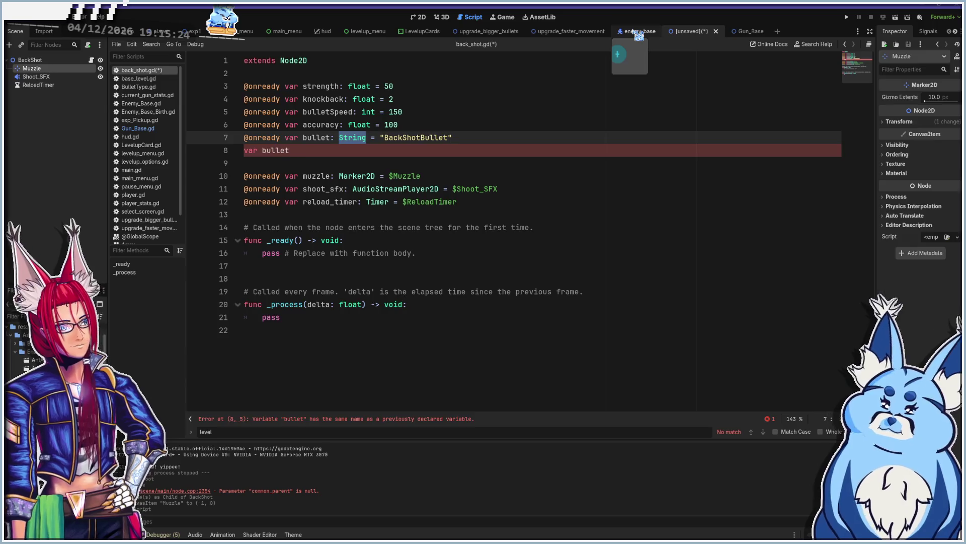
{"action": "left_click", "coordinate": [638, 33]}
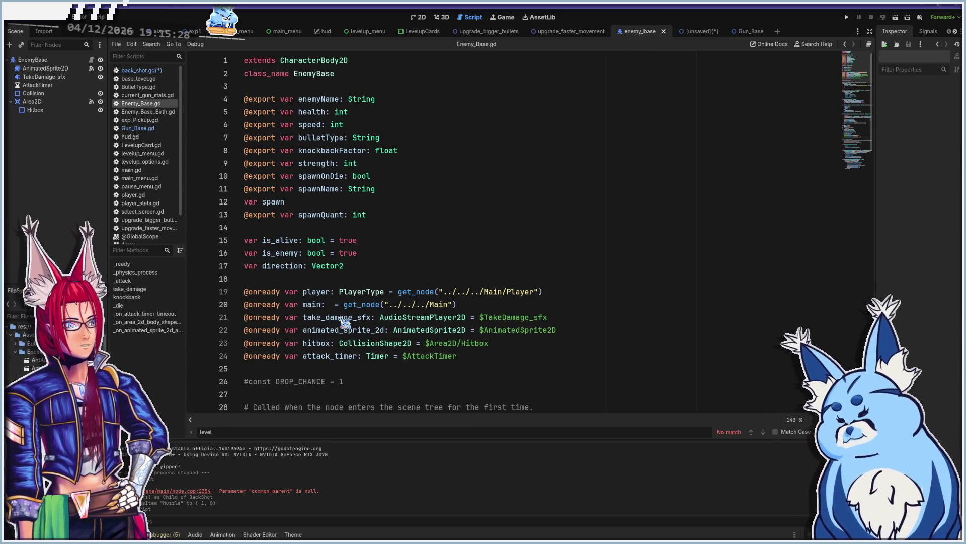
{"action": "scroll", "coordinate": [345, 323], "scroll_direction": "down", "scroll_amount": 1}
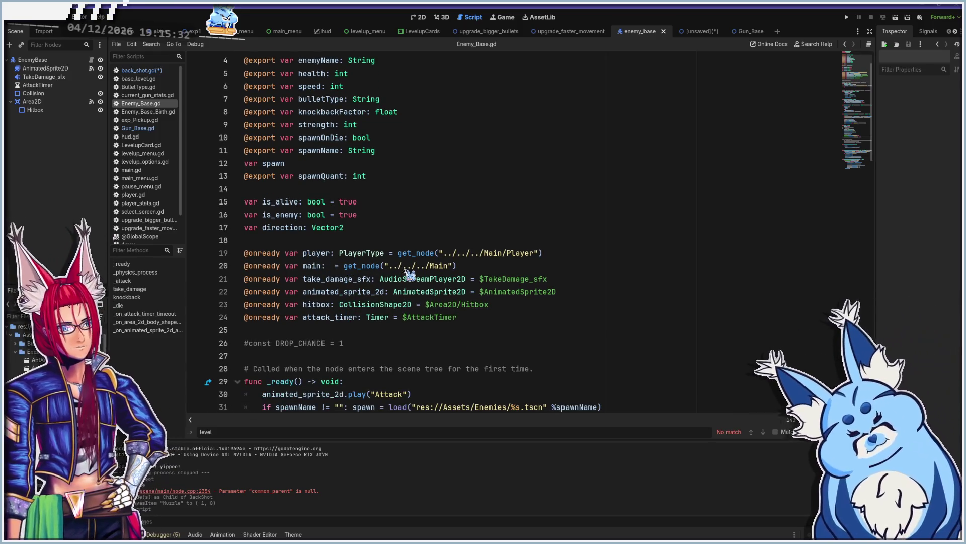
{"action": "scroll", "coordinate": [385, 277], "scroll_direction": "down", "scroll_amount": 3}
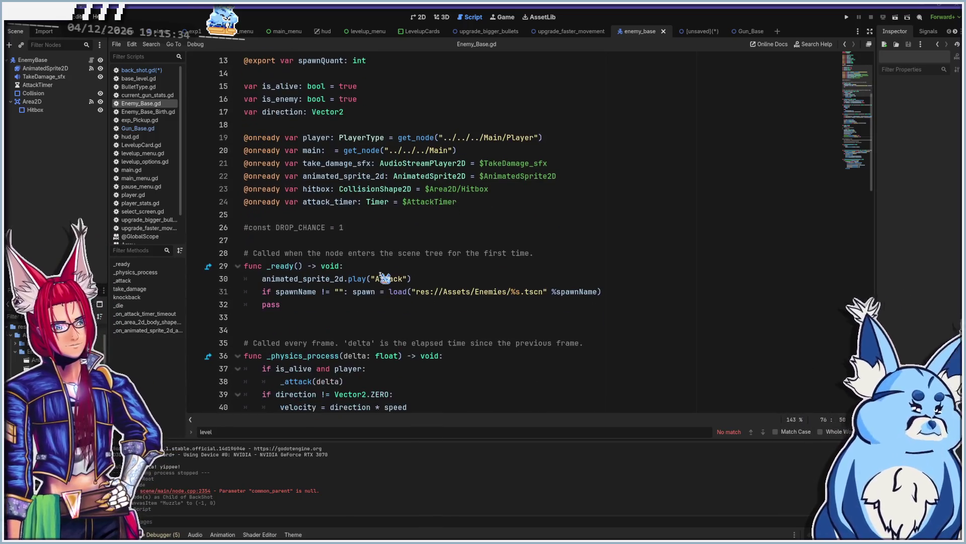
{"action": "scroll", "coordinate": [385, 278], "scroll_direction": "up", "scroll_amount": 4}
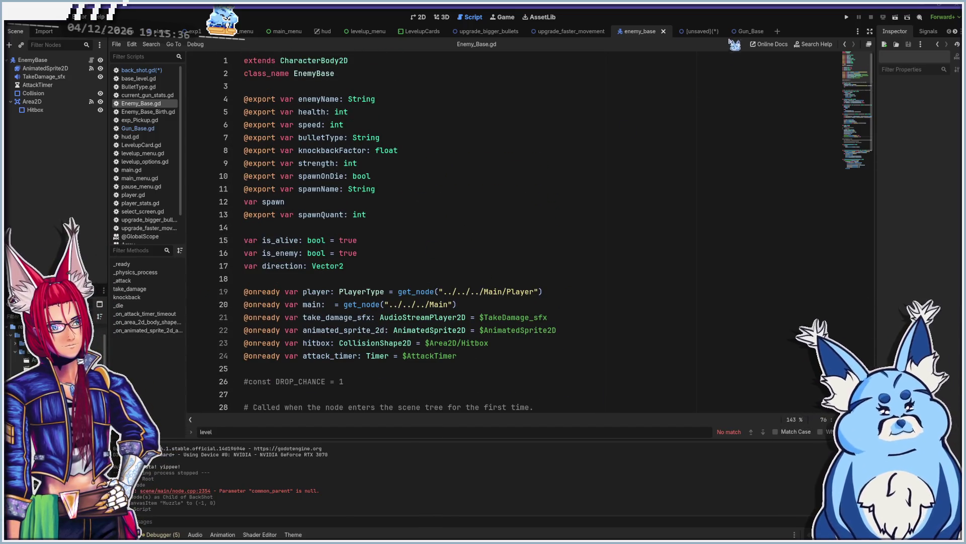
{"action": "left_click", "coordinate": [697, 31]}
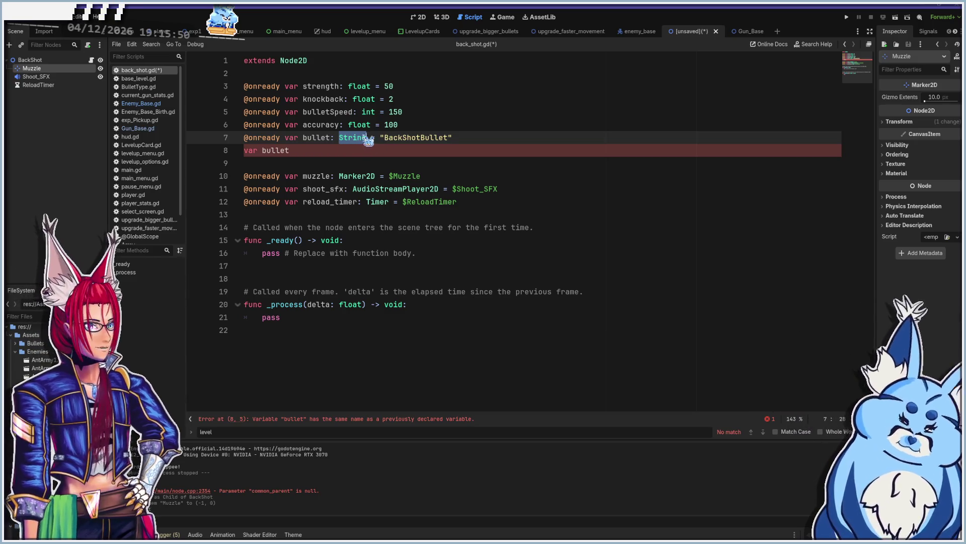
On line 7, drop the String type so bullet reads := load("BackShotBullet").
{"action": "key", "text": "Down"}
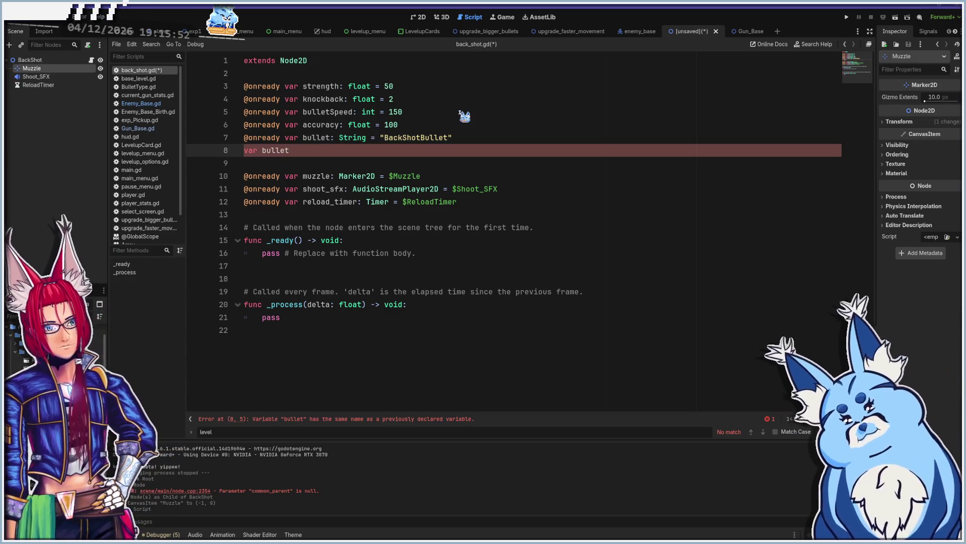
{"action": "key", "text": "Up"}
{"action": "key", "text": "BackSpace"}
{"action": "key", "text": "BackSpace"}
{"action": "key", "text": "BackSpace"}
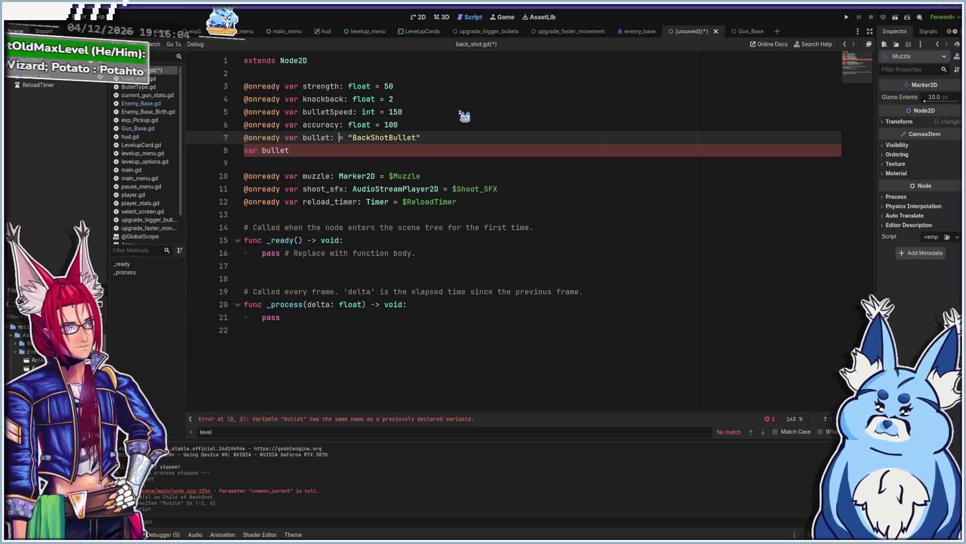
{"action": "type", "text": "N o"}
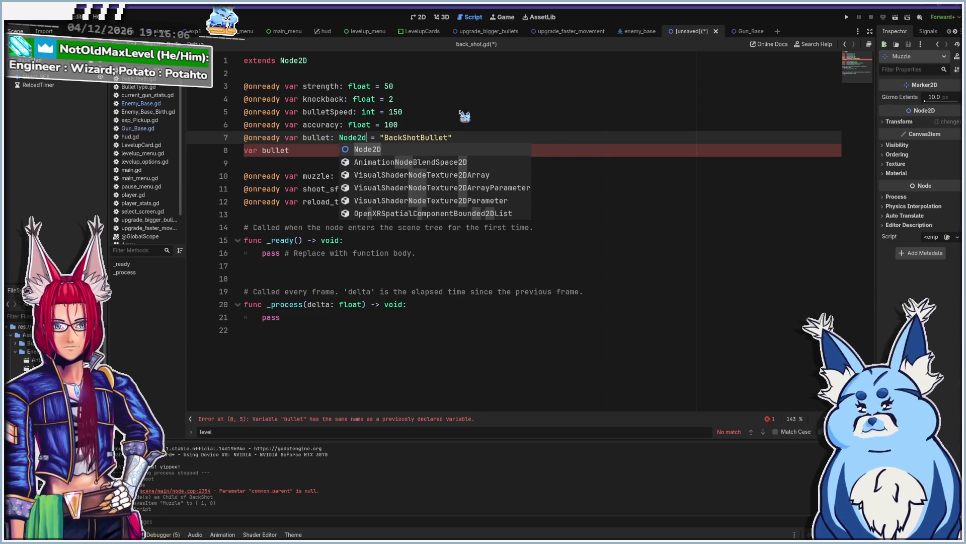
{"action": "key", "text": "BackSpace"}
{"action": "key", "text": "BackSpace"}
{"action": "key", "text": "BackSpace"}
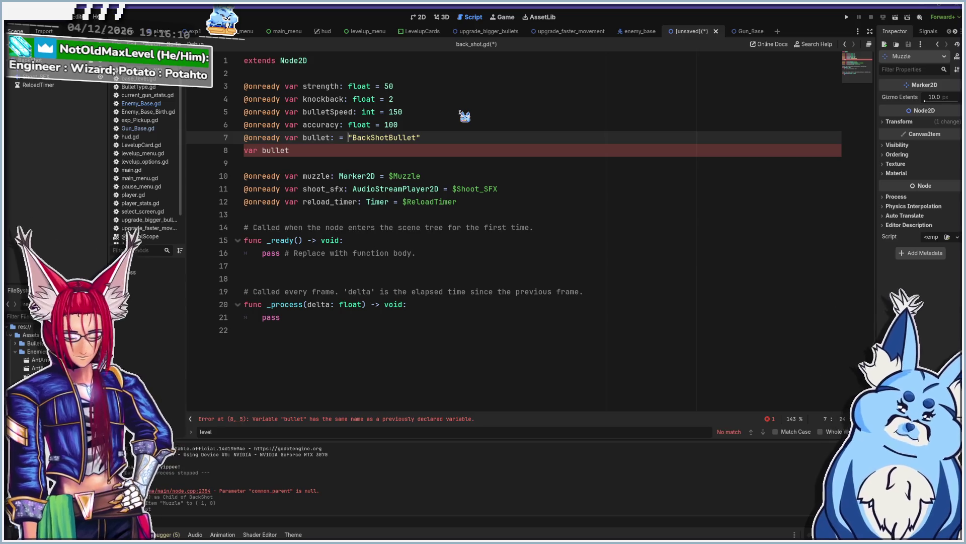
{"action": "type", "text": "load("}
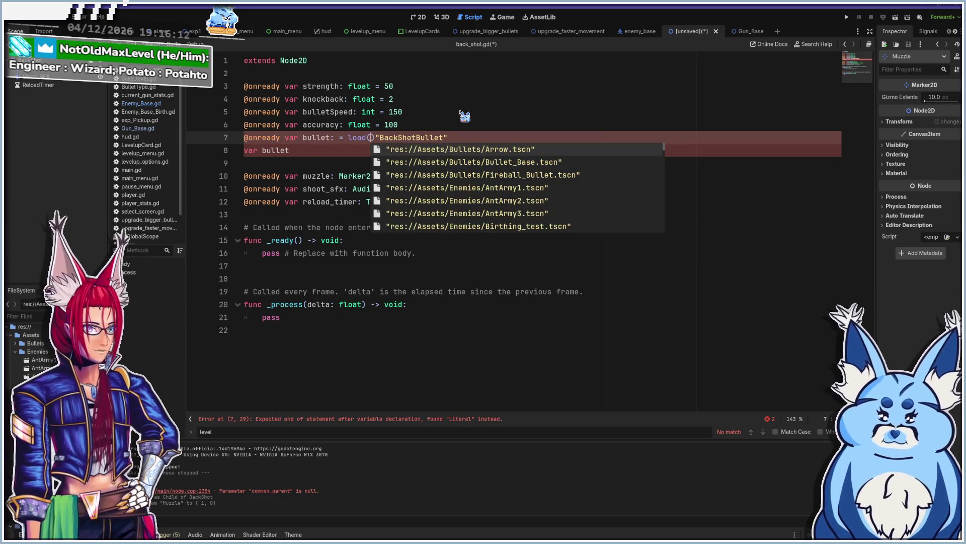
{"action": "key", "text": "Delete"}
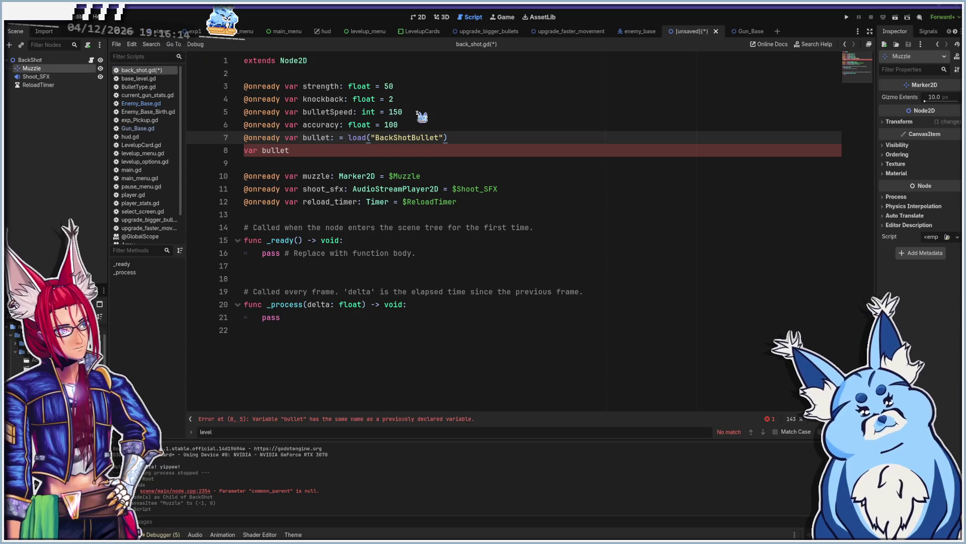
Delete the duplicate untyped 'var bullet' declaration on line 8.
{"action": "left_click", "coordinate": [351, 151]}
{"action": "key", "text": "shift+Home"}
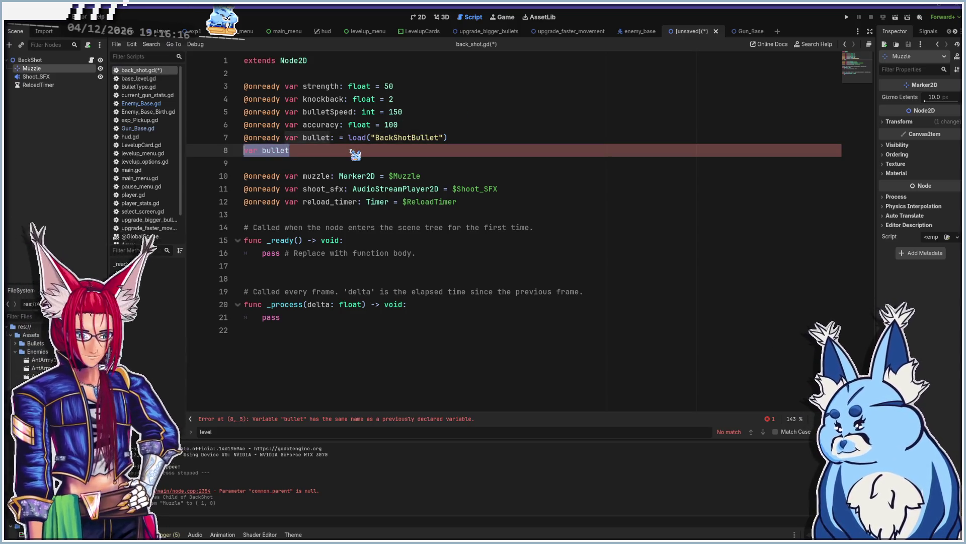
{"action": "key", "text": "BackSpace"}
{"action": "key", "text": "BackSpace"}
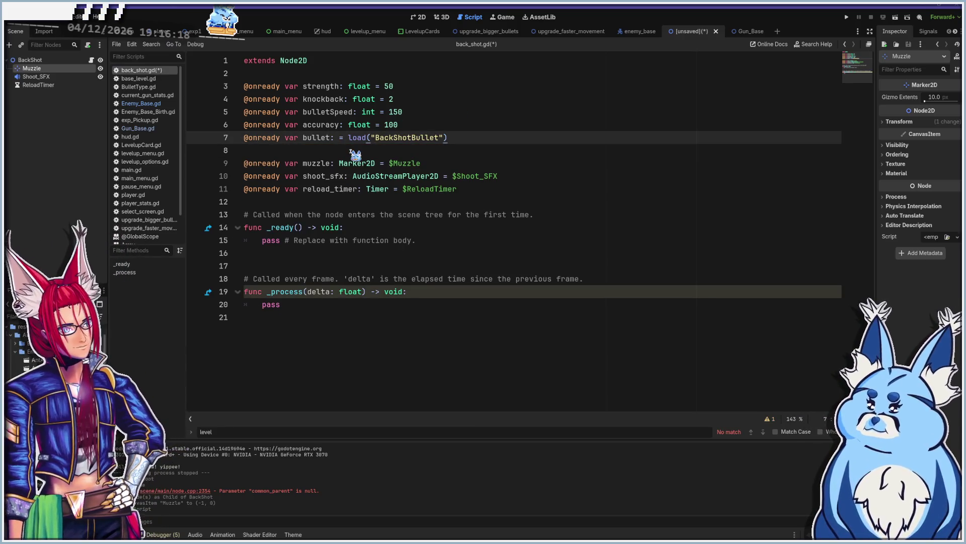
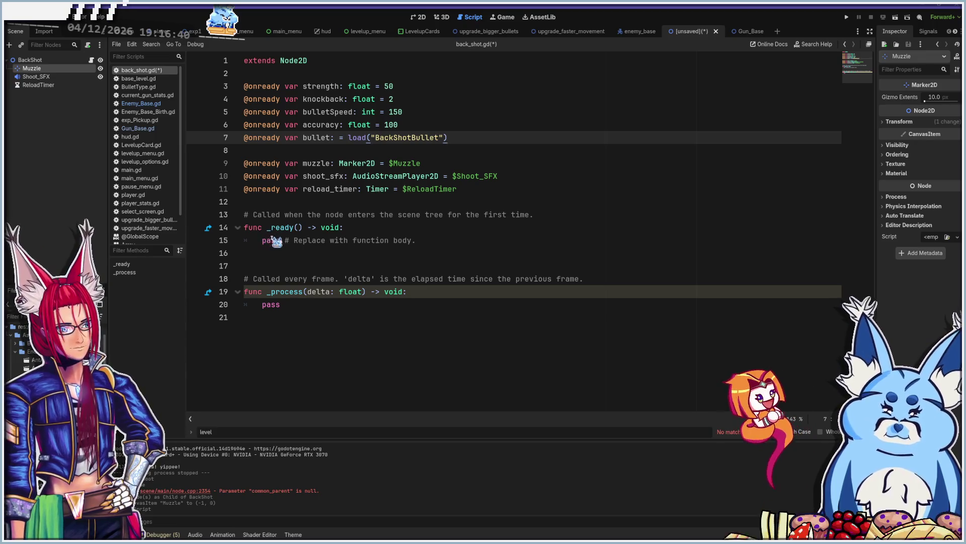
Read through Gun_Base.gd's _ready function and its player = get_parent() line, then return to back_shot.gd.
{"action": "left_click", "coordinate": [749, 31]}
{"action": "scroll", "coordinate": [458, 272], "scroll_direction": "down", "scroll_amount": 5}
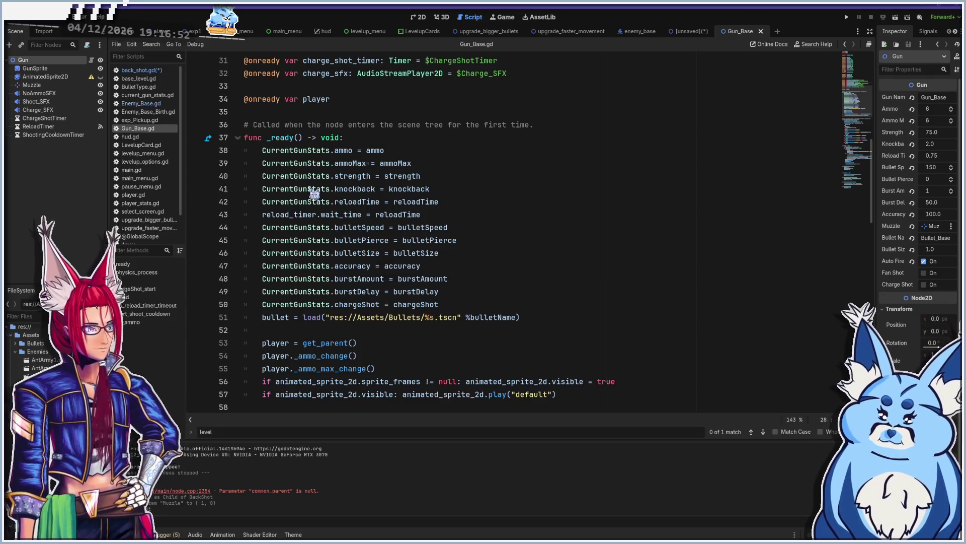
{"action": "scroll", "coordinate": [380, 281], "scroll_direction": "up", "scroll_amount": 10}
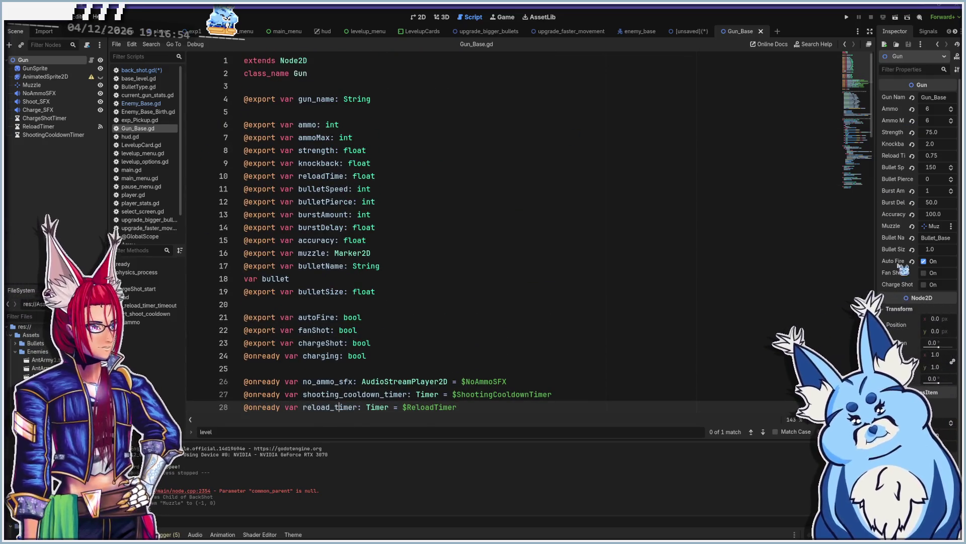
{"action": "scroll", "coordinate": [490, 273], "scroll_direction": "down", "scroll_amount": 9}
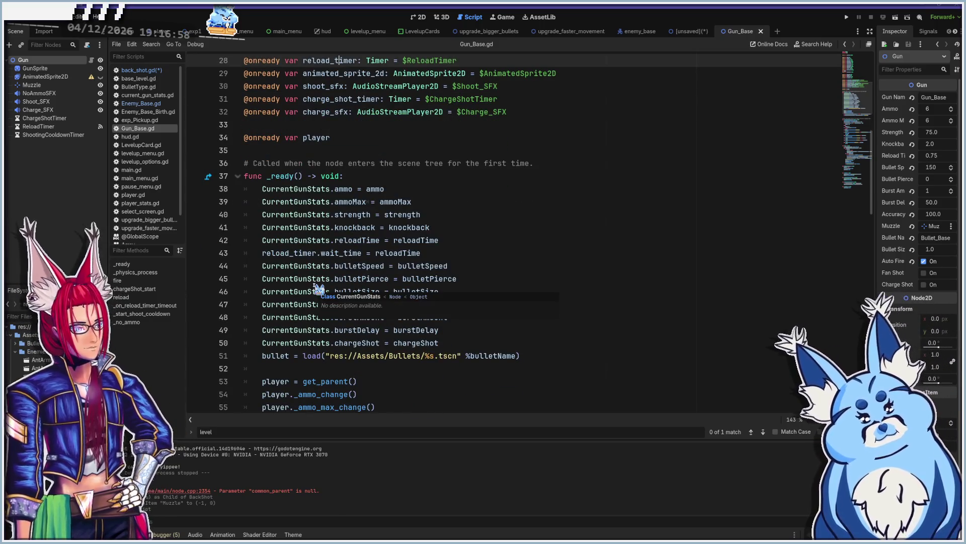
{"action": "scroll", "coordinate": [319, 287], "scroll_direction": "down", "scroll_amount": 3}
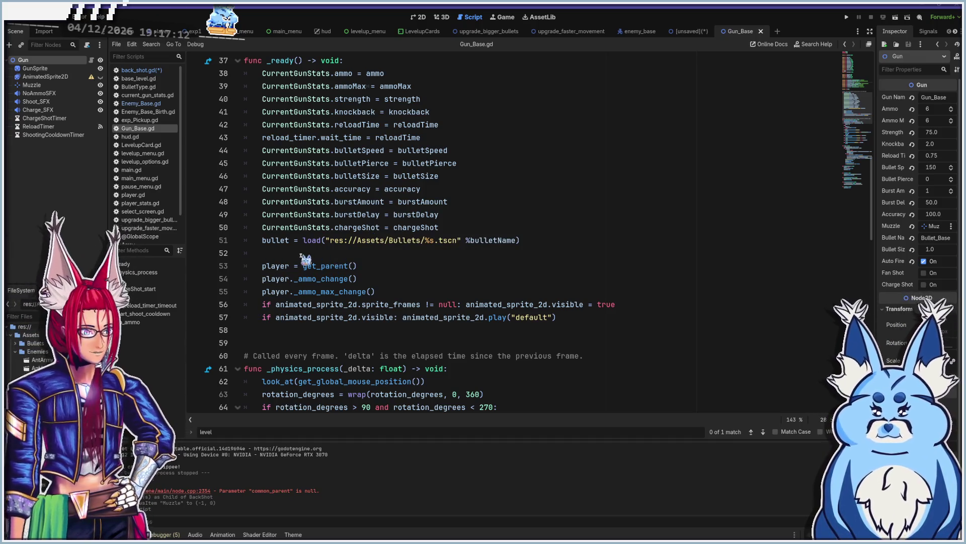
{"action": "scroll", "coordinate": [392, 258], "scroll_direction": "down", "scroll_amount": 1}
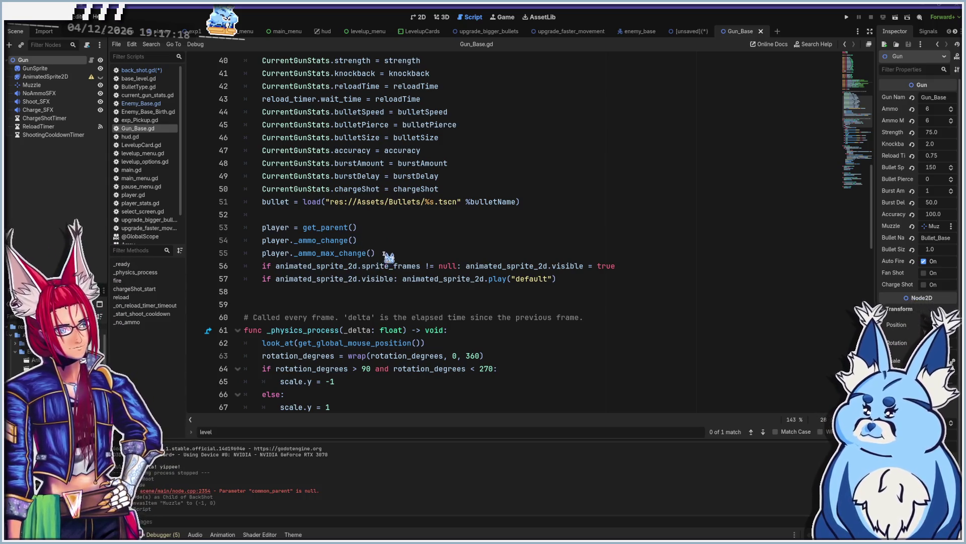
{"action": "left_click", "coordinate": [370, 229]}
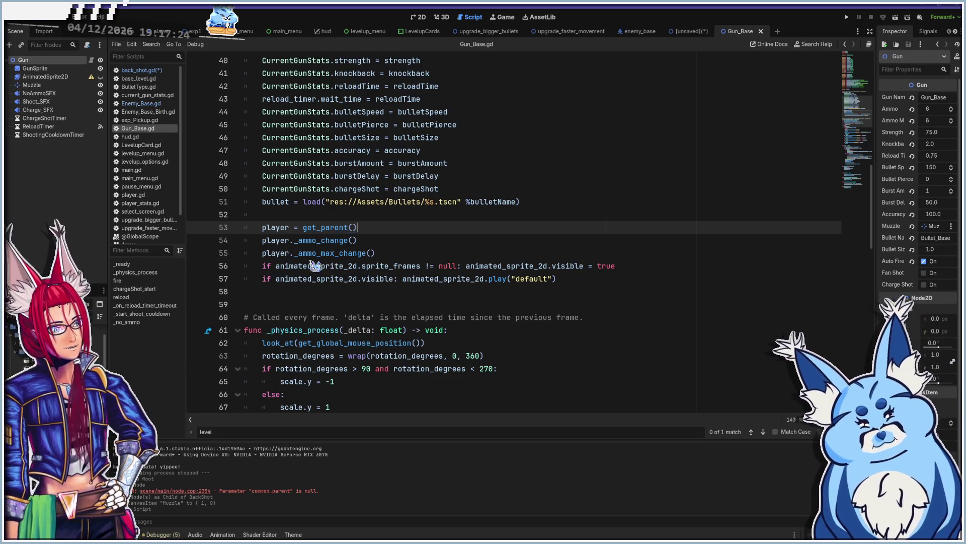
{"action": "scroll", "coordinate": [373, 347], "scroll_direction": "up", "scroll_amount": 7}
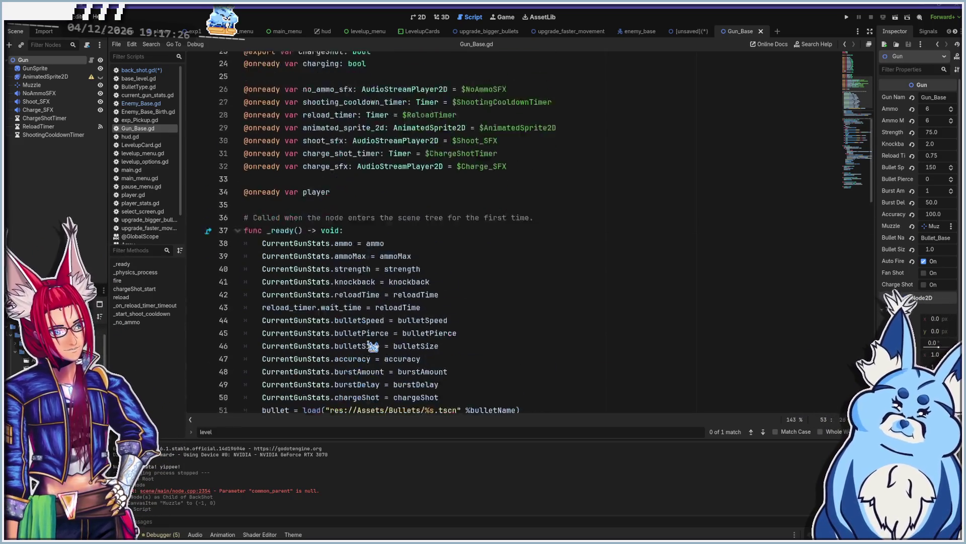
{"action": "left_click", "coordinate": [691, 31]}
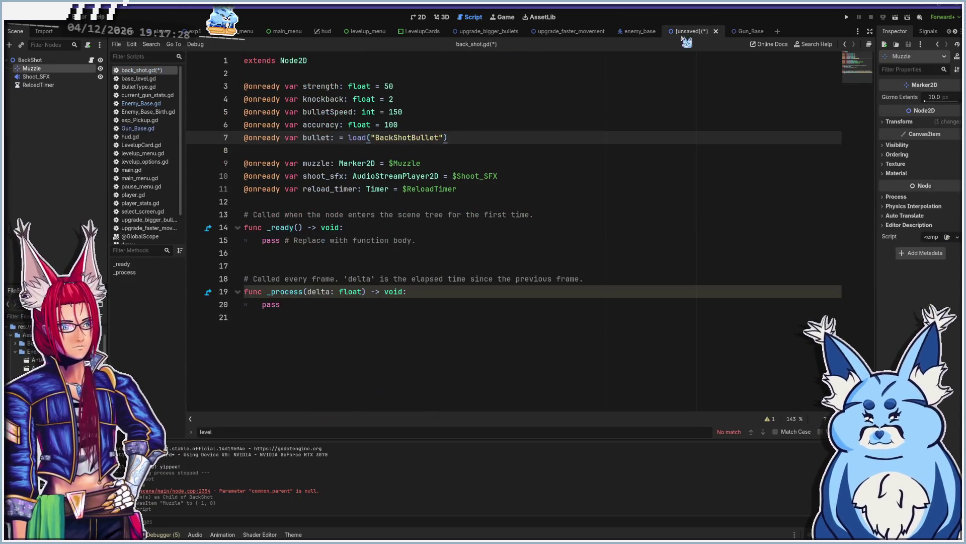
{"action": "left_click", "coordinate": [745, 31]}
{"action": "scroll", "coordinate": [399, 270], "scroll_direction": "up", "scroll_amount": 6}
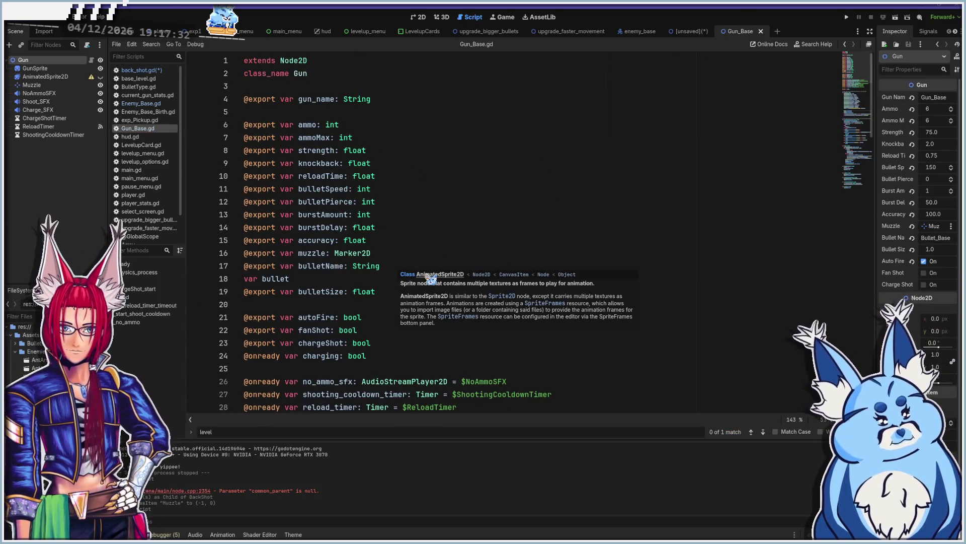
{"action": "scroll", "coordinate": [430, 267], "scroll_direction": "down", "scroll_amount": 5}
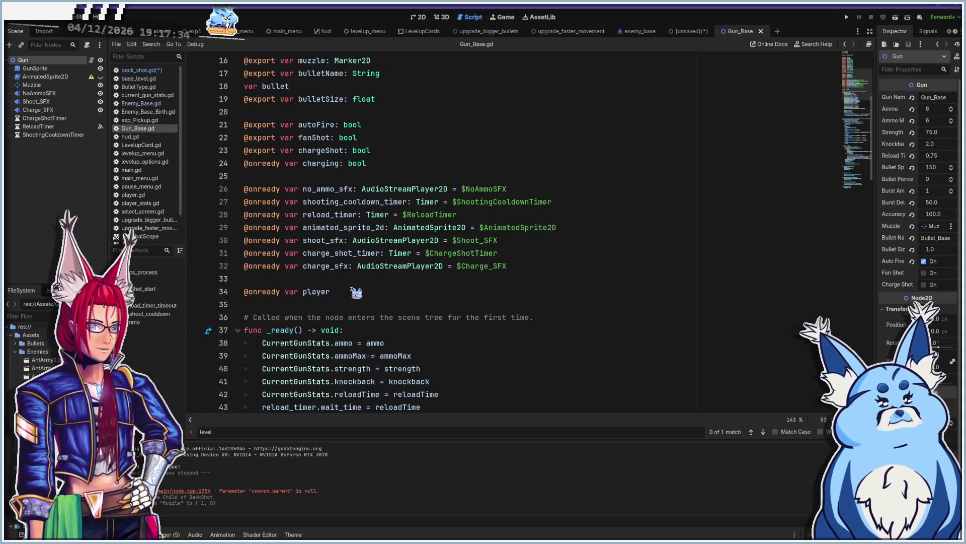
{"action": "left_click", "coordinate": [356, 292]}
{"action": "key", "text": "shift+Home"}
{"action": "key", "text": "ctrl+c"}
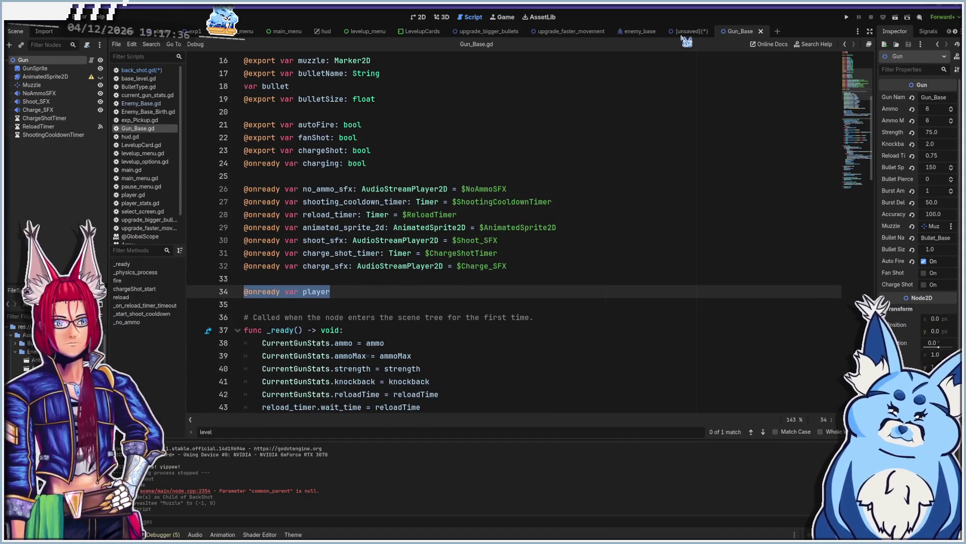
{"action": "left_click", "coordinate": [686, 33]}
{"action": "left_click", "coordinate": [480, 191]}
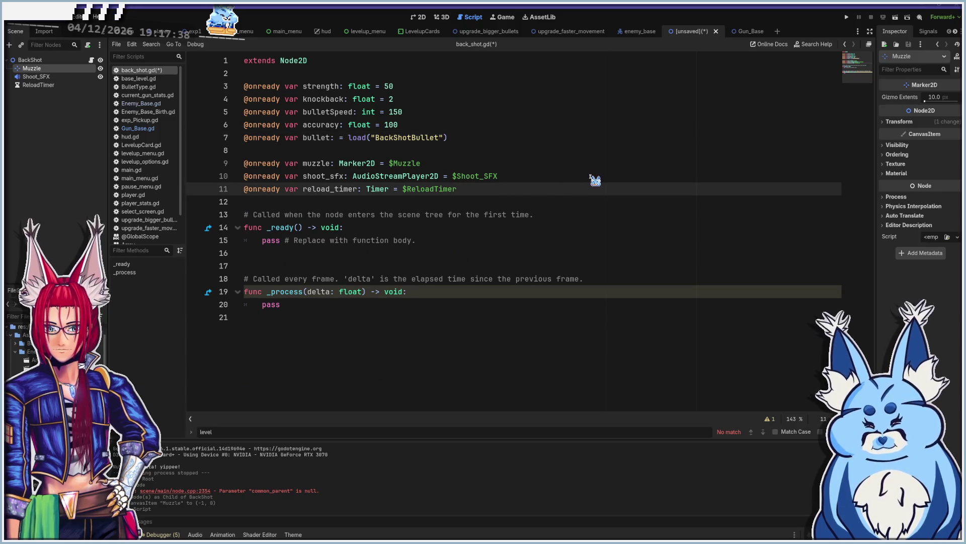
{"action": "key", "text": "Return"}
{"action": "key", "text": "ctrl+v"}
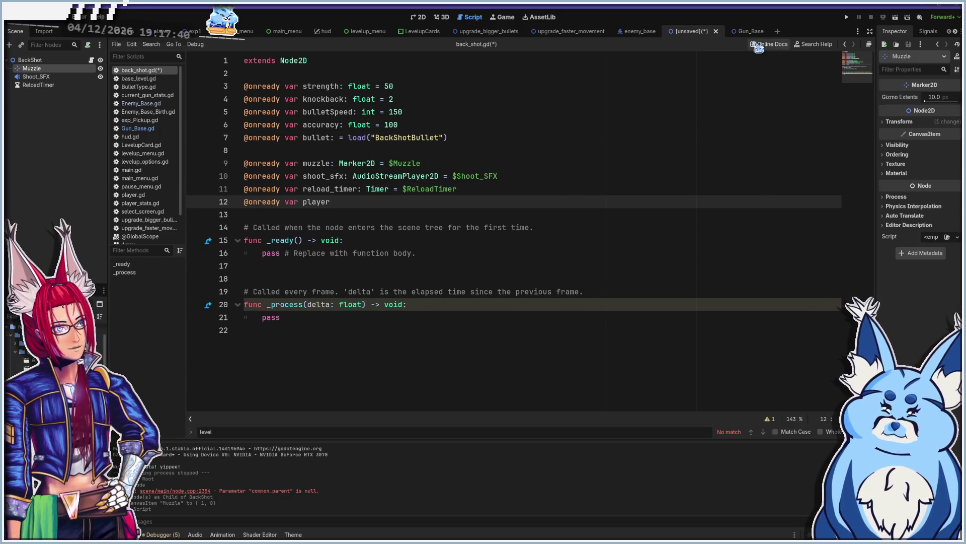
Replace pass in back_shot.gd's _ready with 'player = get_parent()' copied from Gun_Base.gd.
{"action": "left_click", "coordinate": [745, 32]}
{"action": "scroll", "coordinate": [354, 295], "scroll_direction": "down", "scroll_amount": 7}
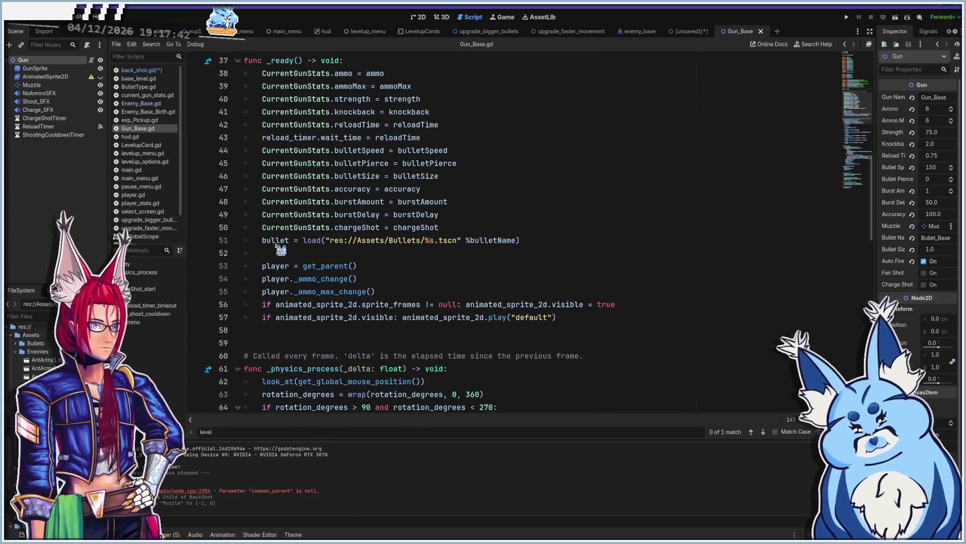
{"action": "left_click", "coordinate": [380, 267]}
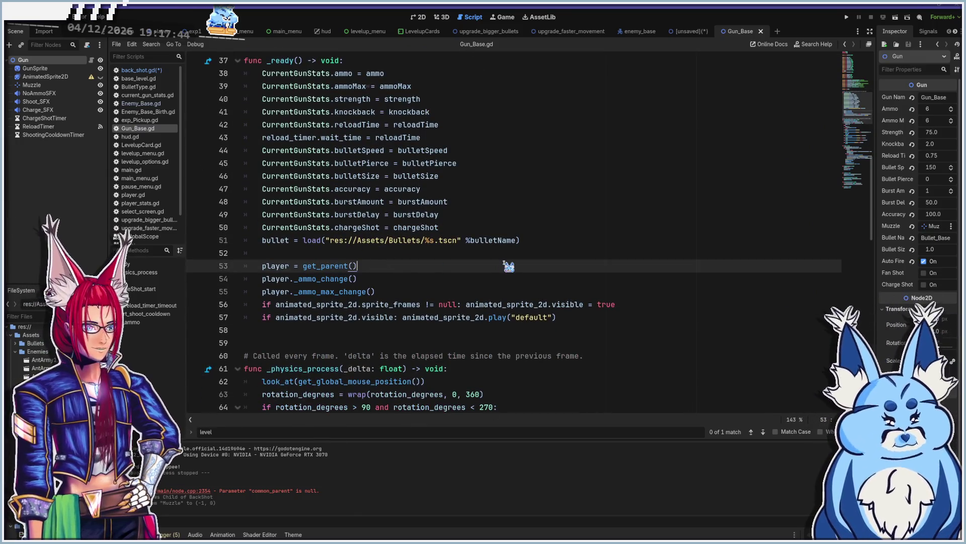
{"action": "key", "text": "shift+Home"}
{"action": "key", "text": "ctrl+c"}
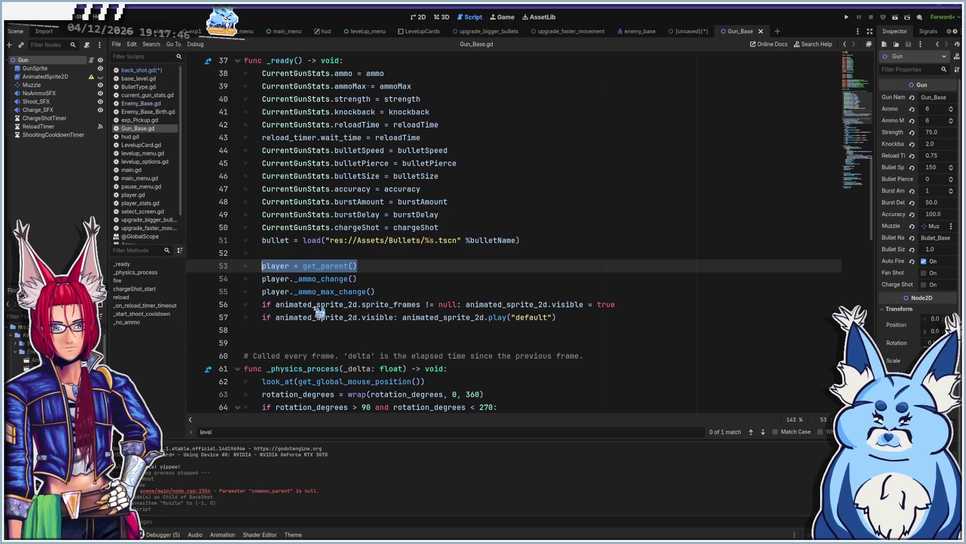
{"action": "left_click", "coordinate": [690, 32]}
{"action": "left_click", "coordinate": [438, 255]}
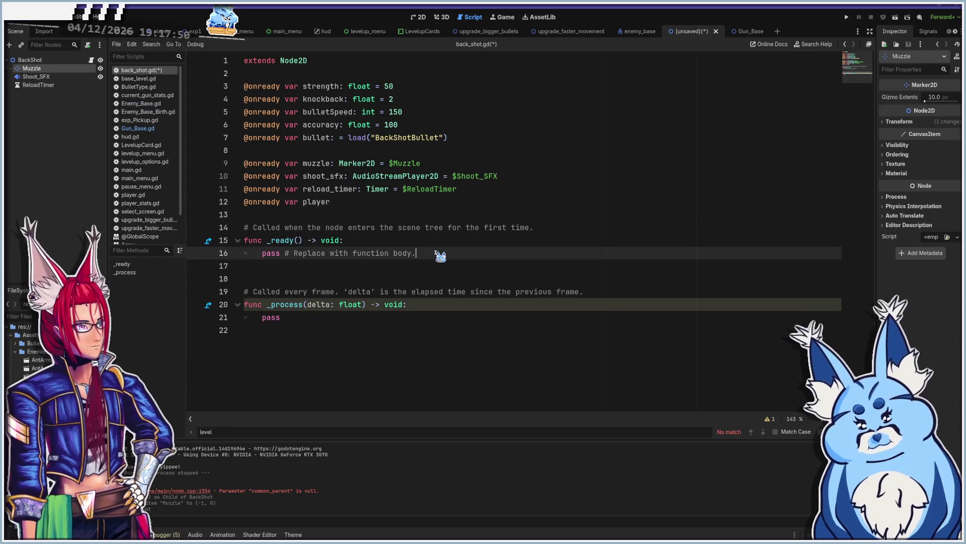
{"action": "key", "text": "shift+Home"}
{"action": "key", "text": "ctrl+v"}
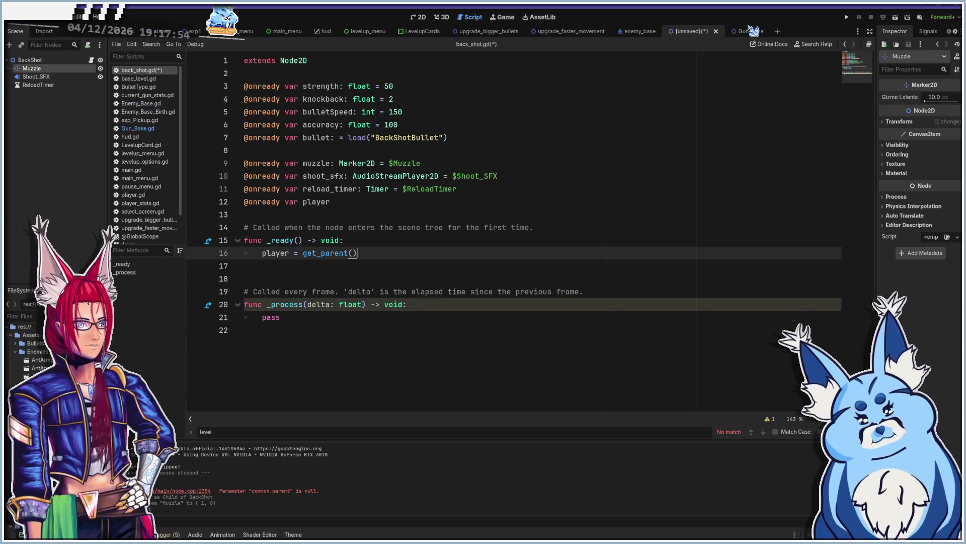
{"action": "left_click", "coordinate": [748, 31]}
{"action": "scroll", "coordinate": [338, 378], "scroll_direction": "down", "scroll_amount": 4}
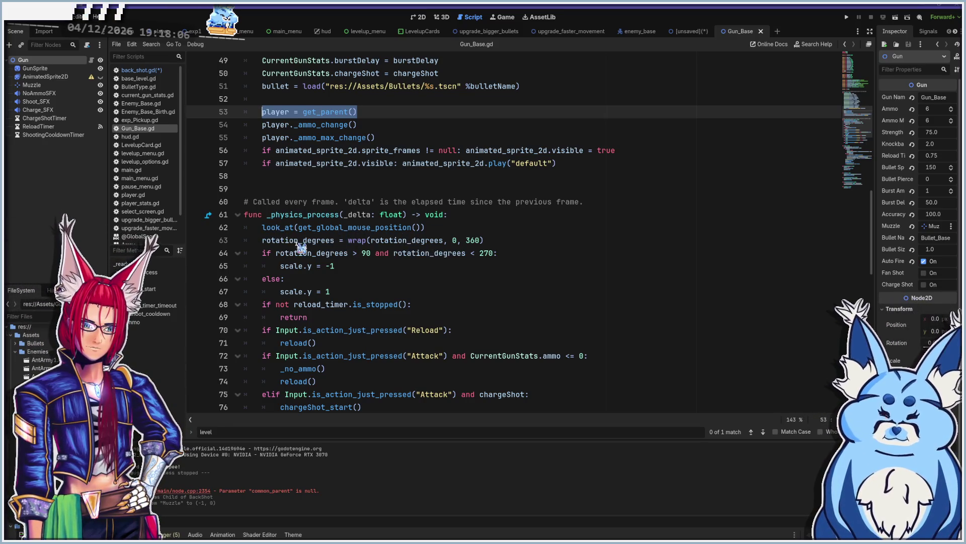
Rename back_shot.gd's _process to _physics_process and paste Gun_Base's look_at and rotation-wrap lines over pass.
{"action": "left_click_drag", "start_coordinate": [263, 227], "coordinate": [509, 241]}
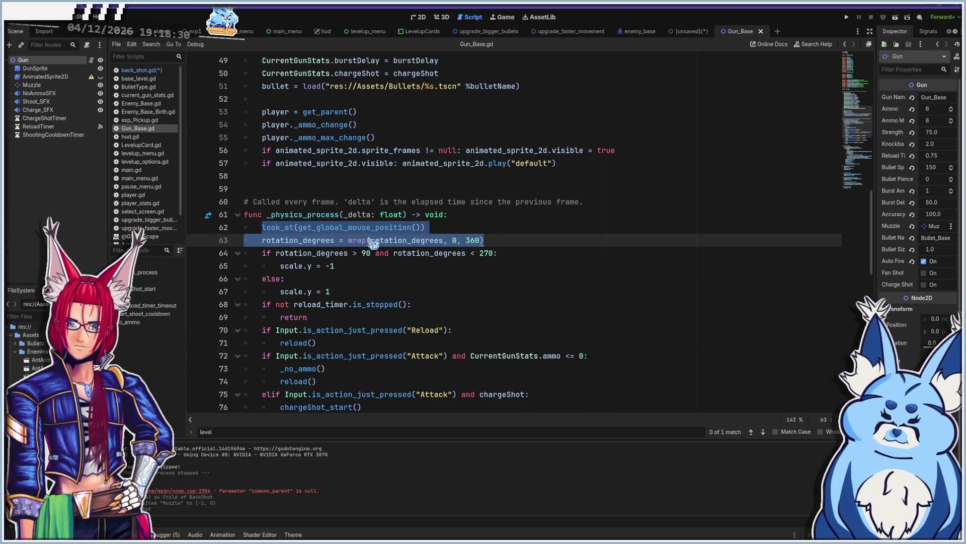
{"action": "left_click", "coordinate": [692, 31]}
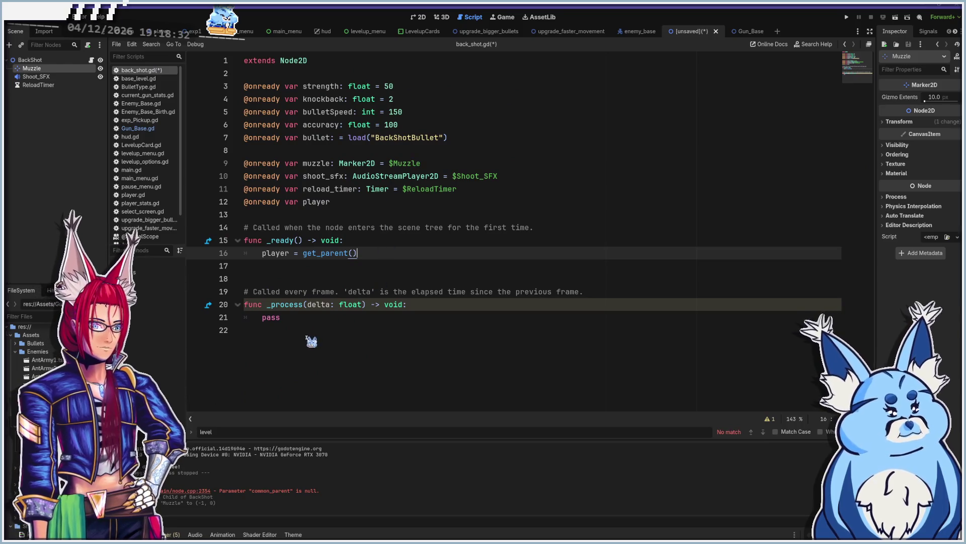
{"action": "left_click", "coordinate": [271, 304]}
{"action": "type", "text": "physics_"}
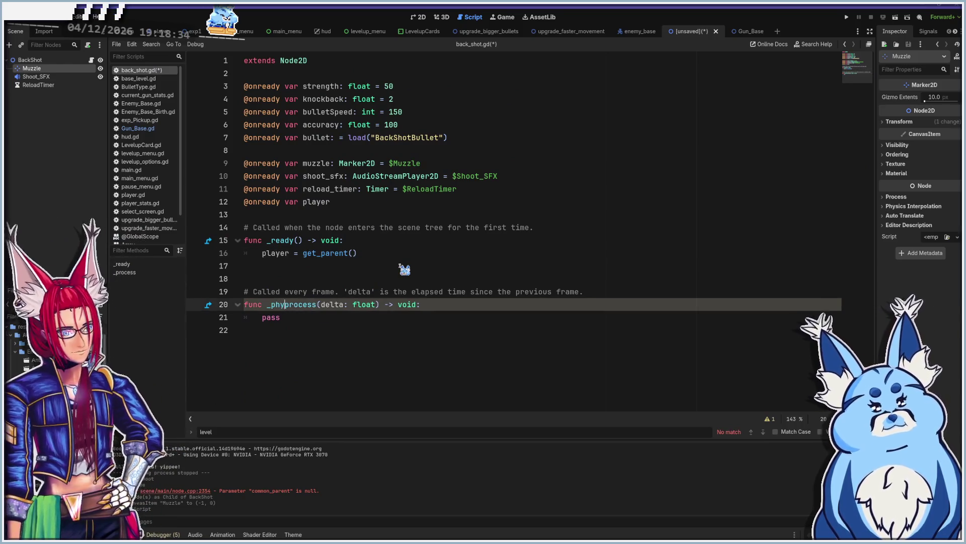
{"action": "key", "text": "Return"}
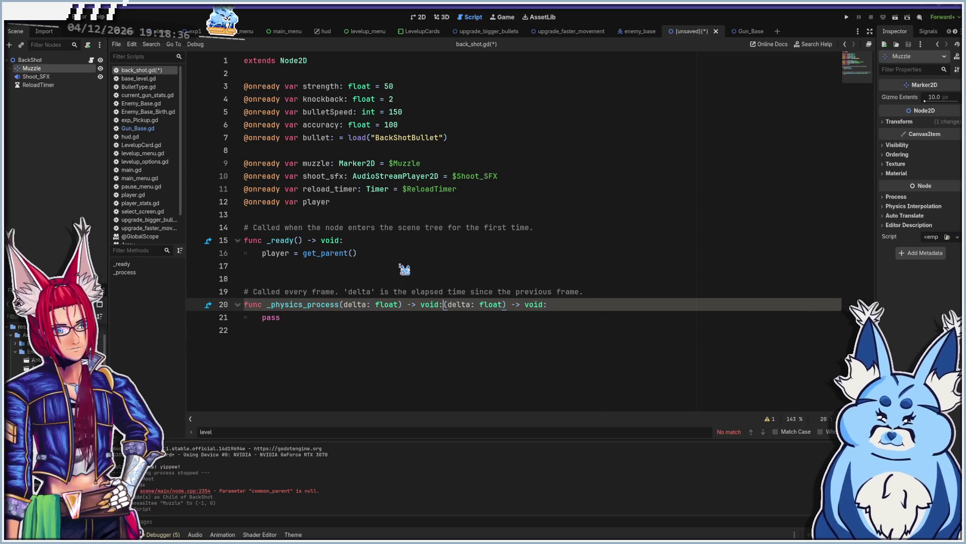
{"action": "key", "text": "shift+End"}
{"action": "key", "text": "Delete"}
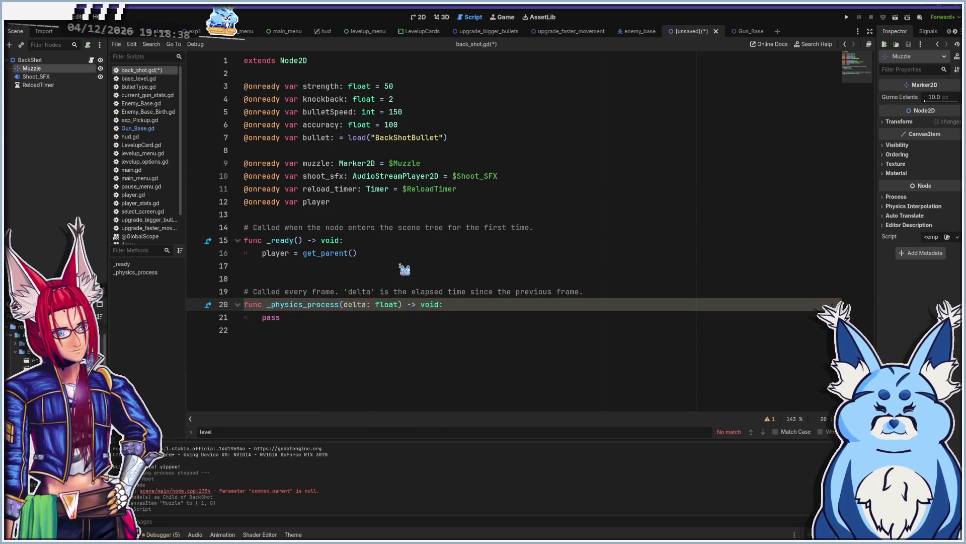
{"action": "key", "text": "Down"}
{"action": "key", "text": "shift+Home"}
{"action": "key", "text": "BackSpace"}
{"action": "type", "text": "look_at(get_global_mouse_position()) \trotation_degrees = wrap(rotation_degrees, 0, 360)"}
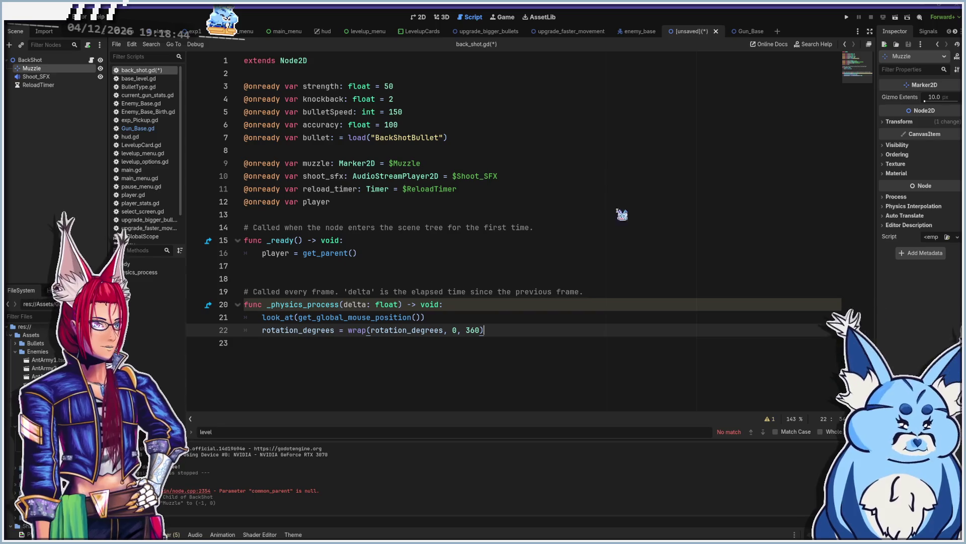
{"action": "left_click", "coordinate": [422, 17]}
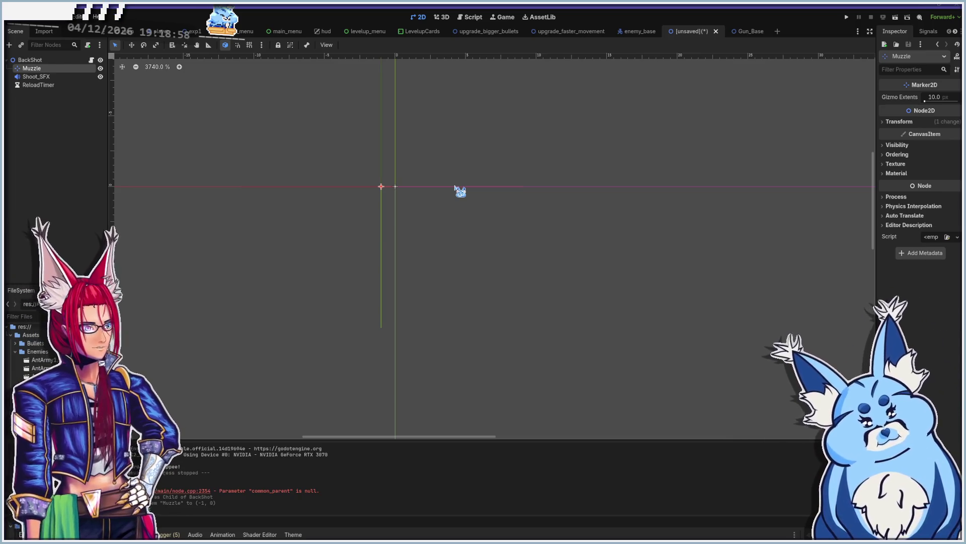
Try a 90 degree rotation on the Muzzle node, then undo it.
{"action": "right_click", "coordinate": [396, 188], "text": "alt"}
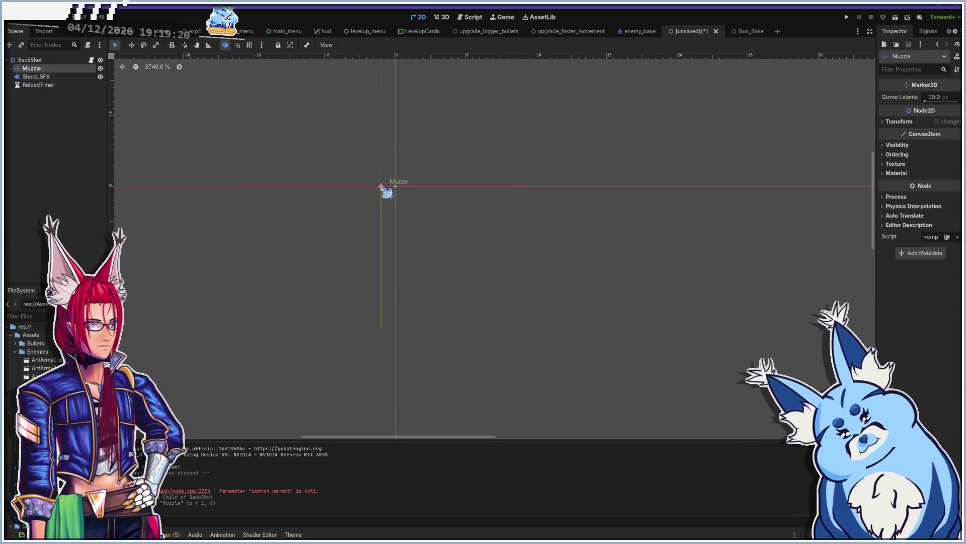
{"action": "left_click", "coordinate": [899, 122]}
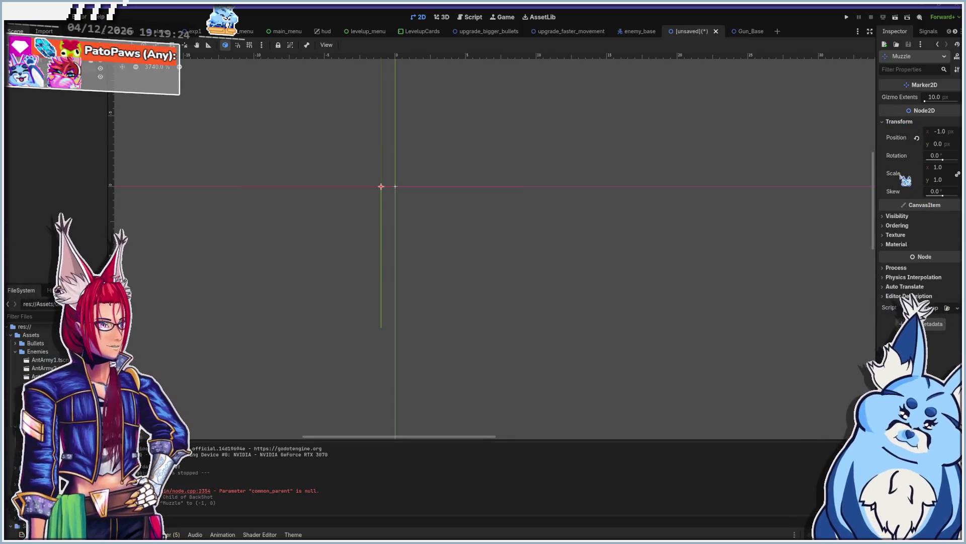
{"action": "left_click", "coordinate": [935, 159]}
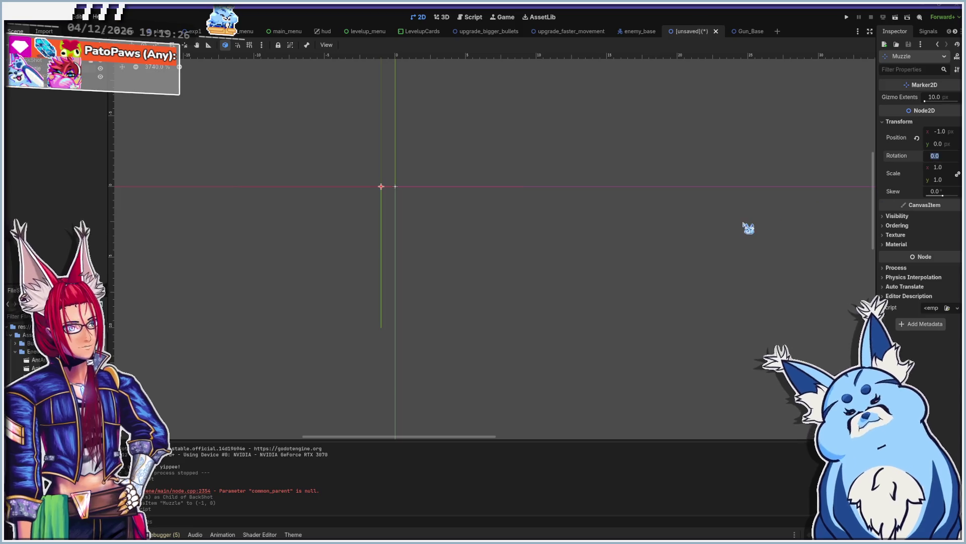
{"action": "type", "text": "90"}
{"action": "key", "text": "Return"}
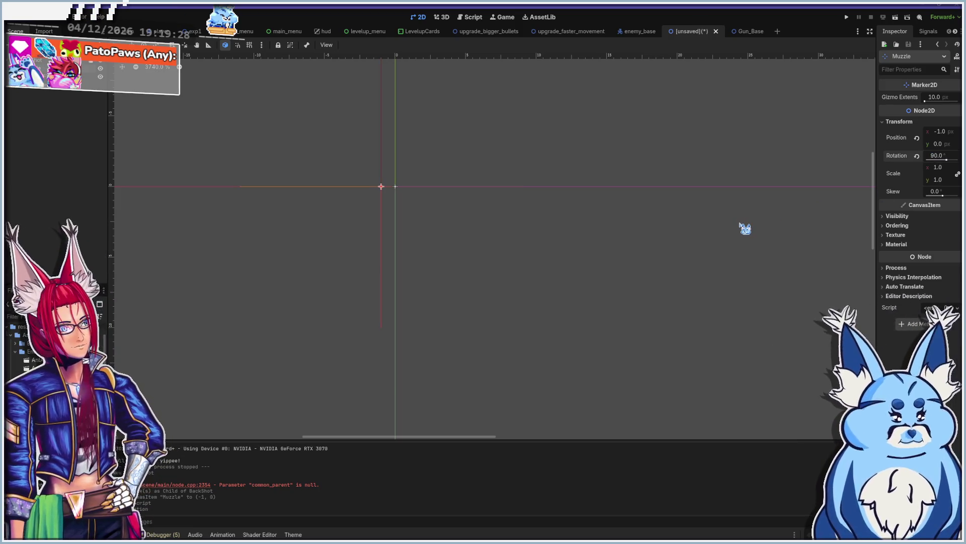
{"action": "key", "text": "ctrl+z"}
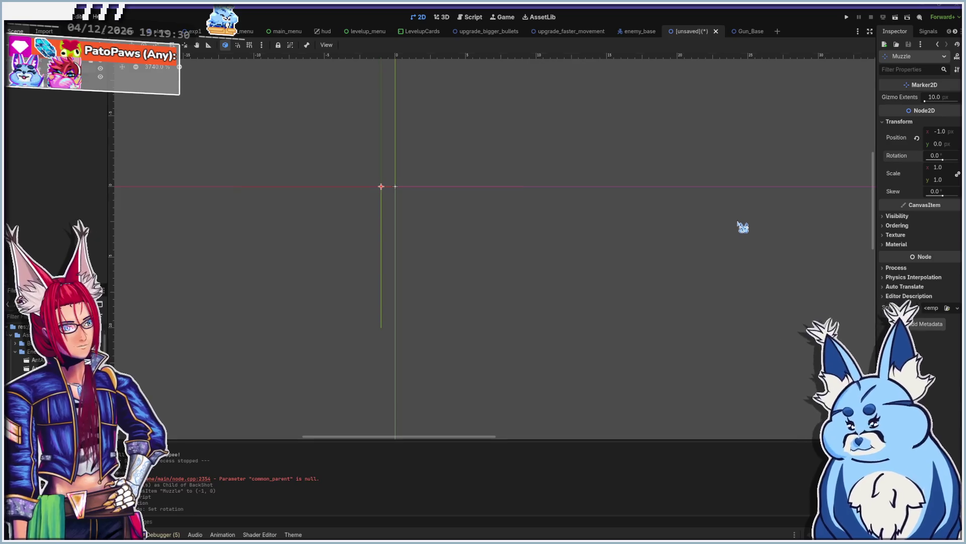
Open Gun_Base.gd in the Script workspace.
{"action": "left_click", "coordinate": [745, 31]}
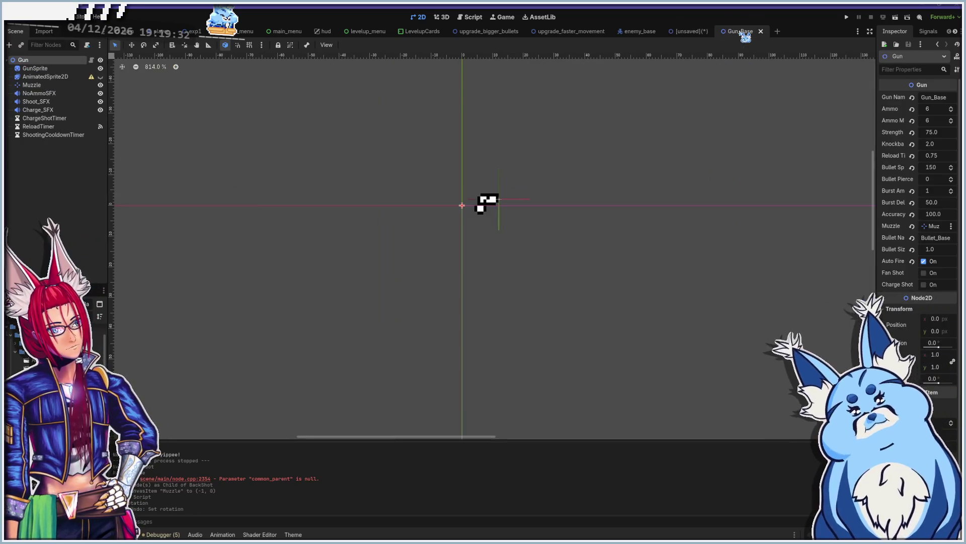
{"action": "left_click", "coordinate": [691, 31]}
{"action": "left_click", "coordinate": [478, 18]}
{"action": "left_click", "coordinate": [746, 31]}
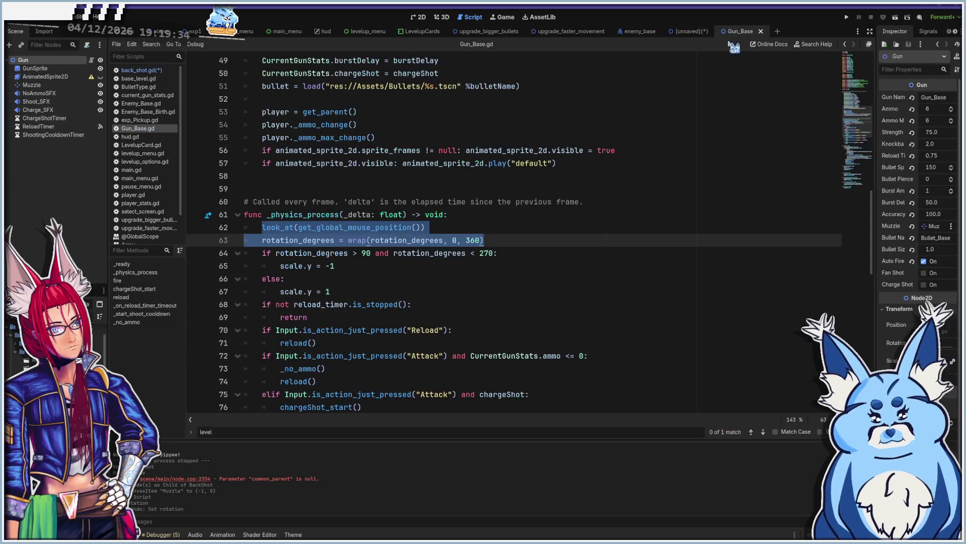
Read through Gun_Base.gd's fire() function, then go back to the BackShot scene's back_shot.gd.
{"action": "scroll", "coordinate": [632, 217], "scroll_direction": "down", "scroll_amount": 7}
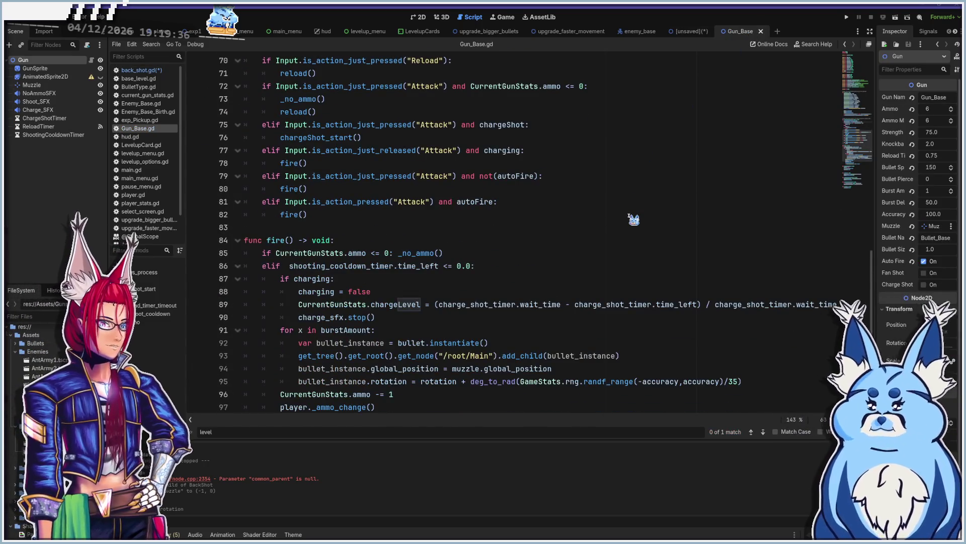
{"action": "scroll", "coordinate": [633, 220], "scroll_direction": "down", "scroll_amount": 1}
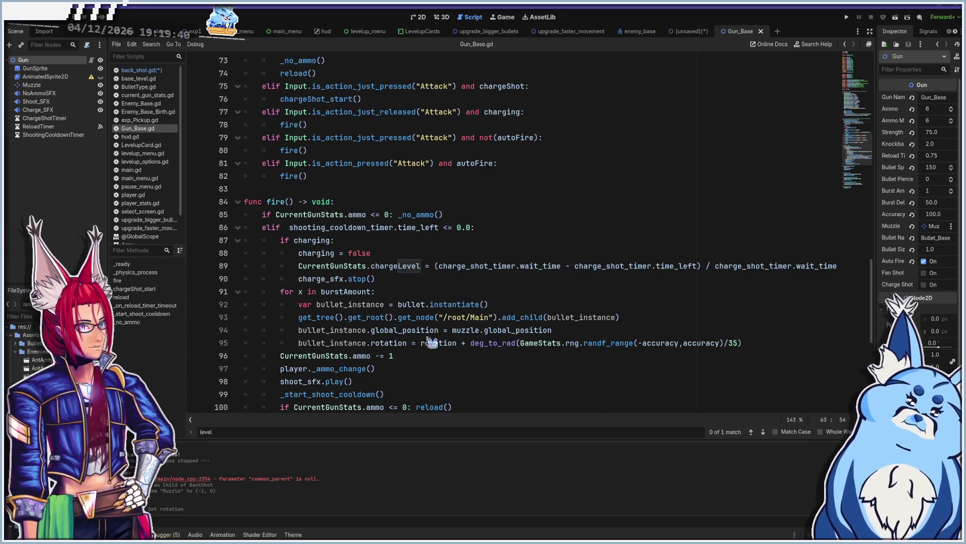
{"action": "scroll", "coordinate": [448, 343], "scroll_direction": "down", "scroll_amount": 1}
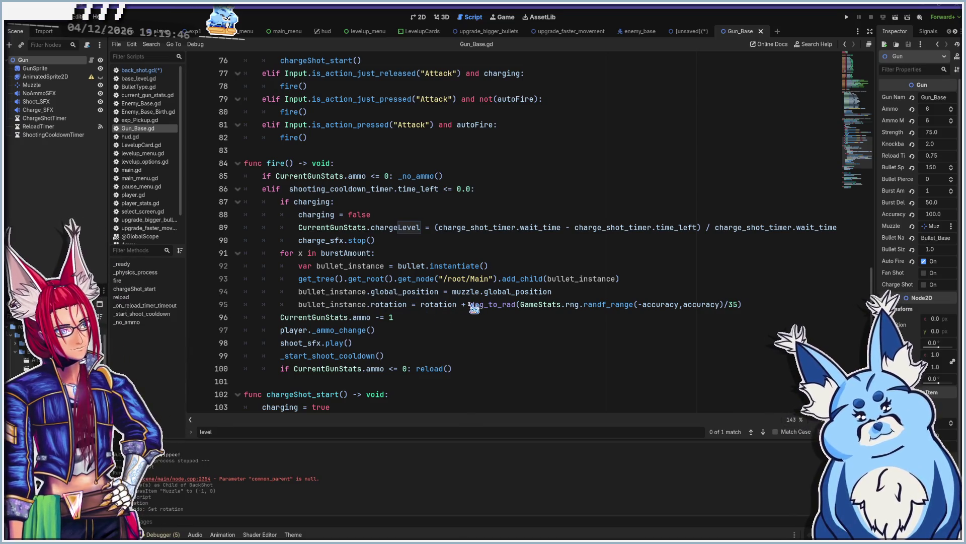
{"action": "scroll", "coordinate": [474, 307], "scroll_direction": "up", "scroll_amount": 5}
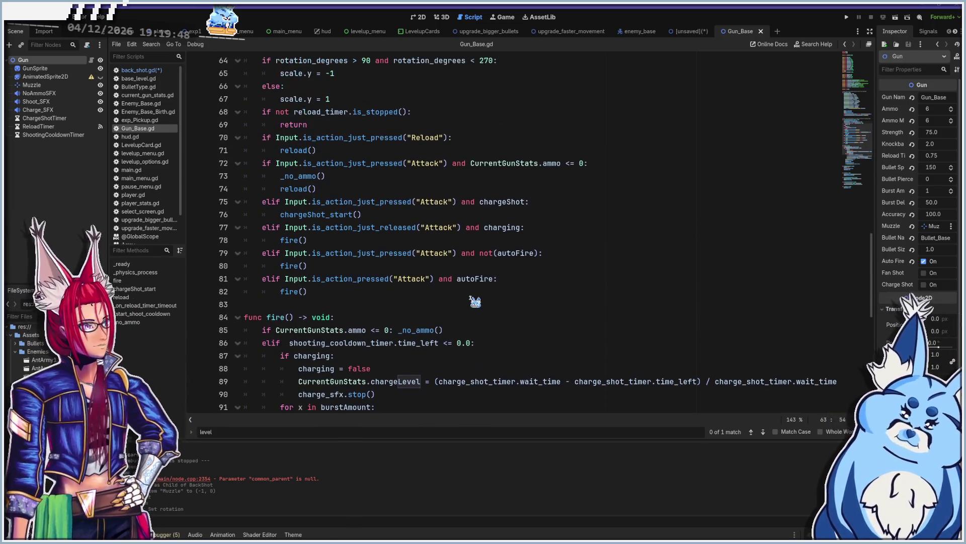
{"action": "scroll", "coordinate": [474, 303], "scroll_direction": "up", "scroll_amount": 5}
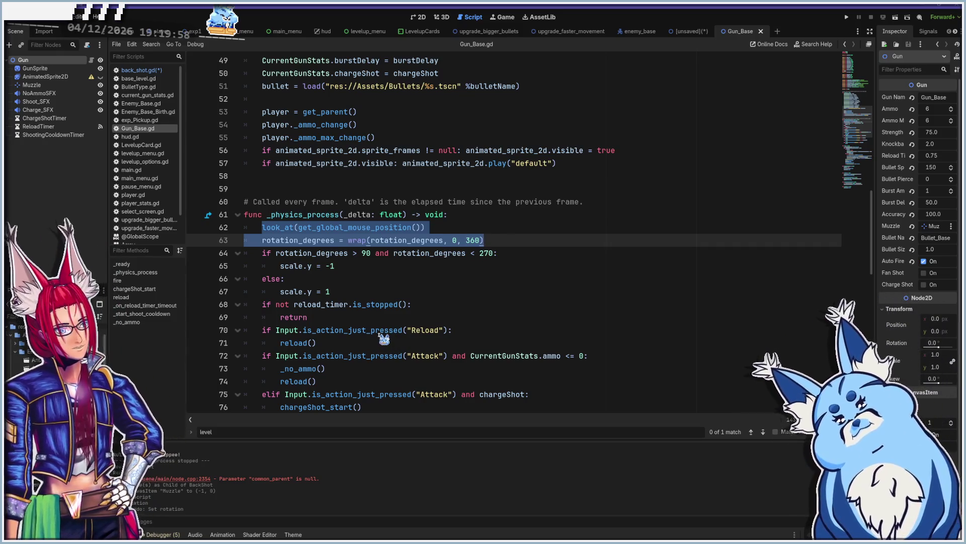
{"action": "scroll", "coordinate": [384, 339], "scroll_direction": "down", "scroll_amount": 3}
{"action": "left_click", "coordinate": [687, 31]}
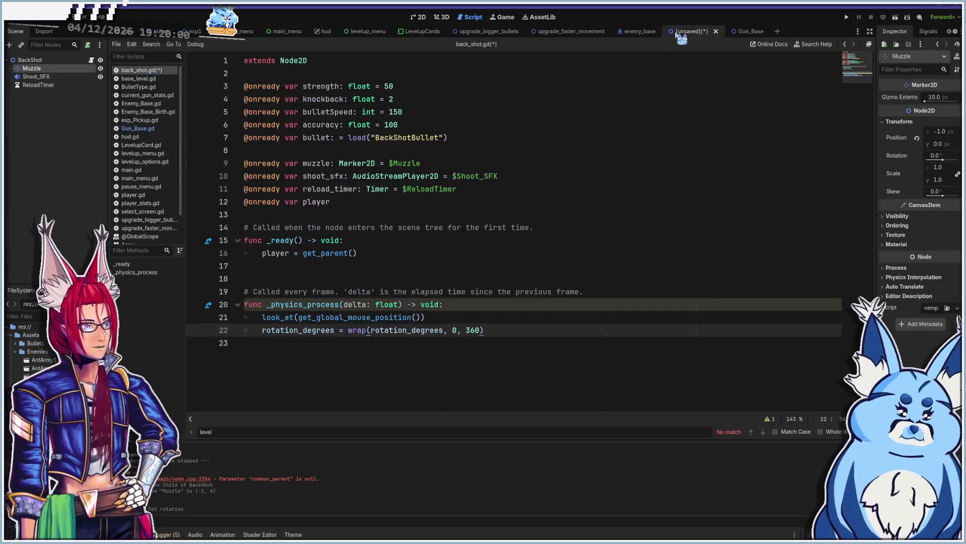
Uncheck One Shot on the ReloadTimer node so it repeats.
{"action": "left_click", "coordinate": [50, 85]}
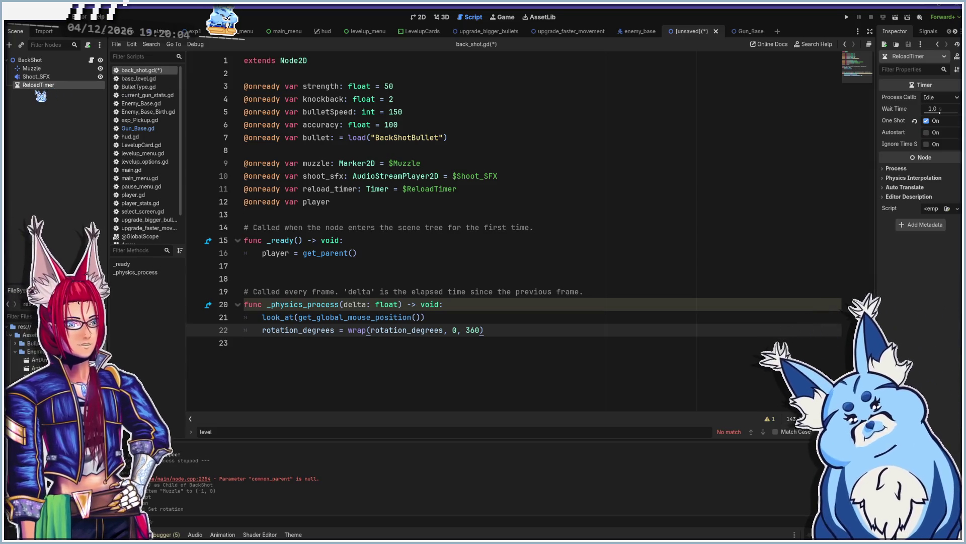
{"action": "left_click", "coordinate": [929, 121]}
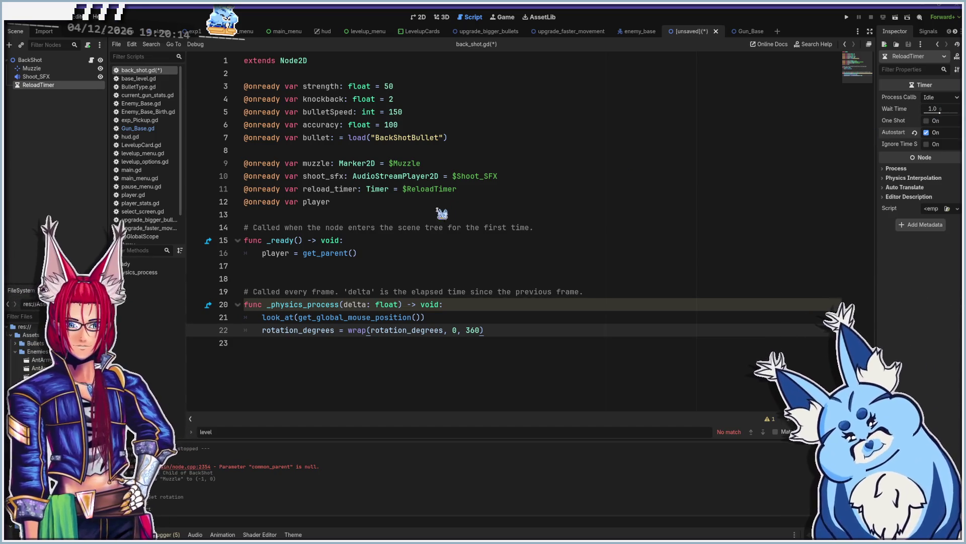
{"action": "left_click", "coordinate": [740, 31]}
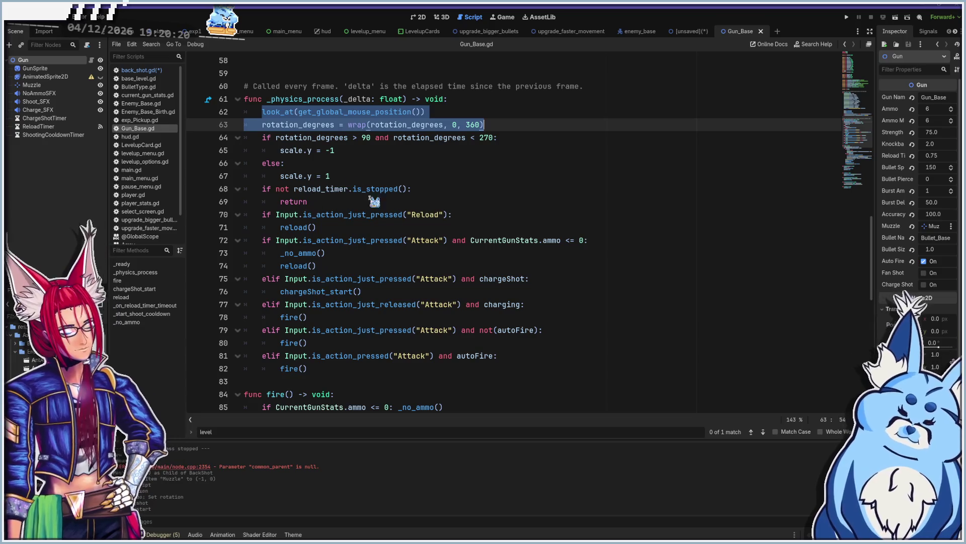
{"action": "scroll", "coordinate": [330, 291], "scroll_direction": "down", "scroll_amount": 1}
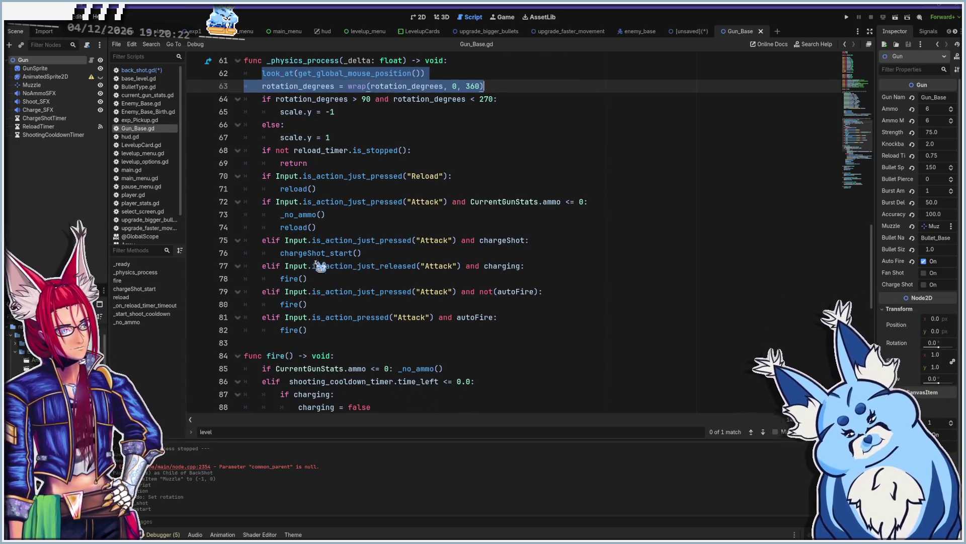
{"action": "left_click", "coordinate": [689, 31]}
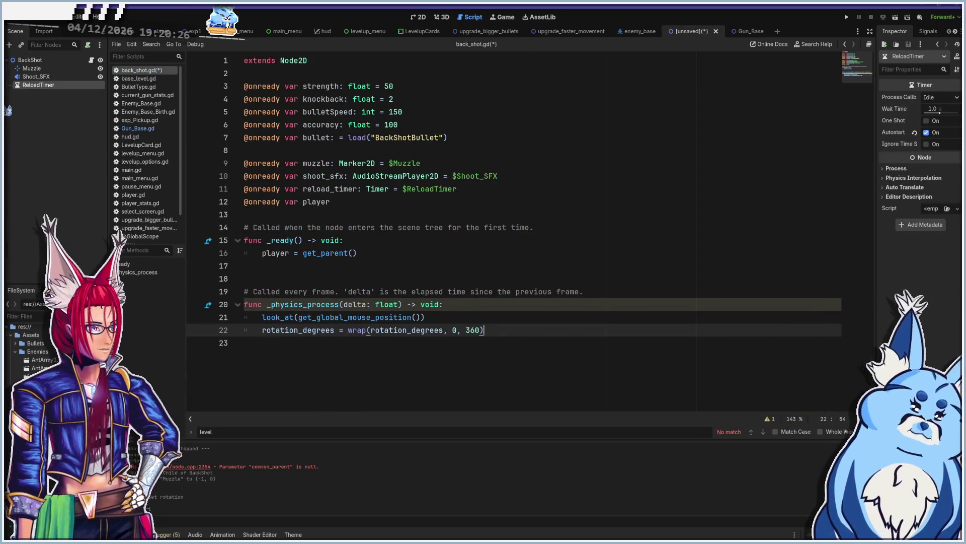
Connect ReloadTimer's timeout signal to a new _on_reload_timer_timeout function in back_shot.gd.
{"action": "left_click", "coordinate": [929, 31]}
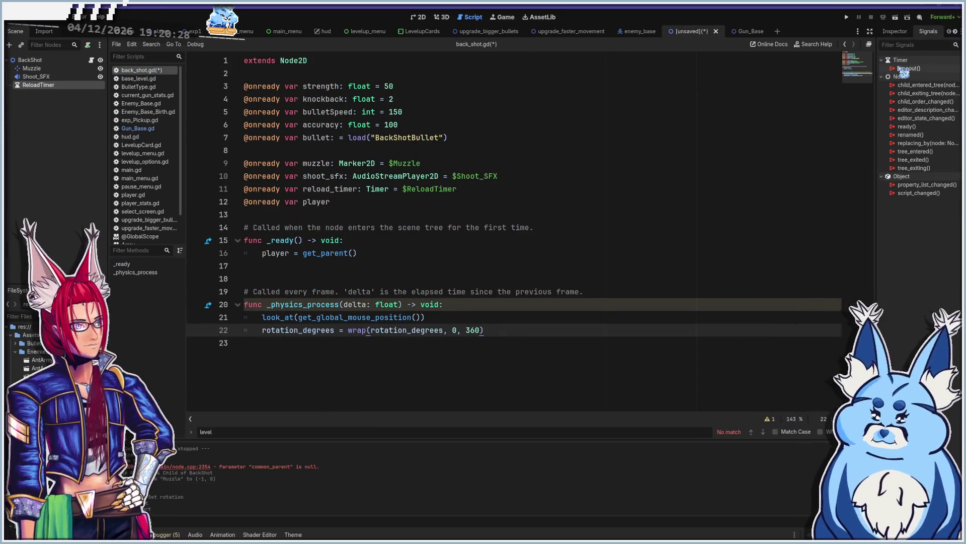
{"action": "double_click", "coordinate": [909, 69]}
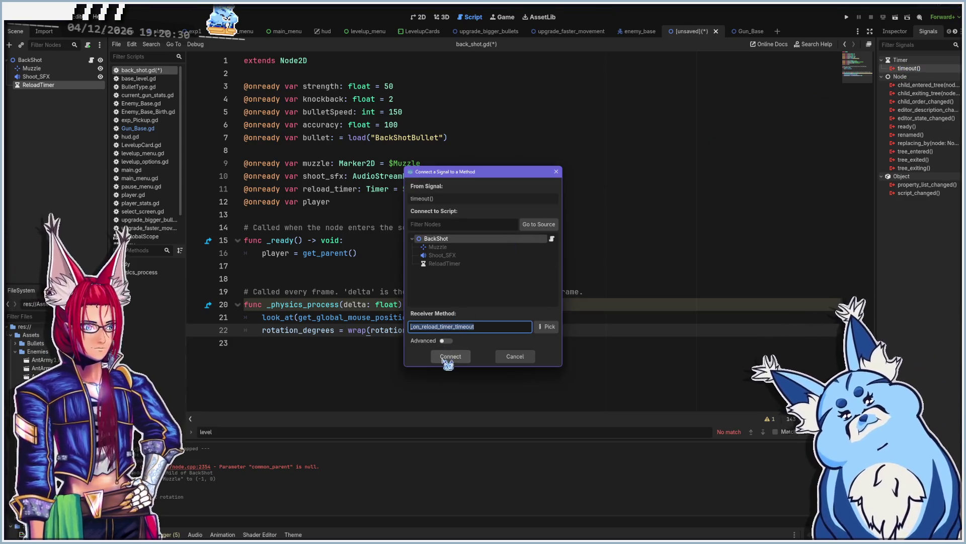
{"action": "left_click", "coordinate": [450, 357]}
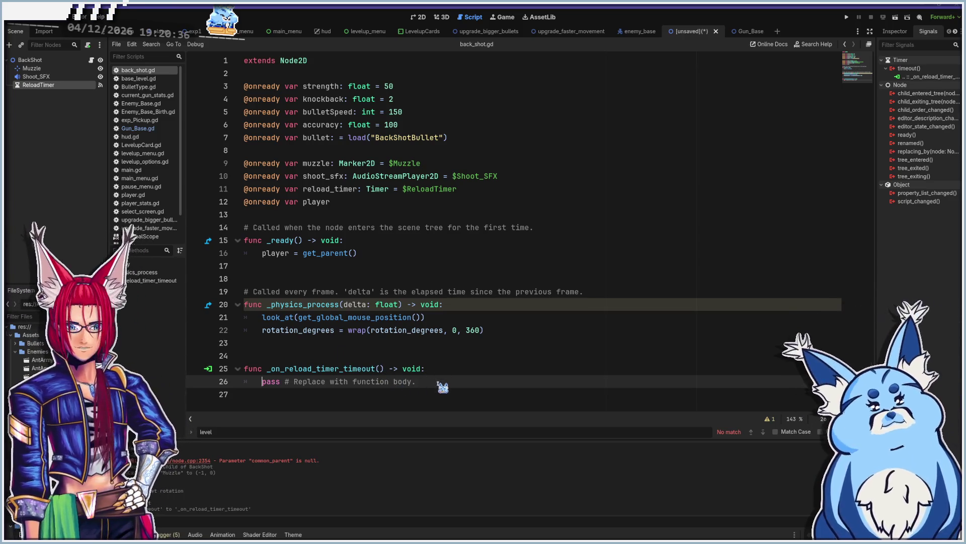
Paste the body of Gun_Base's fire() function over pass in _on_reload_timer_timeout.
{"action": "key", "text": "shift+Home"}
{"action": "left_click", "coordinate": [744, 31]}
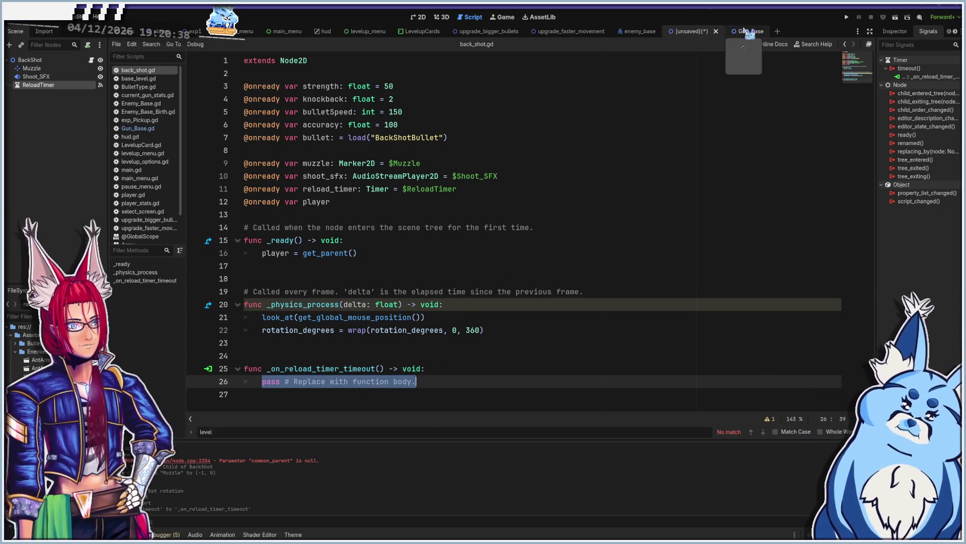
{"action": "scroll", "coordinate": [432, 278], "scroll_direction": "down", "scroll_amount": 5}
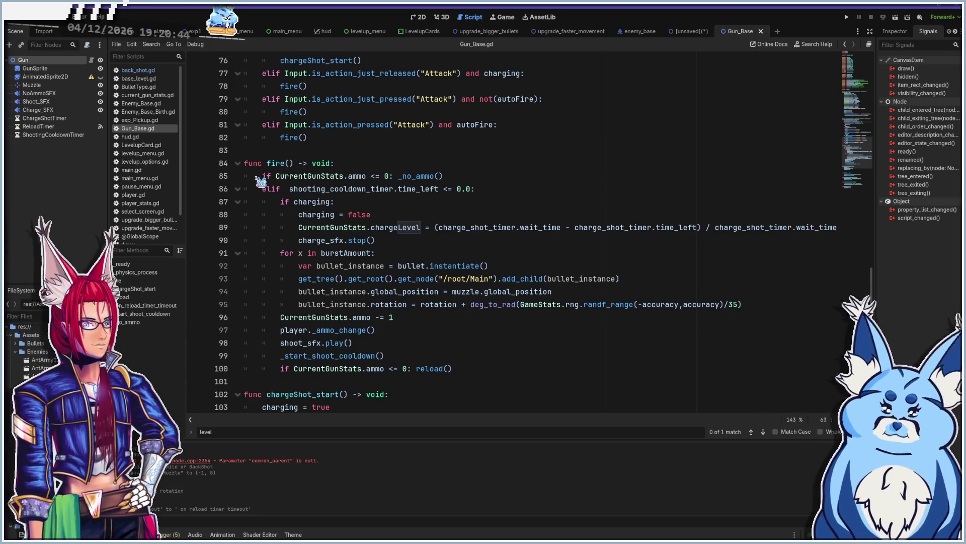
{"action": "mouse_move", "coordinate": [262, 175]}
{"action": "left_mouse_down"}
{"action": "mouse_move", "coordinate": [254, 183]}
{"action": "mouse_move", "coordinate": [498, 368]}
{"action": "left_mouse_up"}
{"action": "key", "text": "ctrl+c"}
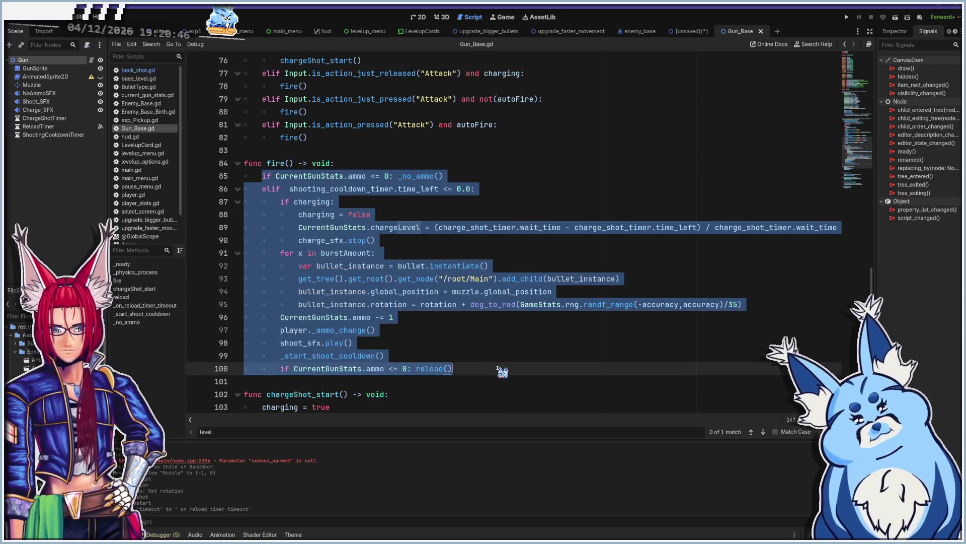
{"action": "left_click", "coordinate": [686, 30]}
{"action": "left_click", "coordinate": [438, 385]}
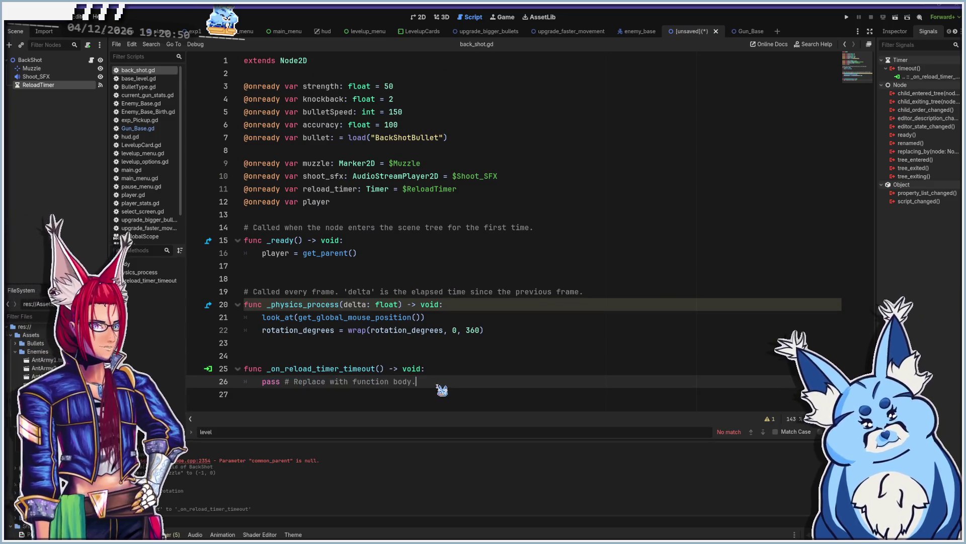
{"action": "key", "text": "shift+Home"}
{"action": "key", "text": "ctrl+v"}
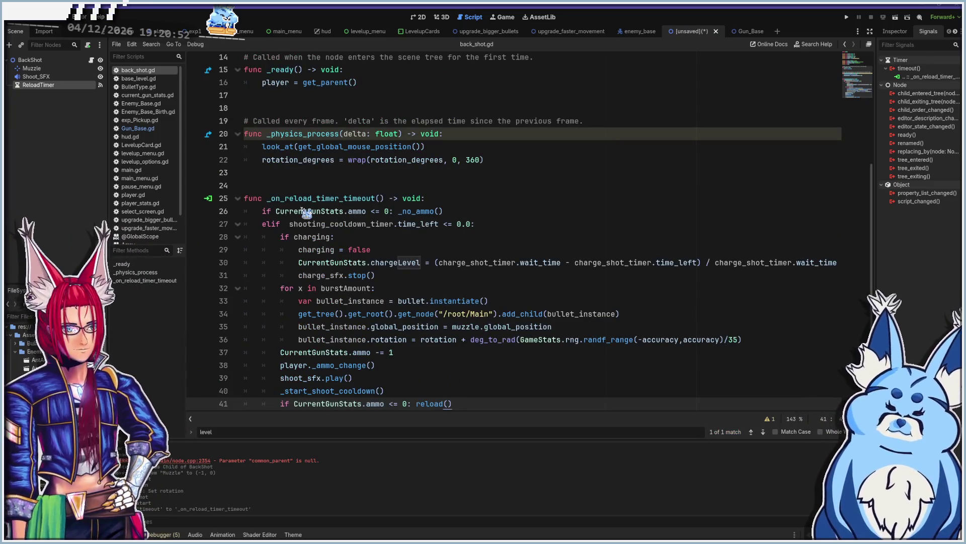
{"action": "left_click", "coordinate": [262, 202]}
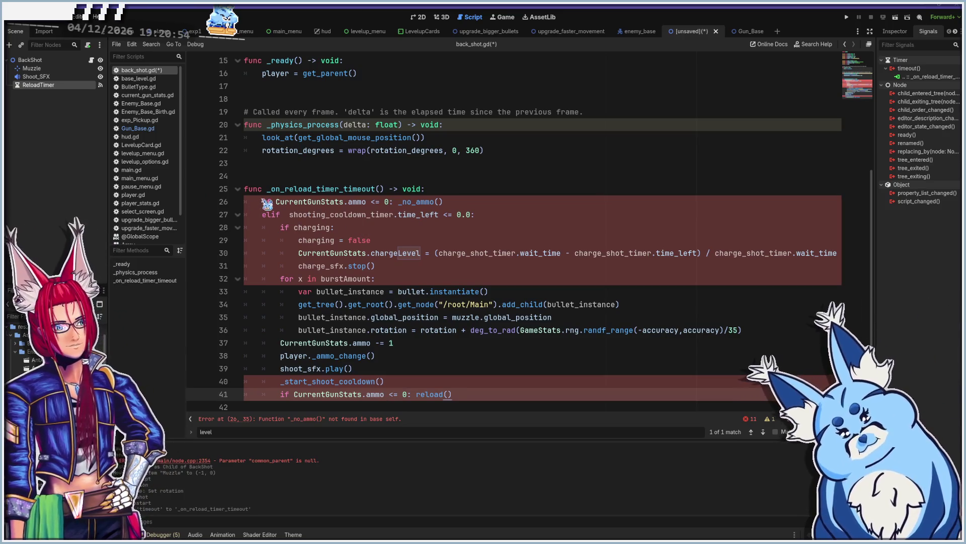
Delete the no-ammo check, the elif cooldown condition and the charging block from the timeout function.
{"action": "left_click", "coordinate": [482, 203], "text": "shift"}
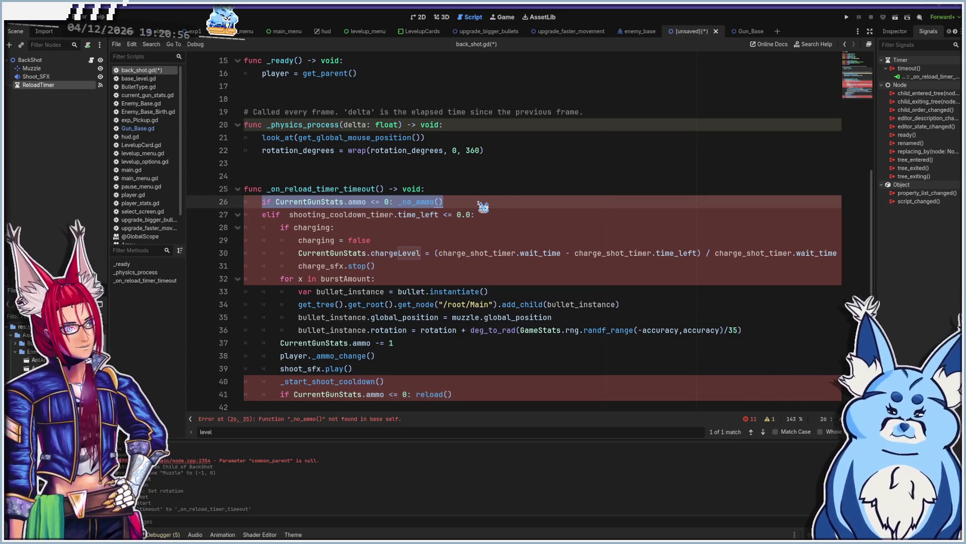
{"action": "key", "text": "BackSpace"}
{"action": "key", "text": "Delete"}
{"action": "key", "text": "Delete"}
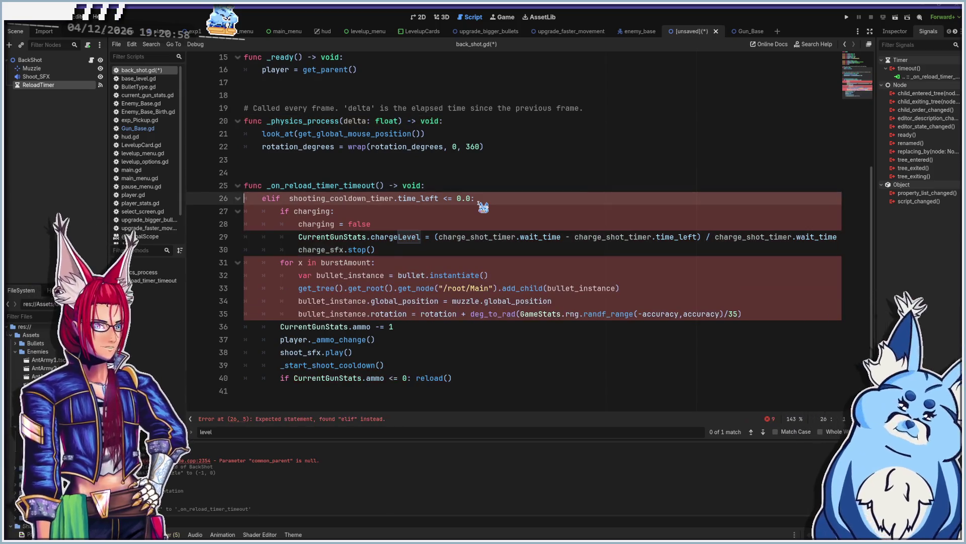
{"action": "key", "text": "Tab"}
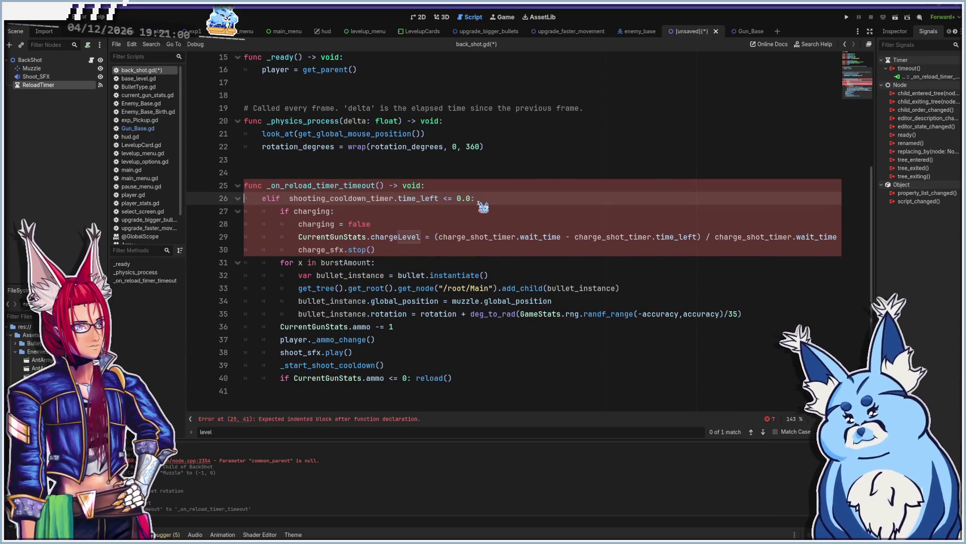
{"action": "key", "text": "Delete"}
{"action": "key", "text": "Delete"}
{"action": "key", "text": "Delete"}
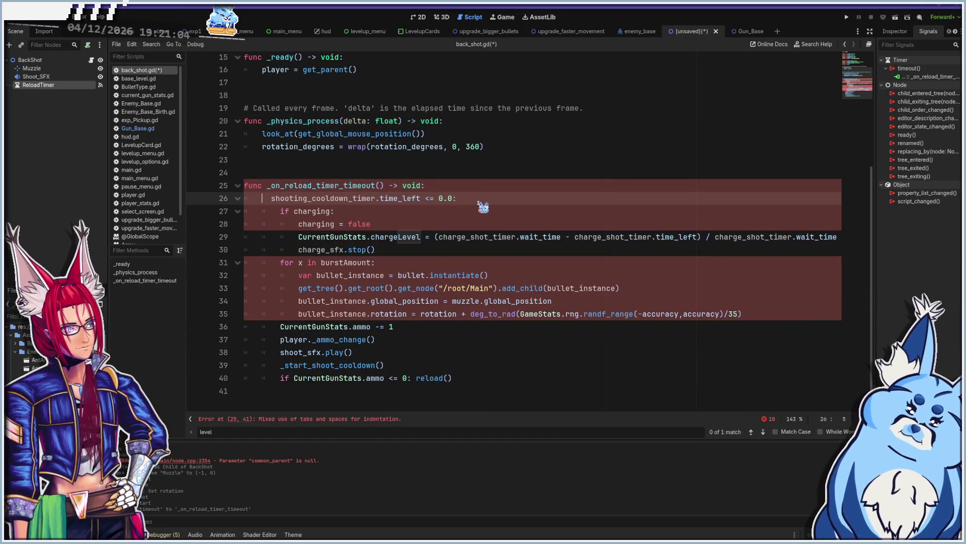
{"action": "key", "text": "shift+End"}
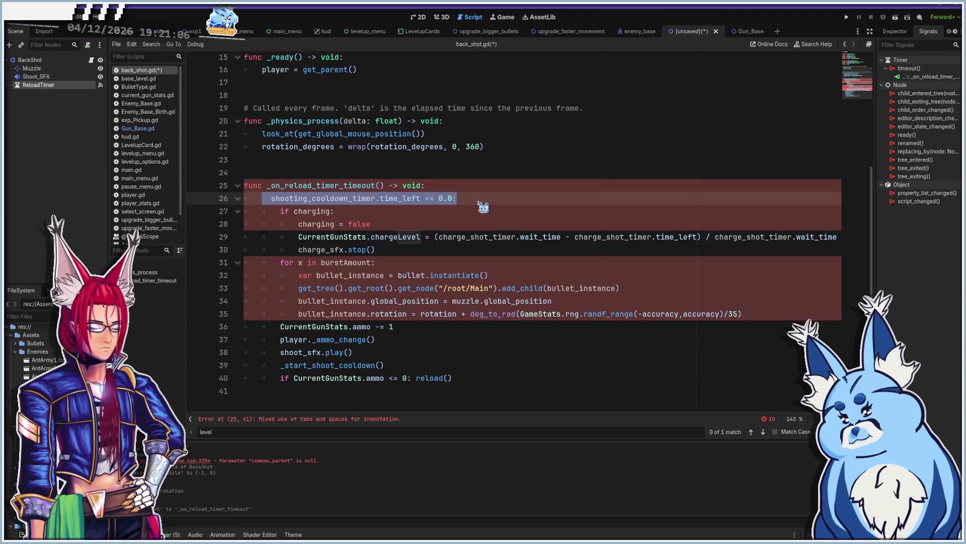
{"action": "key", "text": "Delete"}
{"action": "key", "text": "Down"}
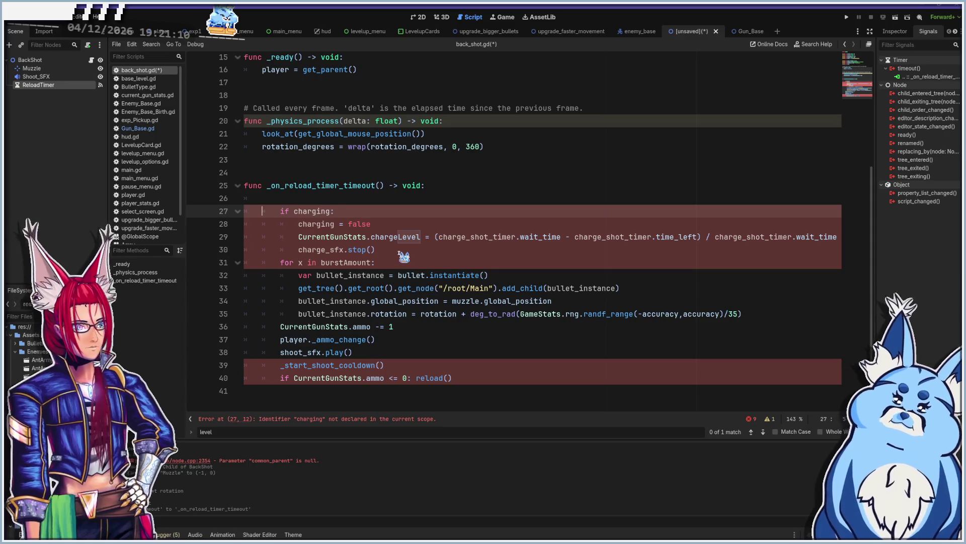
{"action": "left_click", "coordinate": [399, 252], "text": "shift"}
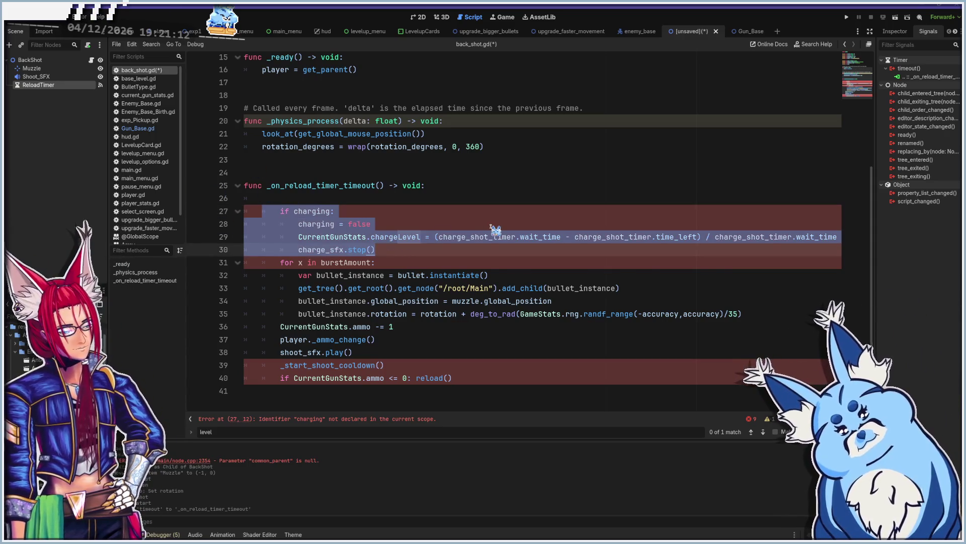
{"action": "key", "text": "Delete"}
{"action": "key", "text": "BackSpace"}
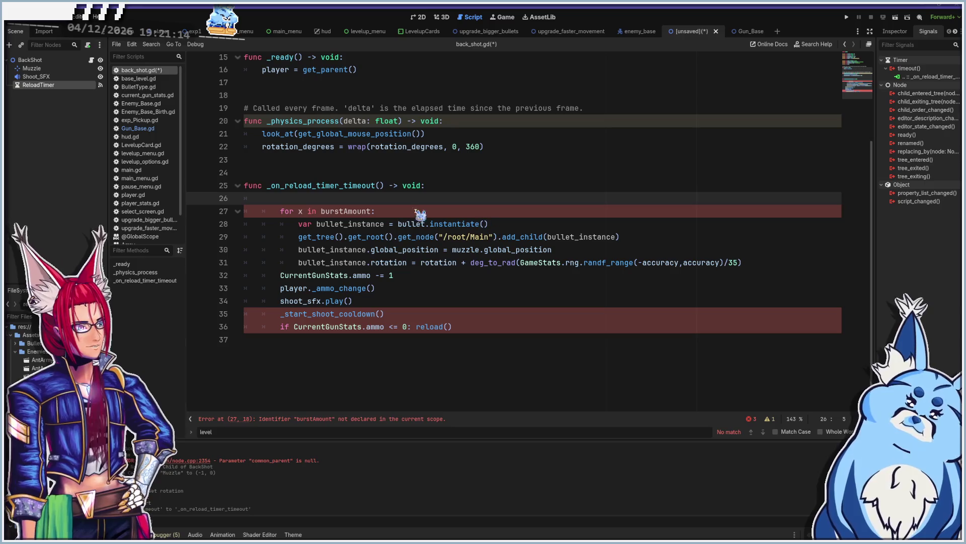
Delete the burstAmount loop line and the ammo, sound and cooldown lines.
{"action": "left_click", "coordinate": [401, 211]}
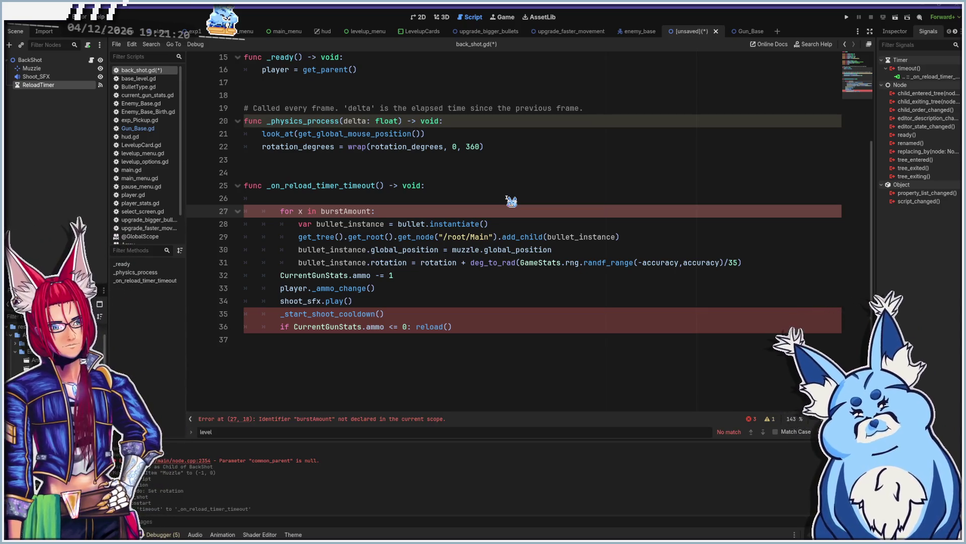
{"action": "key", "text": "shift+Home"}
{"action": "key", "text": "BackSpace"}
{"action": "key", "text": "BackSpace"}
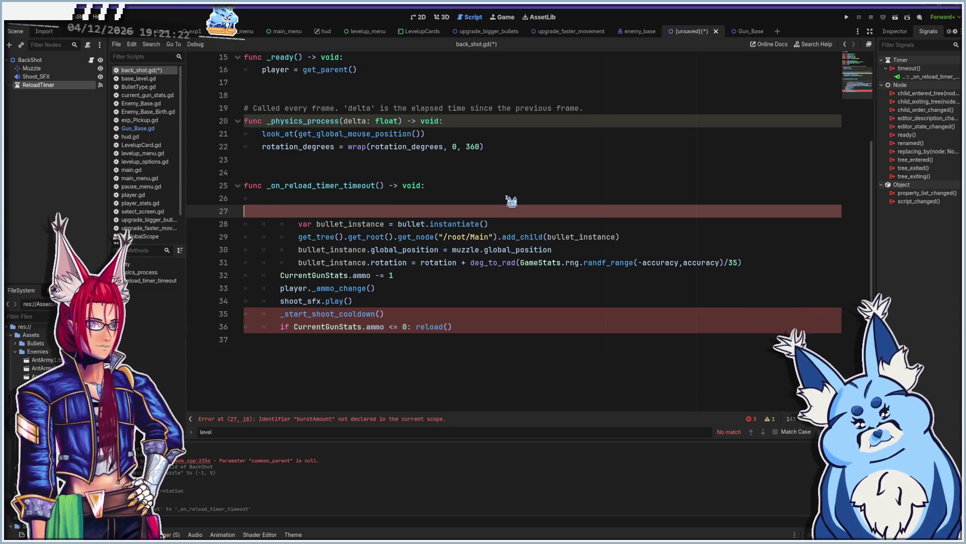
{"action": "key", "text": "BackSpace"}
{"action": "left_click", "coordinate": [373, 268]}
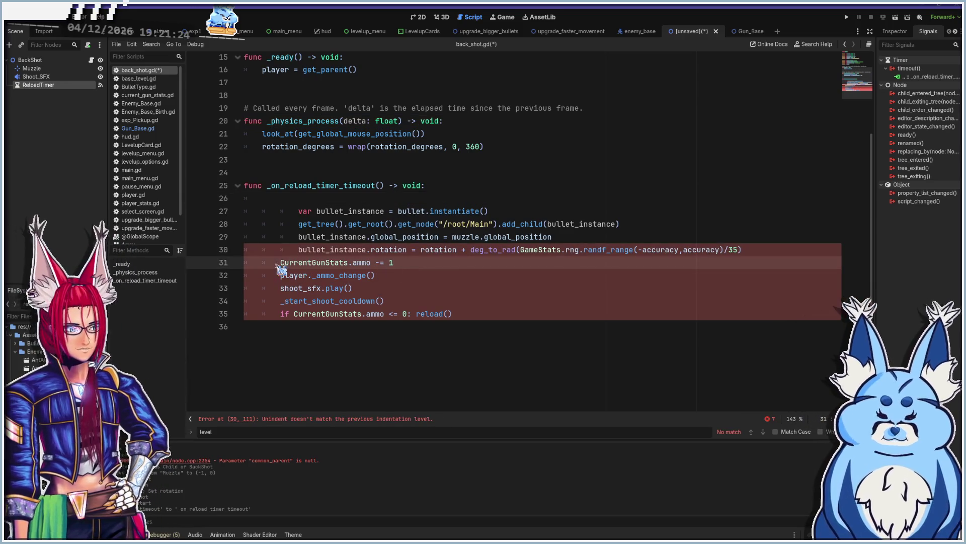
{"action": "mouse_move", "coordinate": [276, 263]}
{"action": "left_mouse_down"}
{"action": "mouse_move", "coordinate": [425, 291]}
{"action": "mouse_move", "coordinate": [479, 321]}
{"action": "left_mouse_up"}
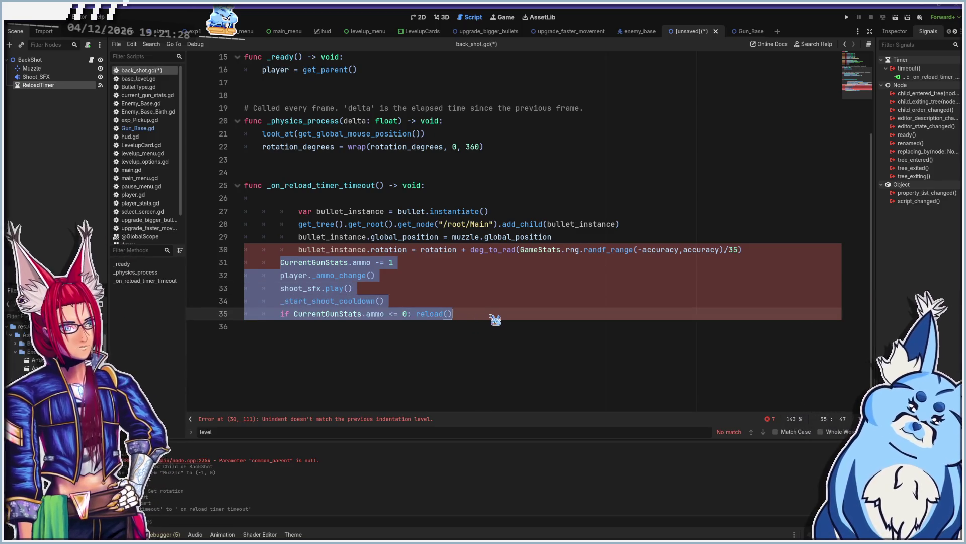
{"action": "key", "text": "BackSpace"}
{"action": "key", "text": "BackSpace"}
{"action": "key", "text": "BackSpace"}
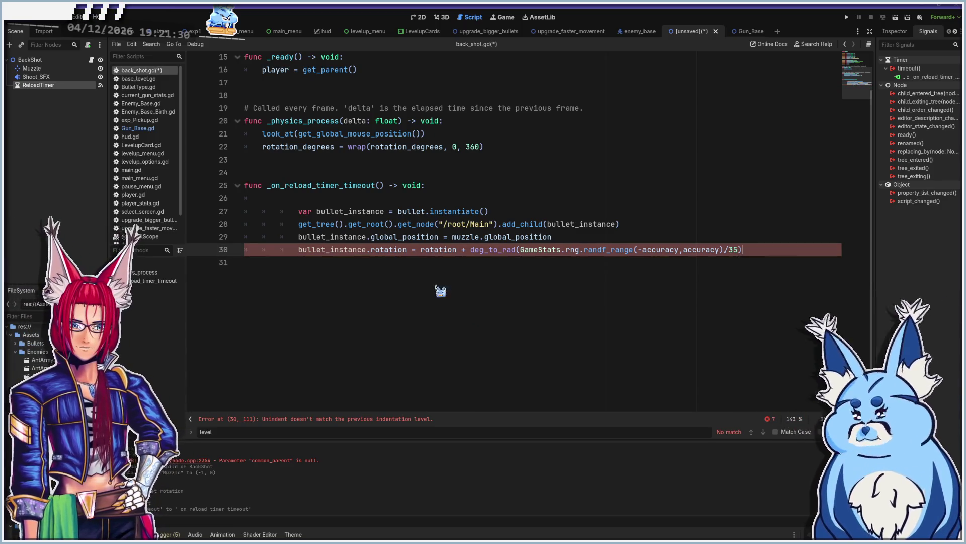
Unindent the four bullet-spawn lines to one level and remove the blank line under the header.
{"action": "left_click", "coordinate": [299, 211]}
{"action": "key", "text": "BackSpace"}
{"action": "key", "text": "BackSpace"}
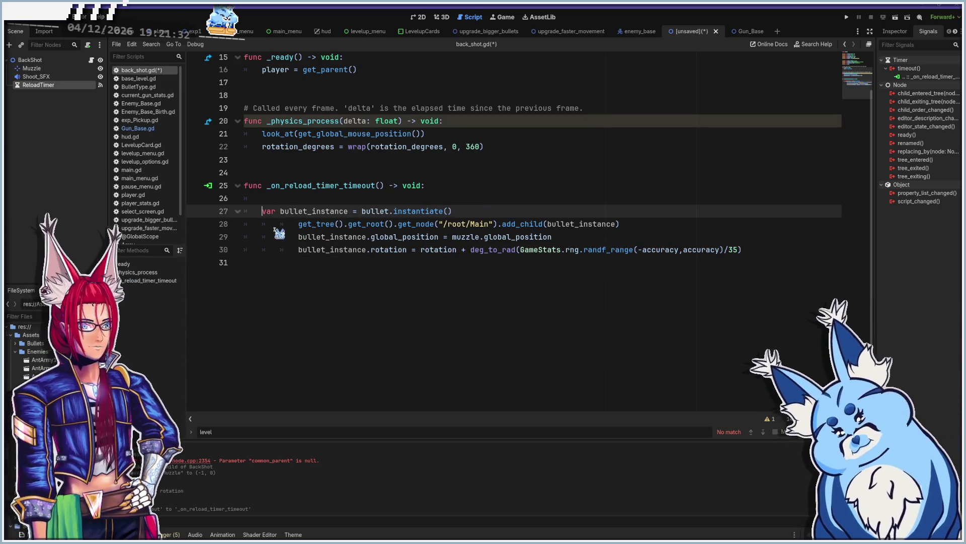
{"action": "left_click", "coordinate": [299, 224]}
{"action": "key", "text": "BackSpace"}
{"action": "key", "text": "BackSpace"}
{"action": "left_click", "coordinate": [299, 237]}
{"action": "key", "text": "BackSpace"}
{"action": "key", "text": "BackSpace"}
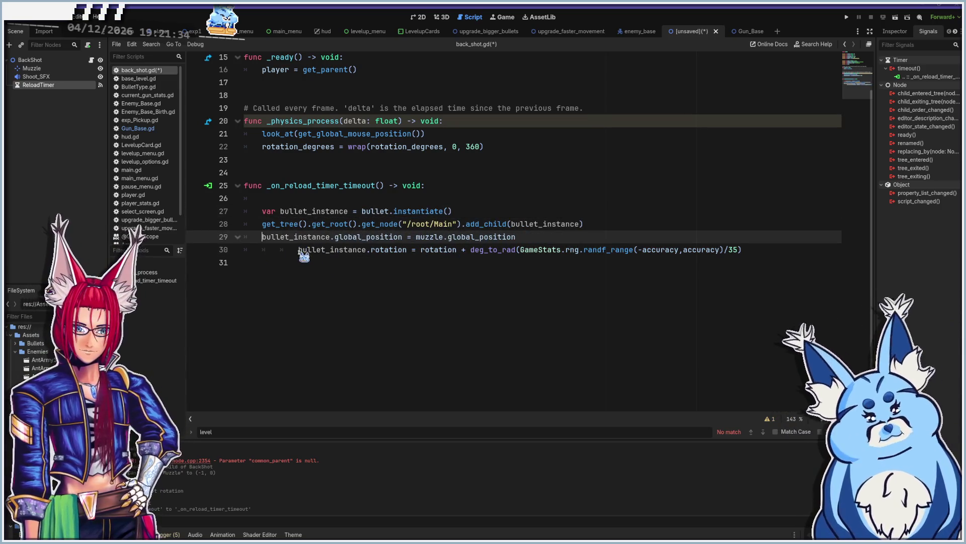
{"action": "left_click", "coordinate": [300, 251]}
{"action": "key", "text": "BackSpace"}
{"action": "key", "text": "BackSpace"}
{"action": "left_click", "coordinate": [304, 198]}
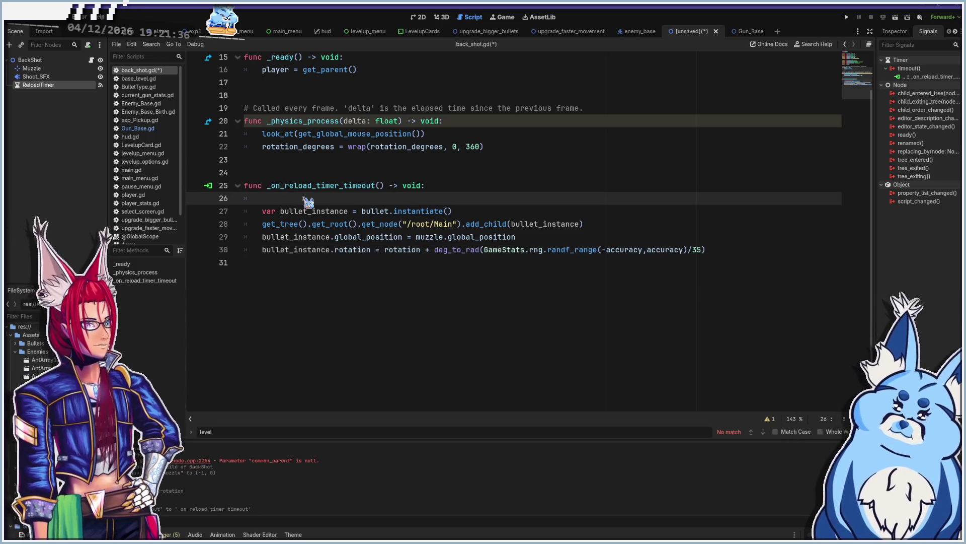
{"action": "key", "text": "BackSpace"}
{"action": "key", "text": "BackSpace"}
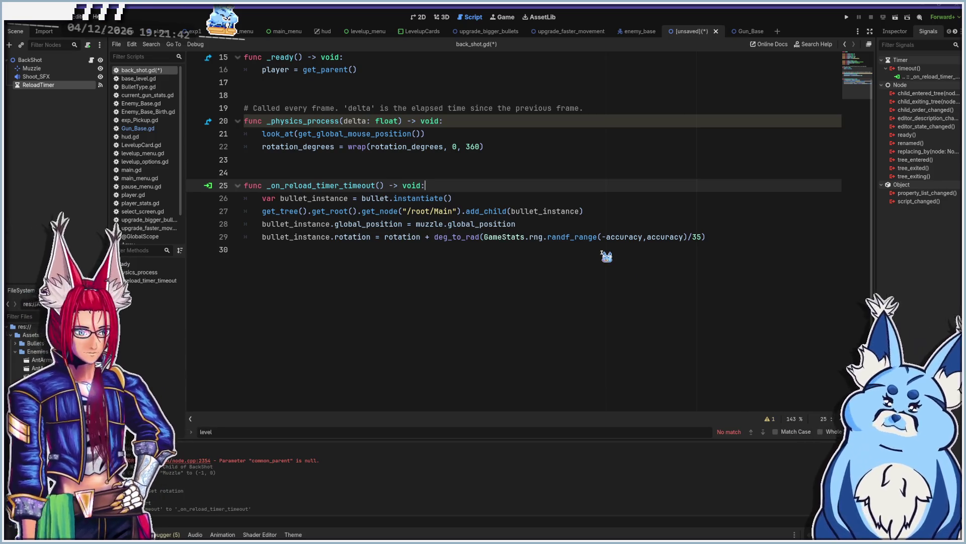
{"action": "scroll", "coordinate": [421, 230], "scroll_direction": "up", "scroll_amount": 5}
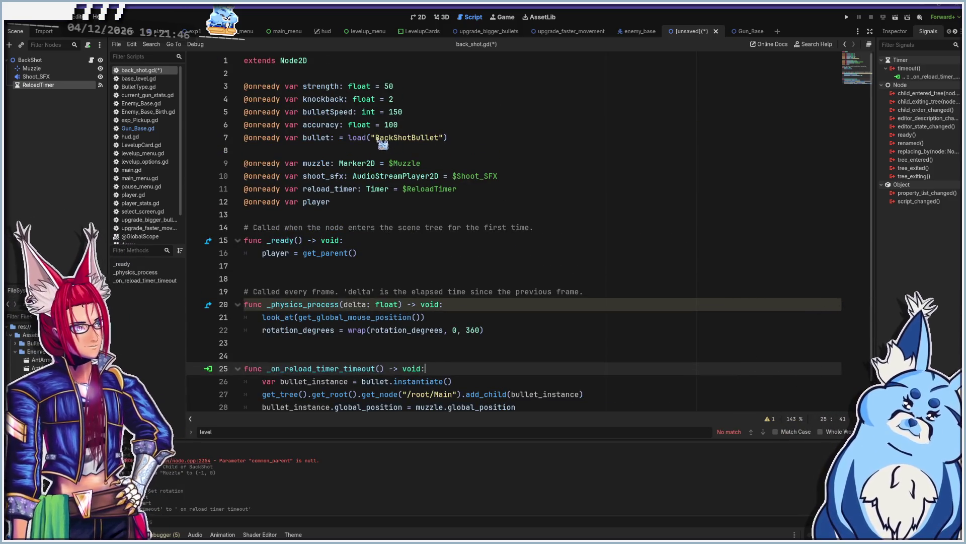
Duplicate Bullet_Base.tscn as BackshotBullet.tscn in the Bullets folder and open the copy.
{"action": "left_click", "coordinate": [421, 18]}
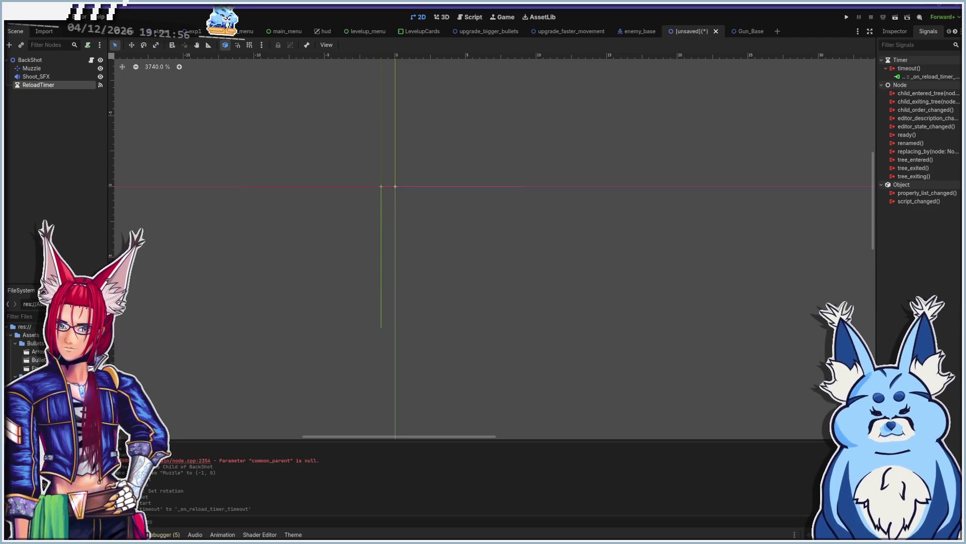
{"action": "double_click", "coordinate": [39, 359]}
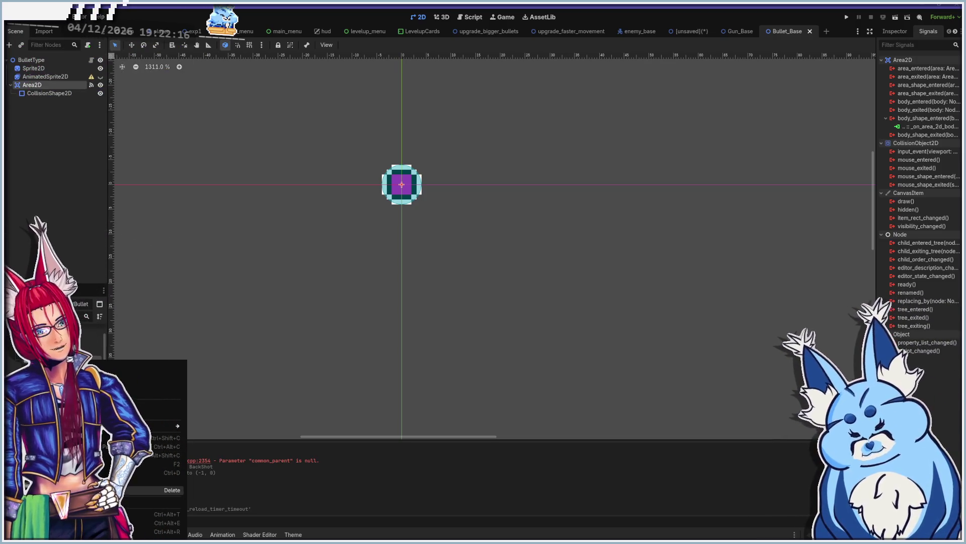
{"action": "left_click", "coordinate": [166, 472]}
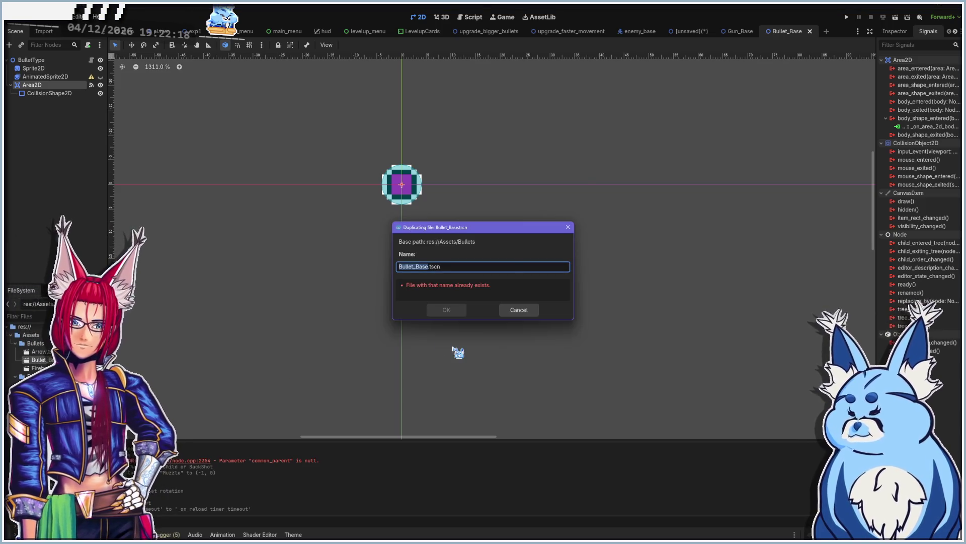
{"action": "type", "text": "Backshot"}
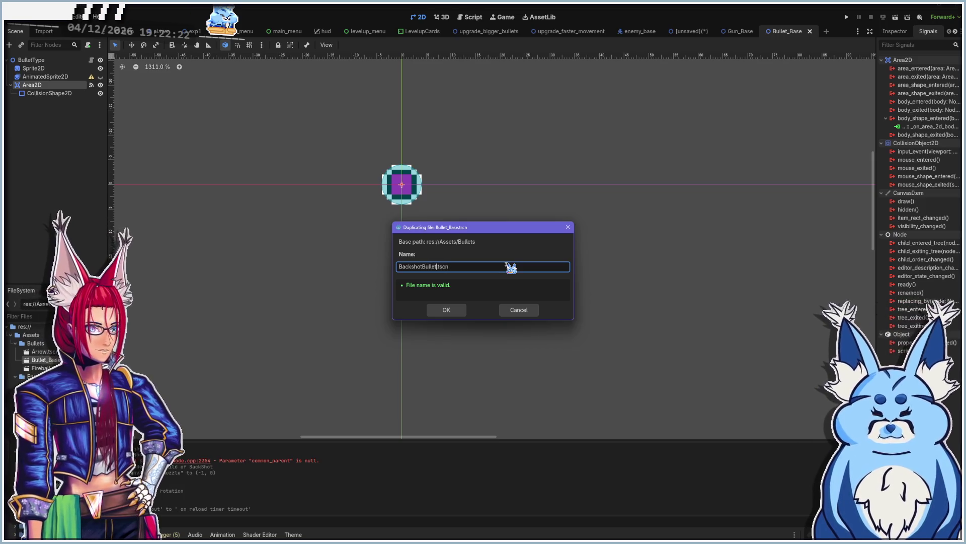
{"action": "key", "text": "Return"}
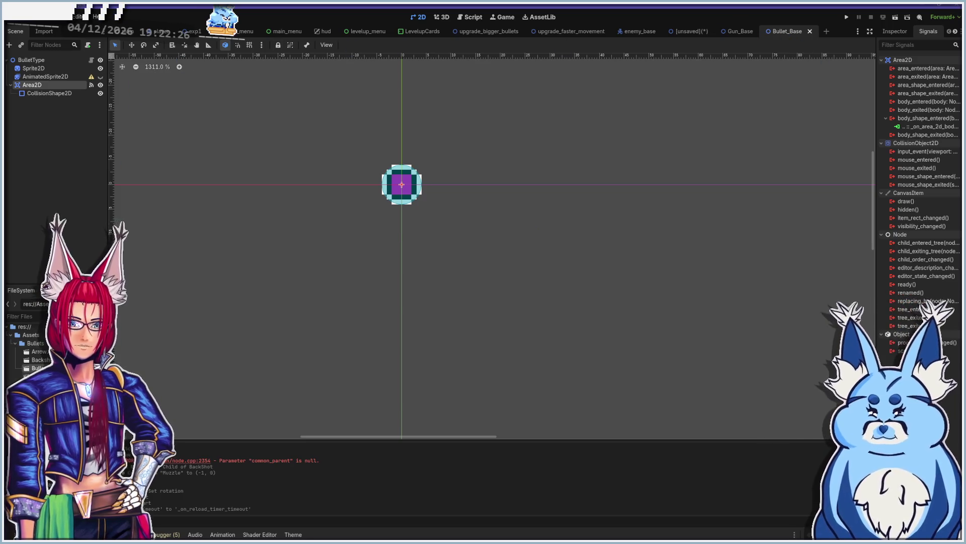
{"action": "double_click", "coordinate": [42, 359]}
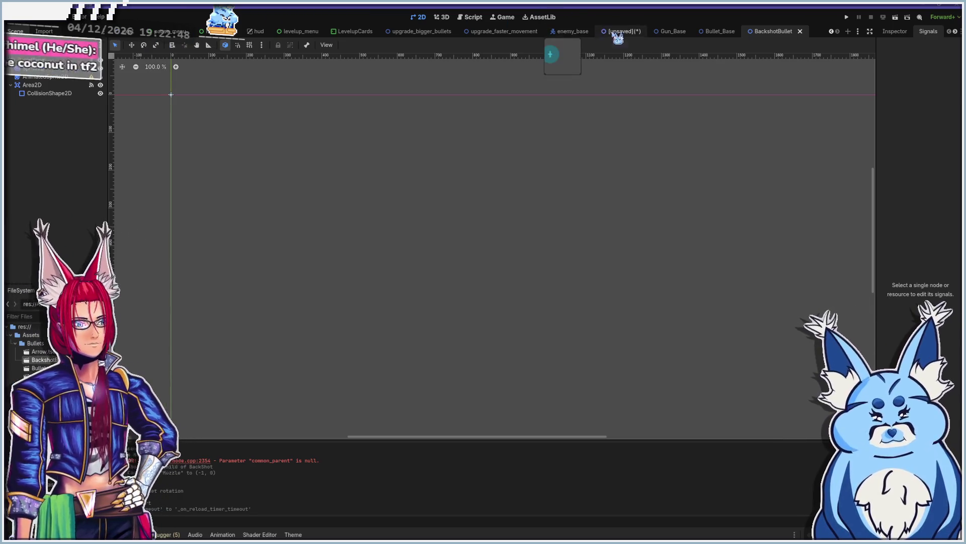
Select the gun in the Gun_Base scene and show its properties in the Inspector.
{"action": "left_click", "coordinate": [673, 32]}
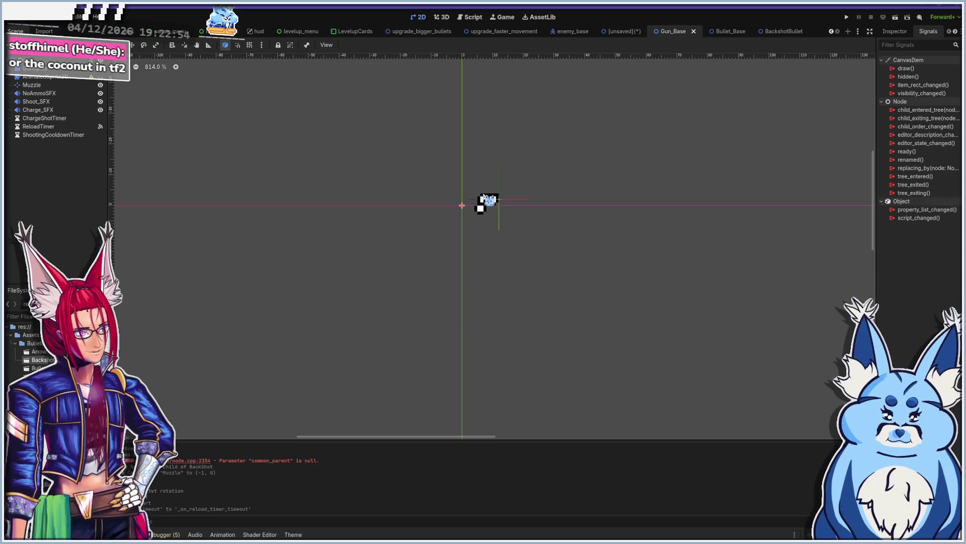
{"action": "scroll", "coordinate": [472, 217], "scroll_direction": "up", "scroll_amount": 2}
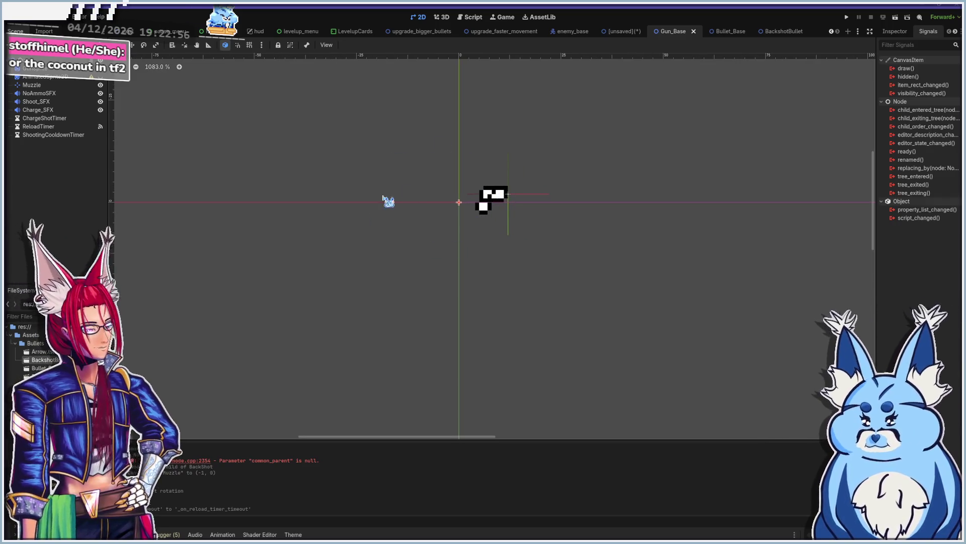
{"action": "left_click", "coordinate": [492, 214]}
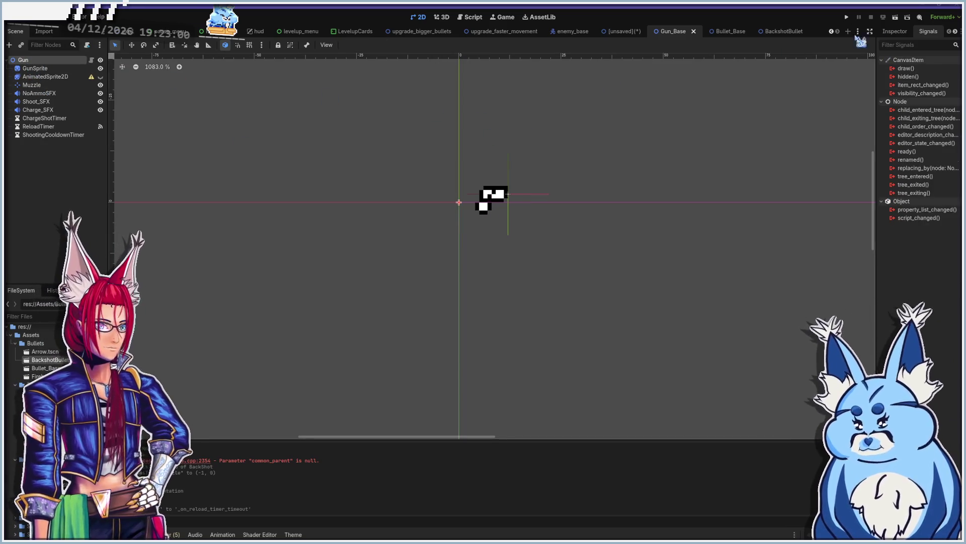
{"action": "left_click", "coordinate": [895, 31]}
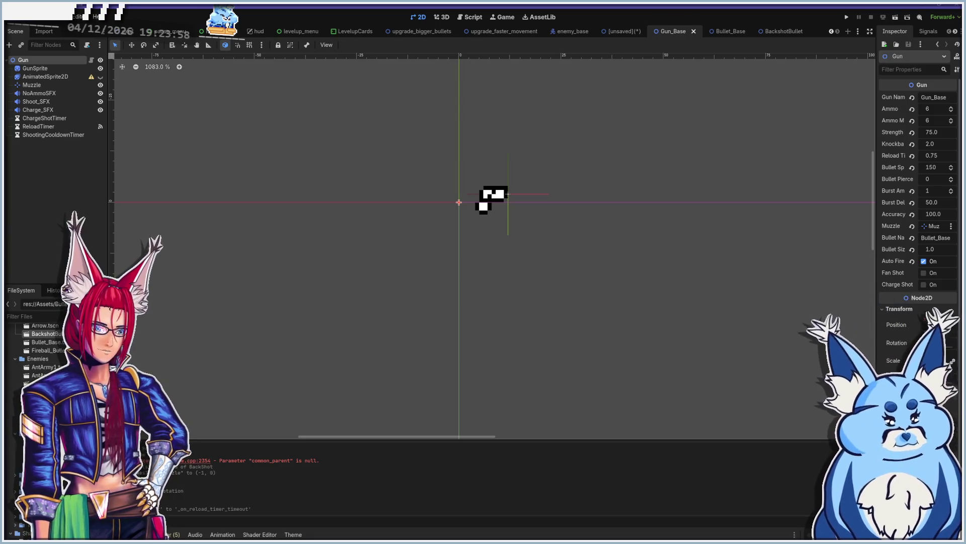
{"action": "key", "text": "ctrl+shift+t"}
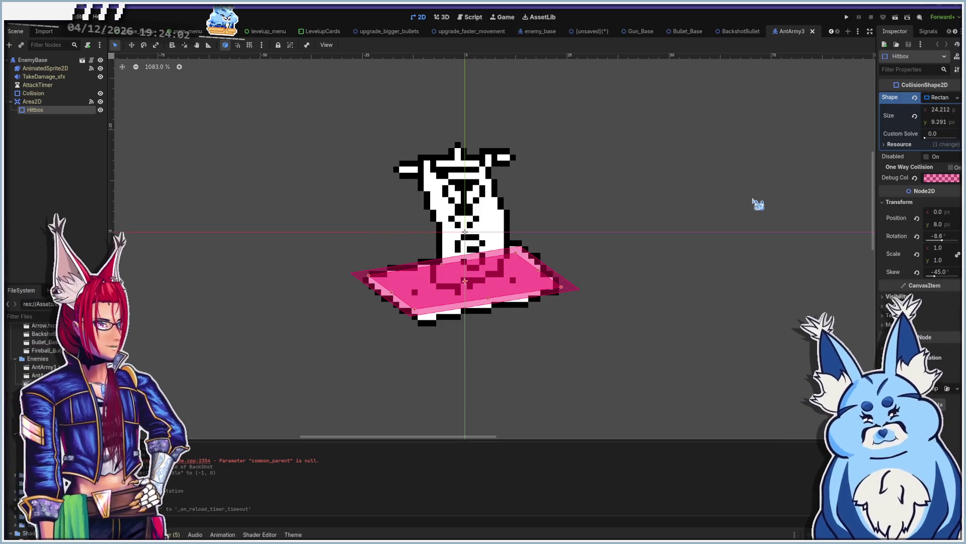
Inspect the EnemyBase stats of AntArmy3 and AntArmy1 with a widened Inspector, then close both scenes.
{"action": "left_click", "coordinate": [40, 60]}
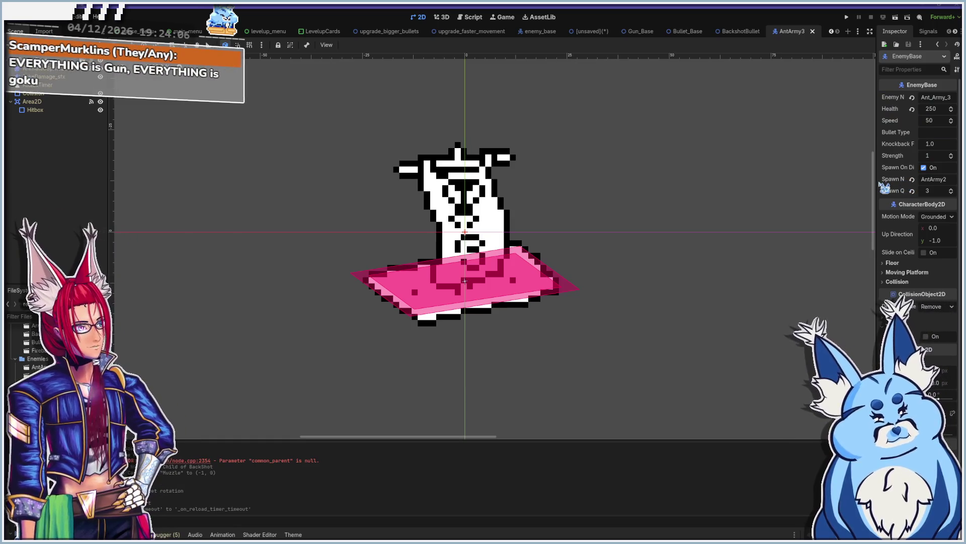
{"action": "left_click_drag", "start_coordinate": [876, 187], "coordinate": [805, 187]}
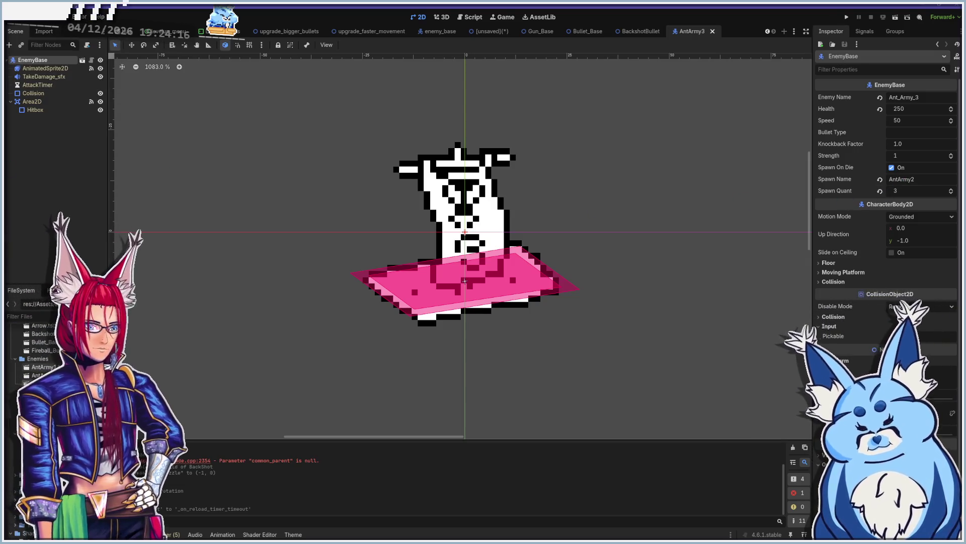
{"action": "double_click", "coordinate": [42, 367]}
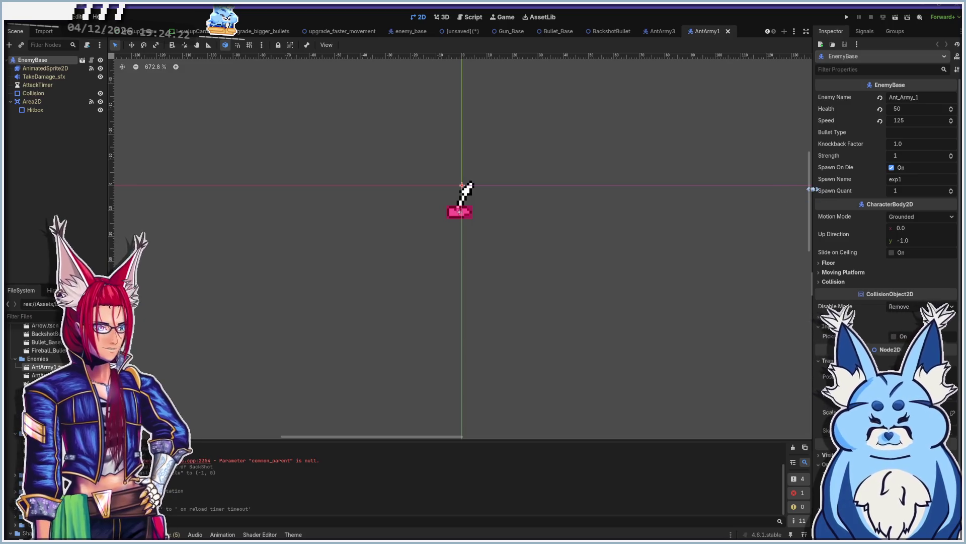
{"action": "mouse_move", "coordinate": [812, 191]}
{"action": "left_mouse_down"}
{"action": "mouse_move", "coordinate": [872, 189]}
{"action": "mouse_move", "coordinate": [864, 189]}
{"action": "left_mouse_up"}
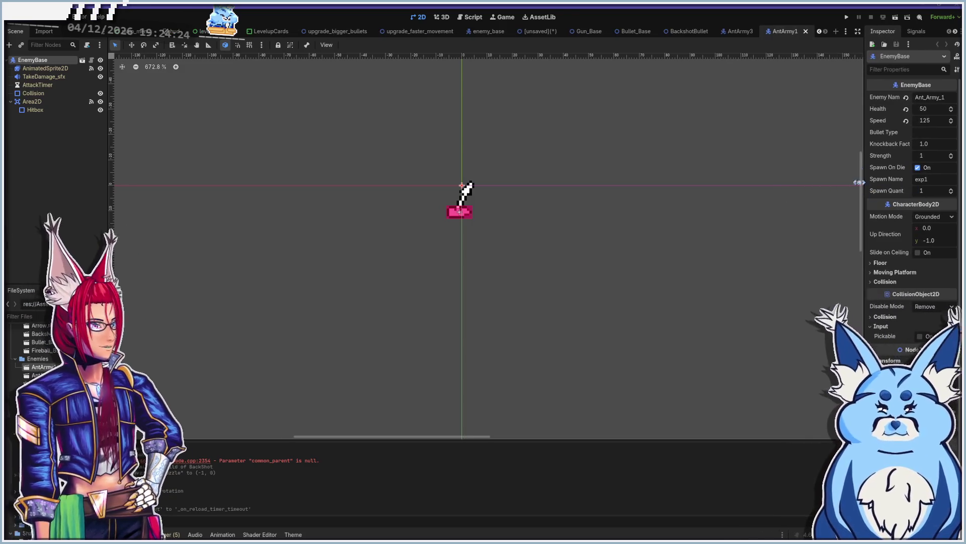
{"action": "left_click", "coordinate": [806, 31]}
{"action": "left_click", "coordinate": [761, 32]}
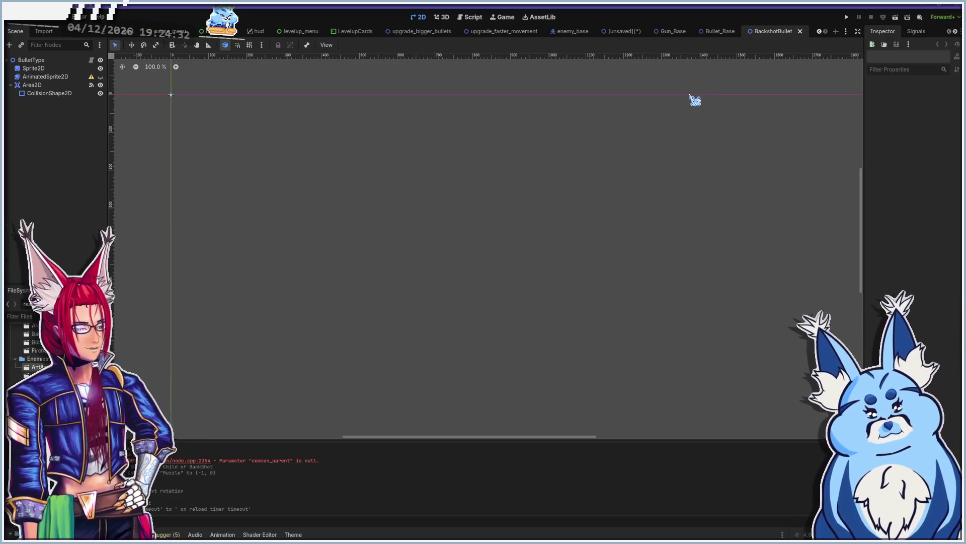
Attach a new backshot_bullet.gd script to the BackshotBullet scene's BulletType root.
{"action": "left_click", "coordinate": [470, 17]}
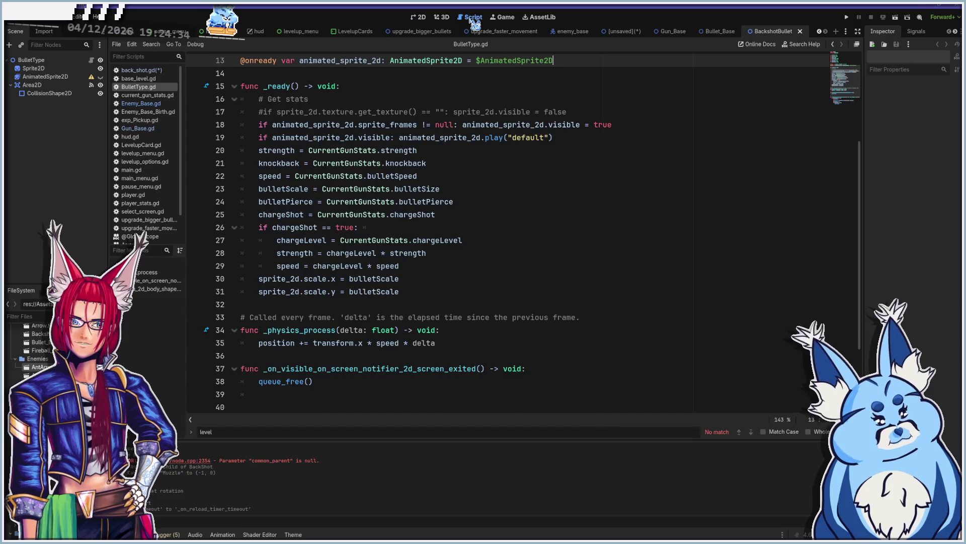
{"action": "left_click", "coordinate": [420, 17]}
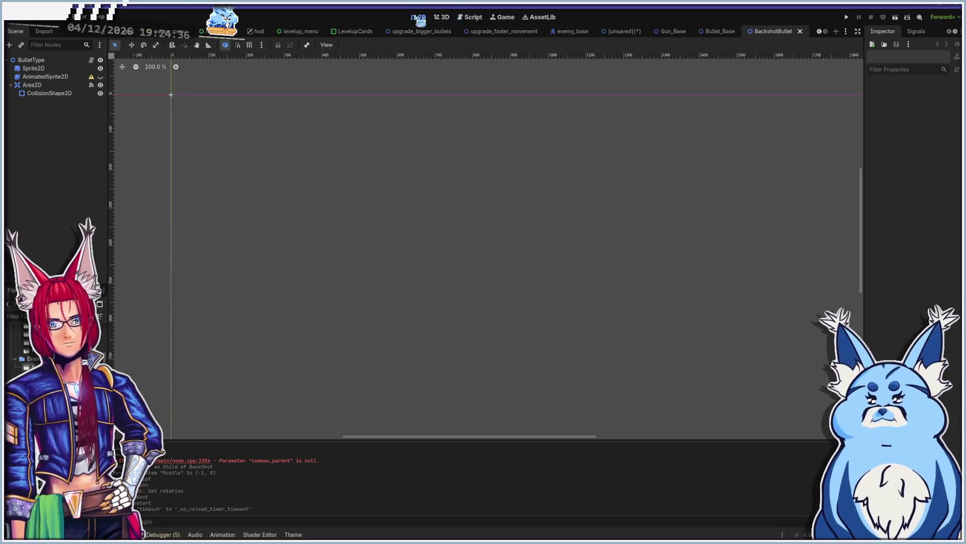
{"action": "scroll", "coordinate": [274, 131], "scroll_direction": "up", "scroll_amount": 10}
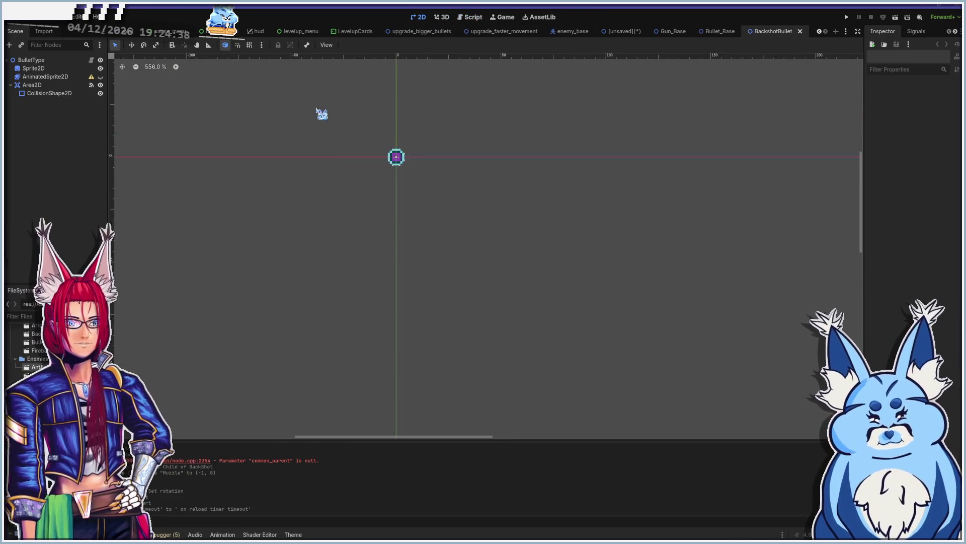
{"action": "scroll", "coordinate": [420, 180], "scroll_direction": "up", "scroll_amount": 2}
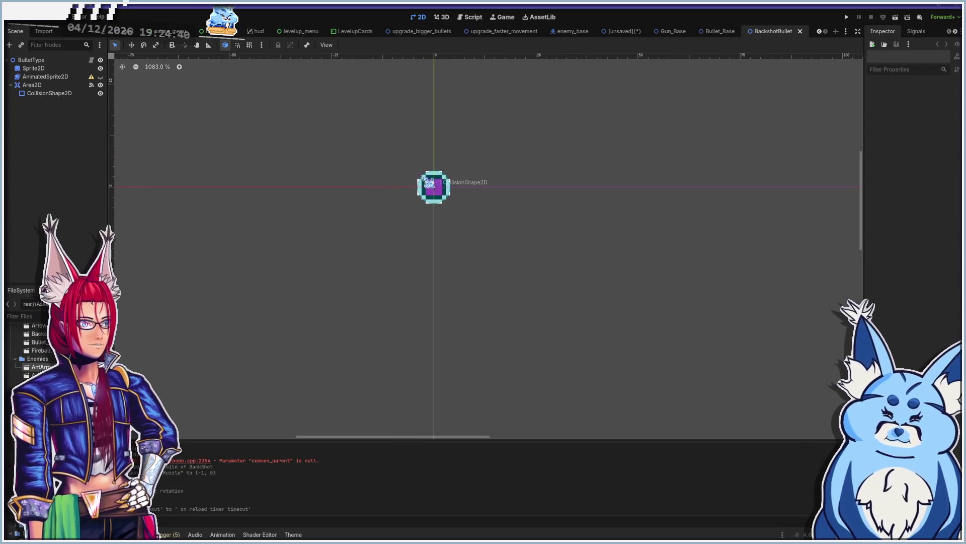
{"action": "left_click", "coordinate": [30, 61]}
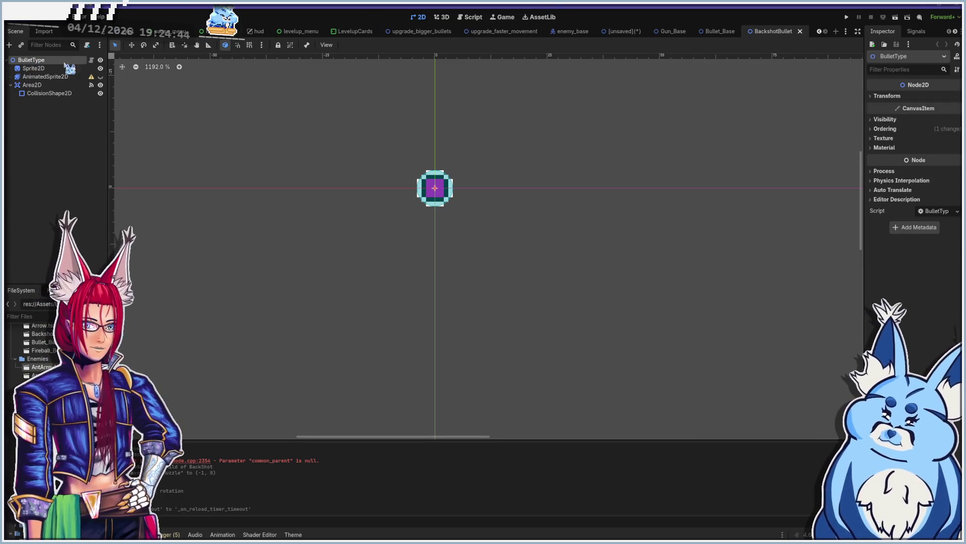
{"action": "left_click", "coordinate": [88, 44]}
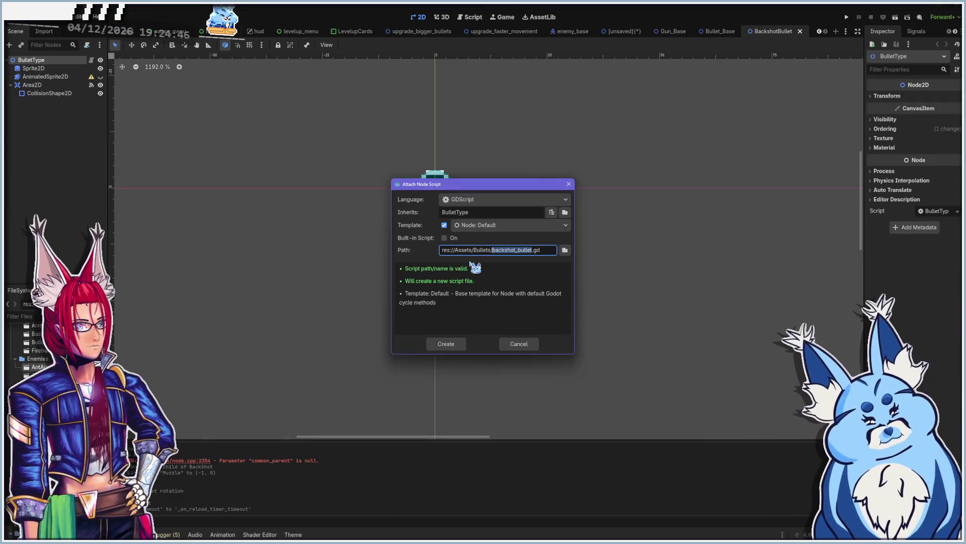
{"action": "left_click", "coordinate": [453, 347]}
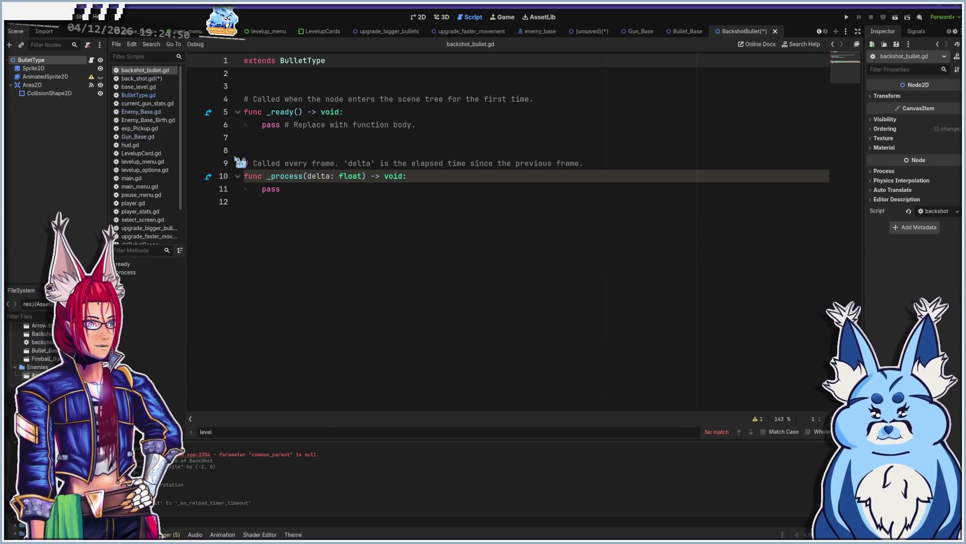
Copy the whole Bullet_Base script through line 47 and select all text in backshot_bullet.gd.
{"action": "left_click", "coordinate": [679, 32]}
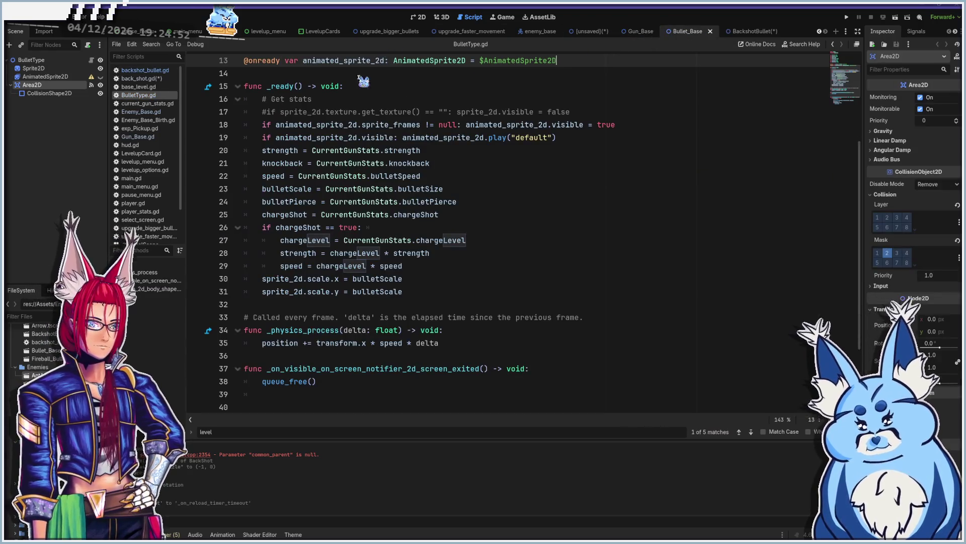
{"action": "scroll", "coordinate": [336, 201], "scroll_direction": "up", "scroll_amount": 1}
{"action": "scroll", "coordinate": [336, 200], "scroll_direction": "up", "scroll_amount": 3}
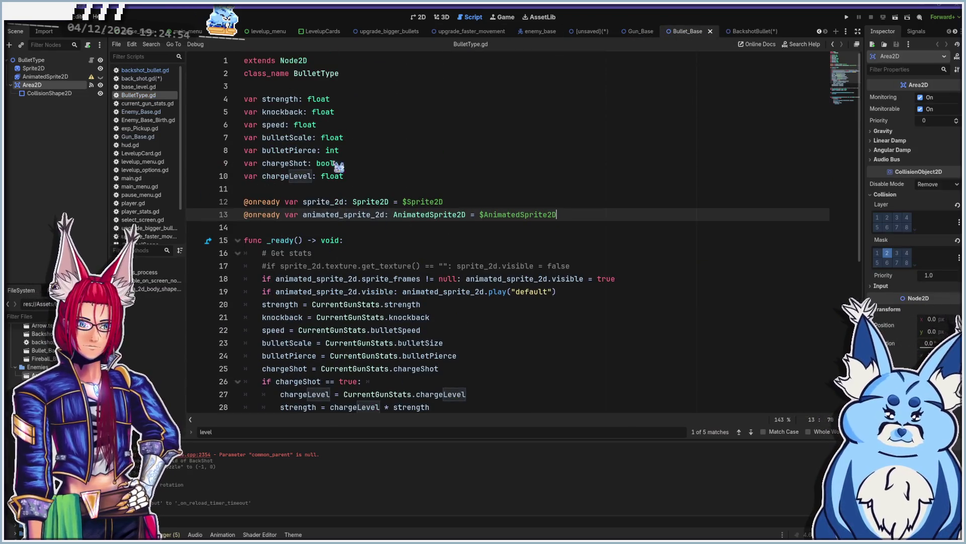
{"action": "left_click", "coordinate": [245, 61]}
{"action": "scroll", "coordinate": [473, 216], "scroll_direction": "down", "scroll_amount": 7}
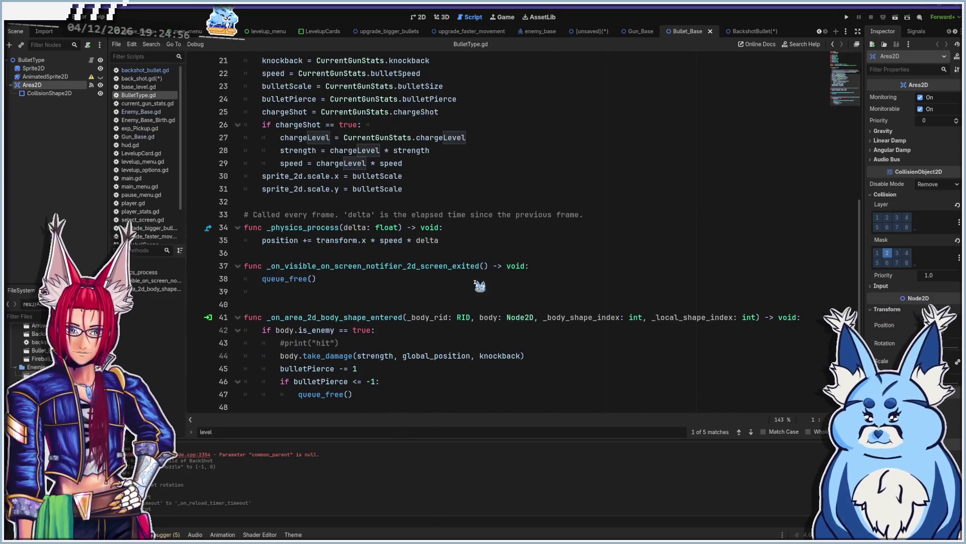
{"action": "left_click", "coordinate": [412, 401], "text": "shift"}
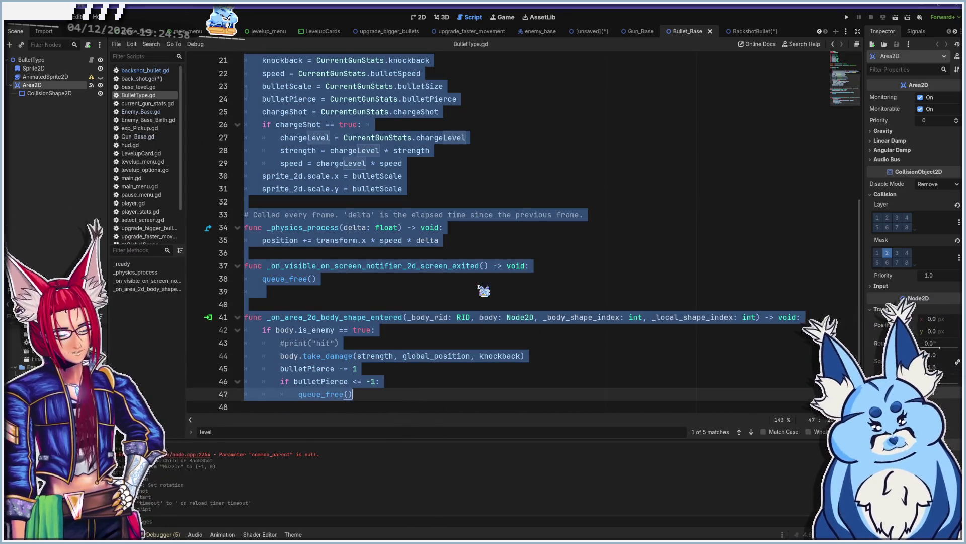
{"action": "left_click", "coordinate": [745, 32]}
{"action": "key", "text": "ctrl+a"}
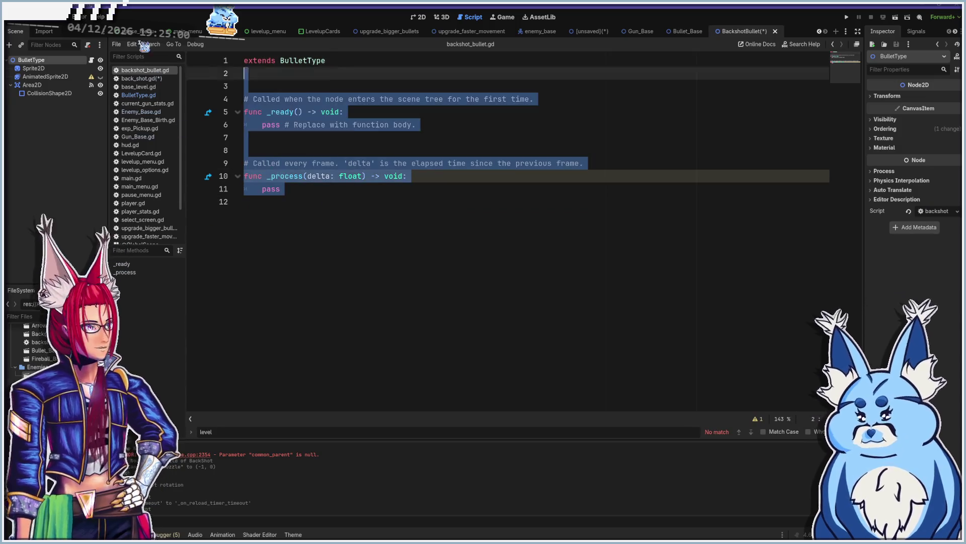
Paste the bullet code, dropping the class_name line and the bulletScale through chargeLevel variables.
{"action": "key", "text": "ctrl+v"}
{"action": "key", "text": "ctrl+z"}
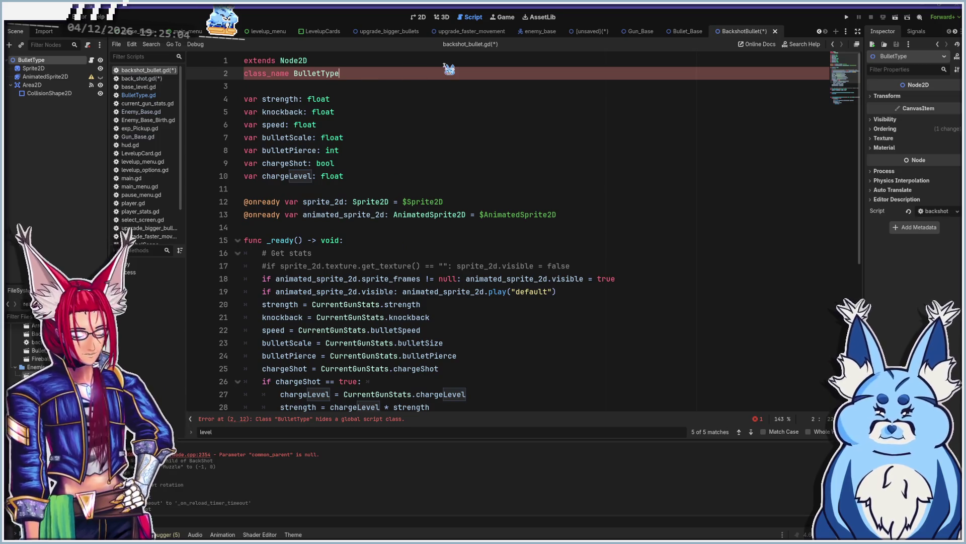
{"action": "key", "text": "ctrl+y"}
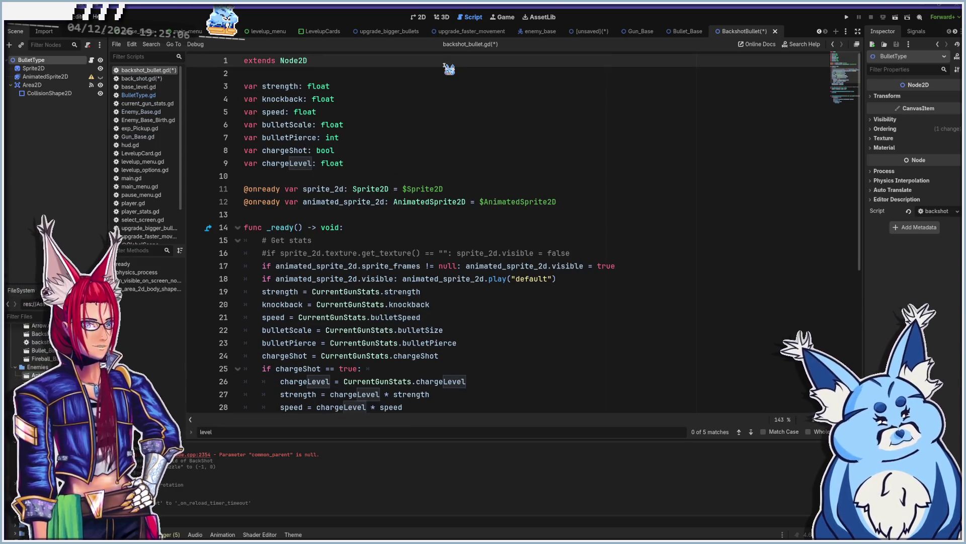
{"action": "left_click", "coordinate": [385, 88]}
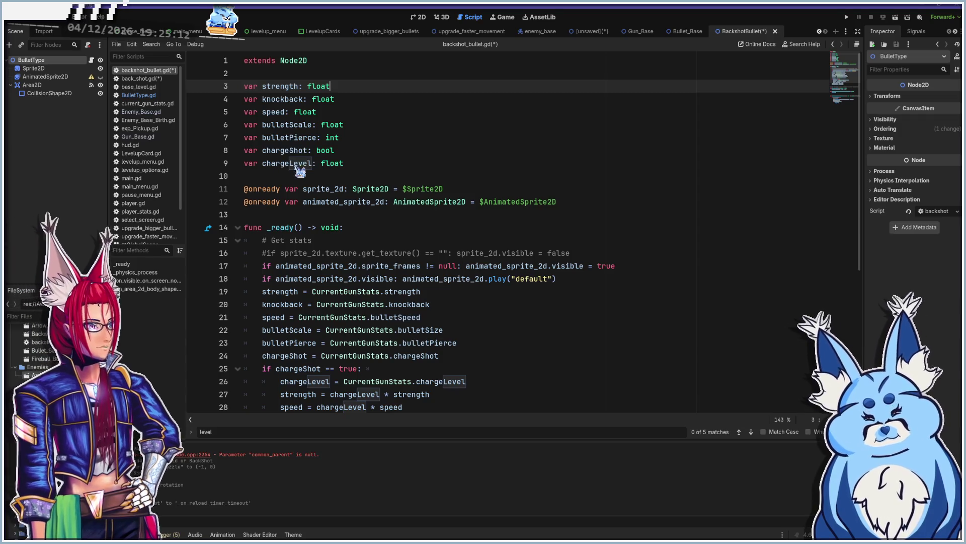
{"action": "mouse_move", "coordinate": [363, 162]}
{"action": "left_mouse_down"}
{"action": "mouse_move", "coordinate": [215, 149]}
{"action": "mouse_move", "coordinate": [222, 140]}
{"action": "left_mouse_up"}
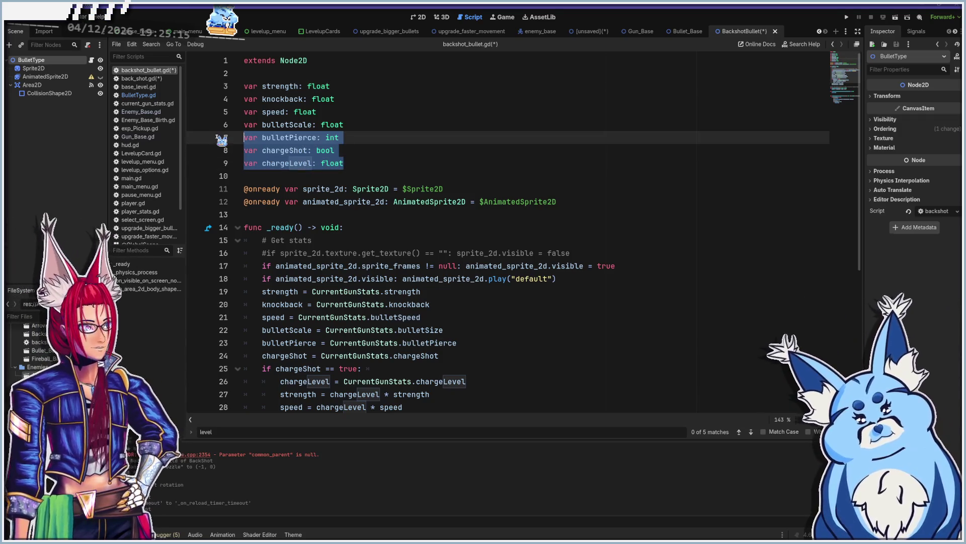
{"action": "left_click", "coordinate": [362, 162]}
{"action": "left_click_drag", "start_coordinate": [366, 162], "coordinate": [217, 125]}
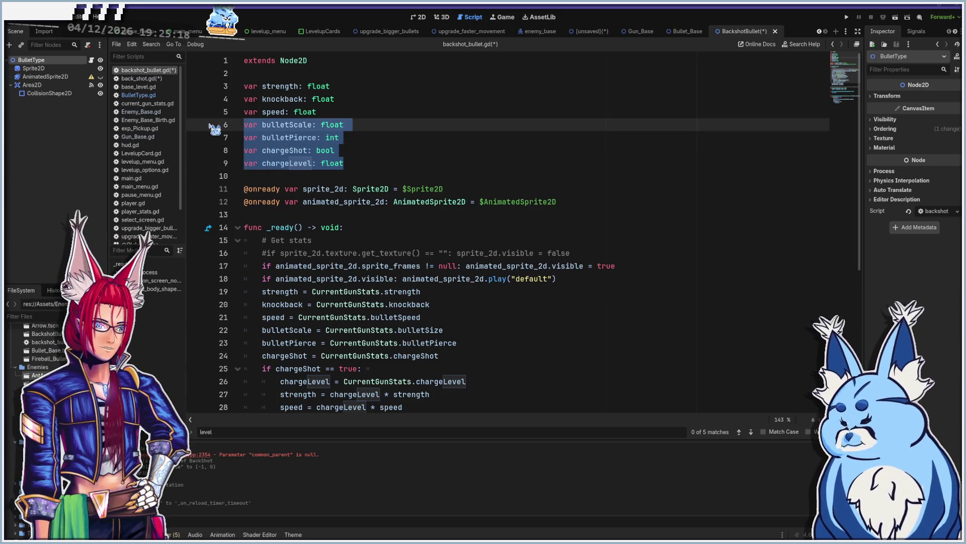
{"action": "key", "text": "BackSpace"}
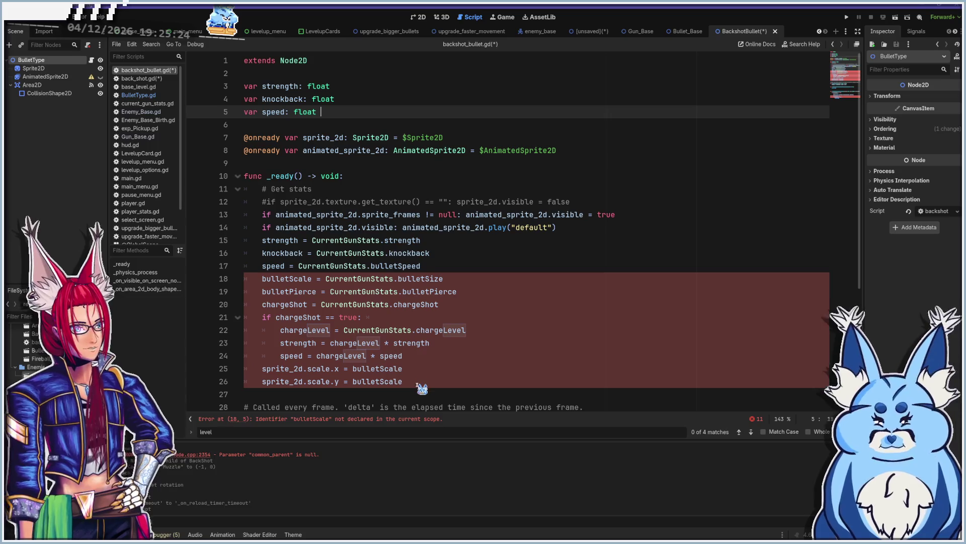
Delete the unused size and charge-shot assignment lines from _ready.
{"action": "mouse_move", "coordinate": [418, 383]}
{"action": "left_mouse_down"}
{"action": "mouse_move", "coordinate": [225, 361]}
{"action": "mouse_move", "coordinate": [203, 278]}
{"action": "left_mouse_up"}
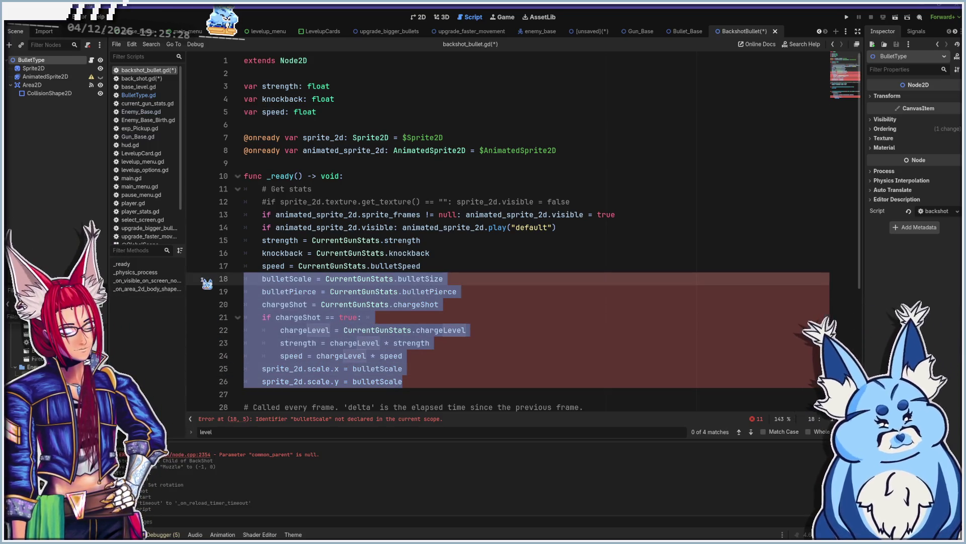
{"action": "key", "text": "Delete"}
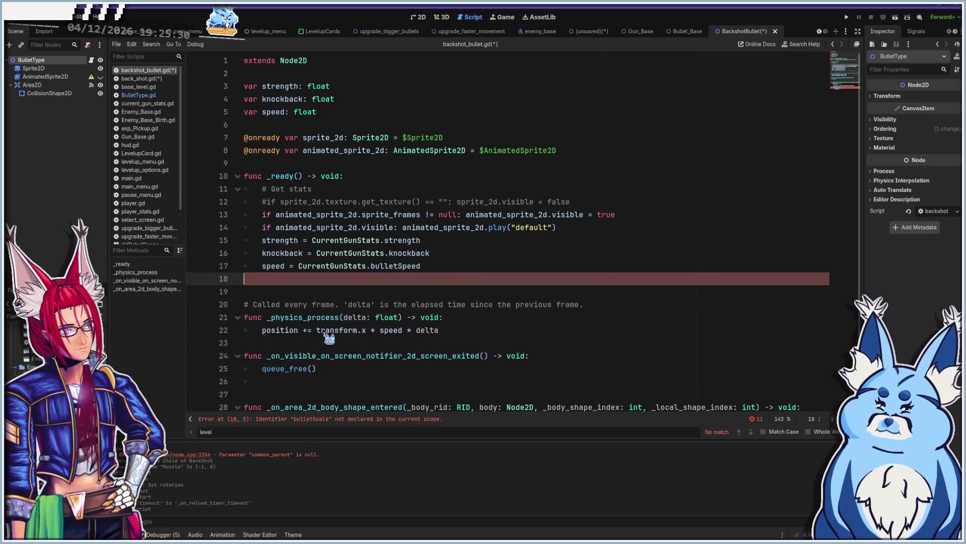
{"action": "key", "text": "BackSpace"}
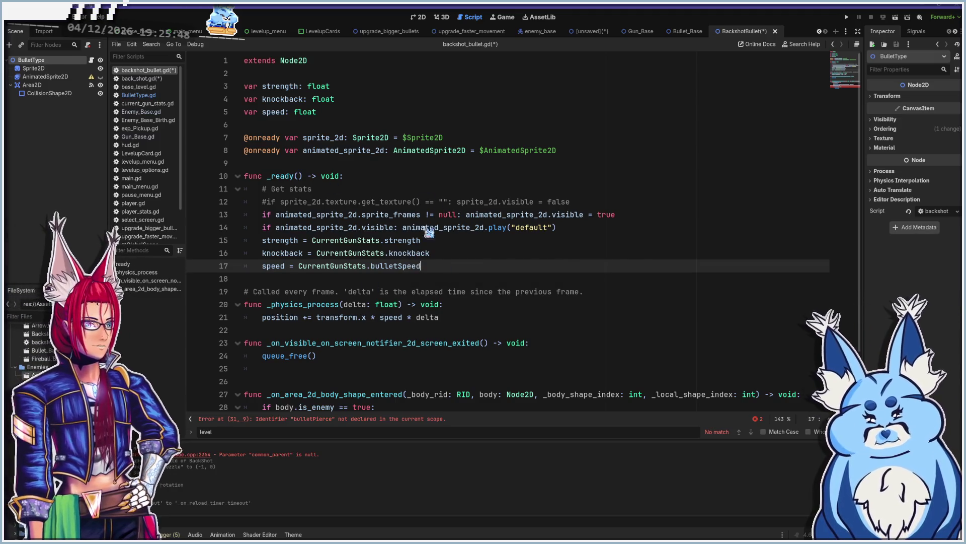
{"action": "left_click", "coordinate": [685, 32]}
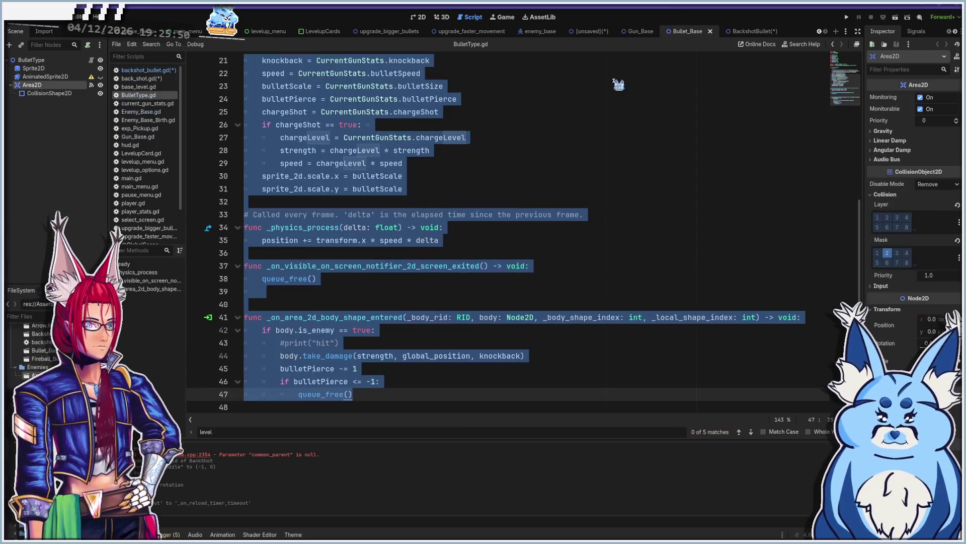
Close the Bullet_Base script, move the unsaved BackShot tab after Gun_Base, and start saving it.
{"action": "scroll", "coordinate": [383, 222], "scroll_direction": "up", "scroll_amount": 5}
{"action": "key", "text": "ctrl+a"}
{"action": "left_click", "coordinate": [465, 191]}
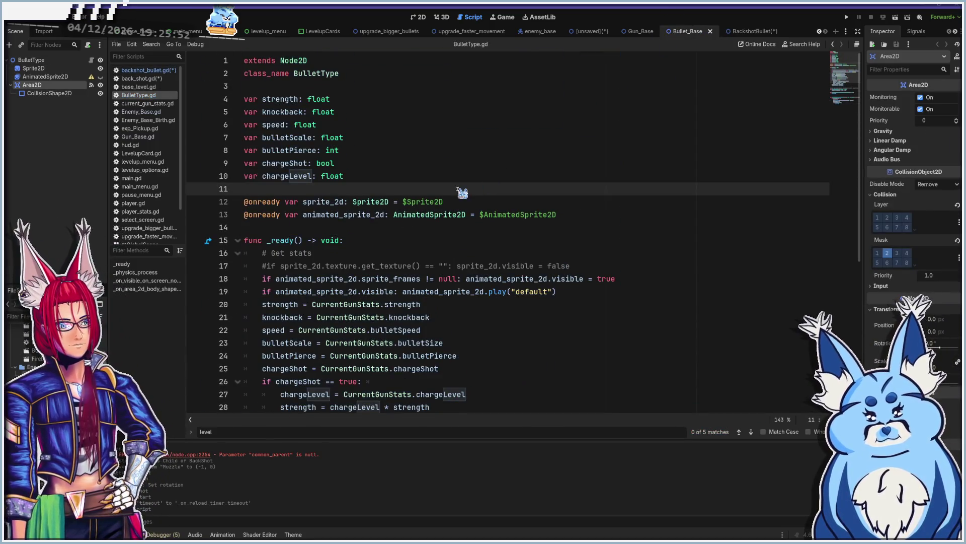
{"action": "left_click", "coordinate": [710, 31]}
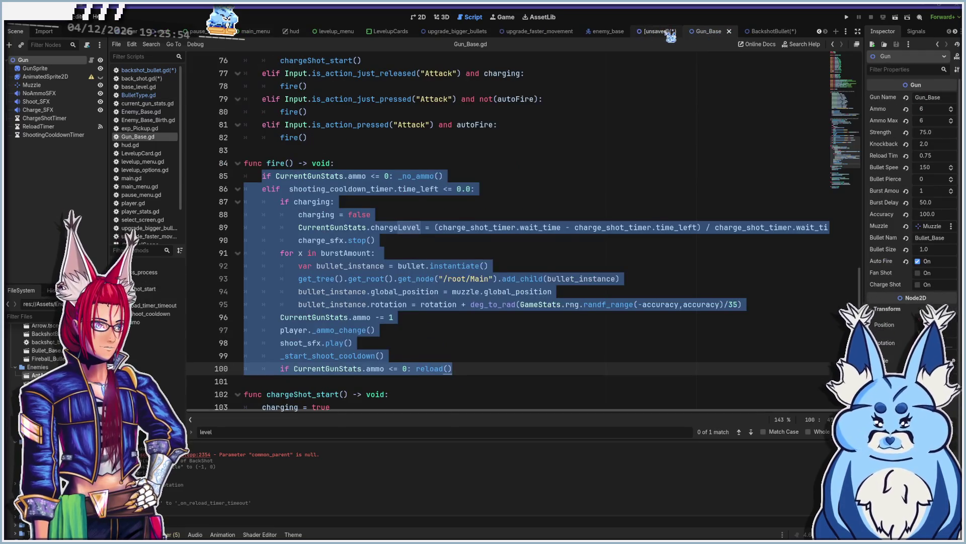
{"action": "left_click", "coordinate": [660, 31]}
{"action": "left_click_drag", "start_coordinate": [706, 39], "coordinate": [750, 35]}
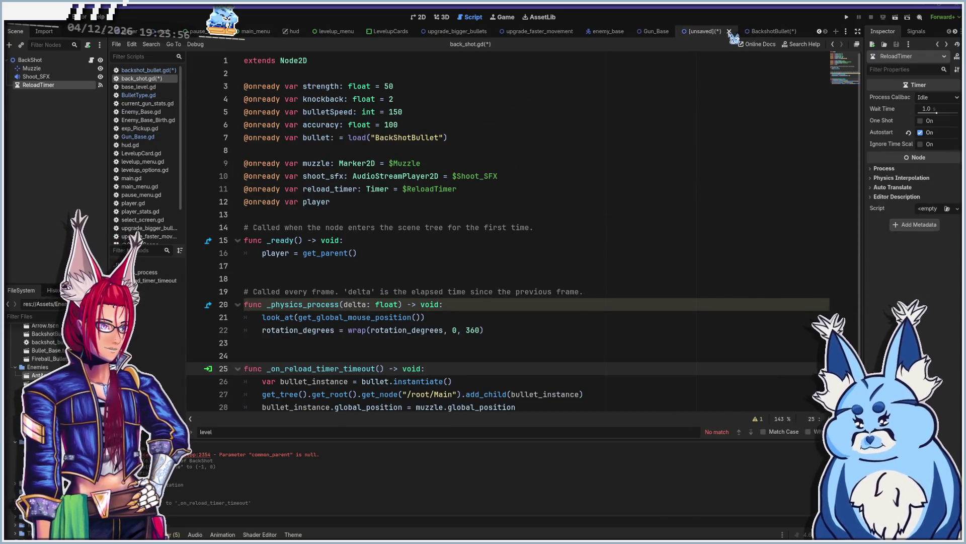
{"action": "key", "text": "ctrl+s"}
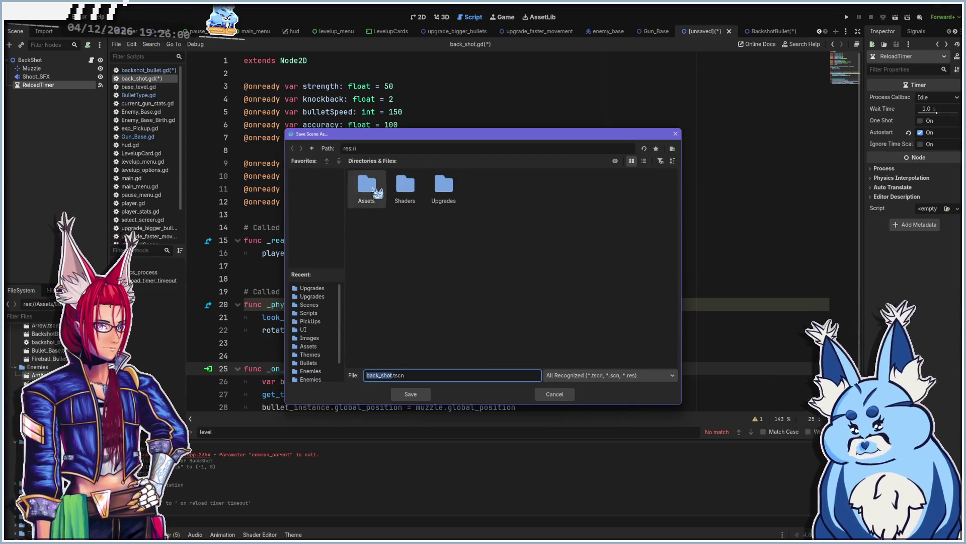
Save the scene as back_shot.tscn in the Upgrades folder and run the game with F5.
{"action": "double_click", "coordinate": [443, 185]}
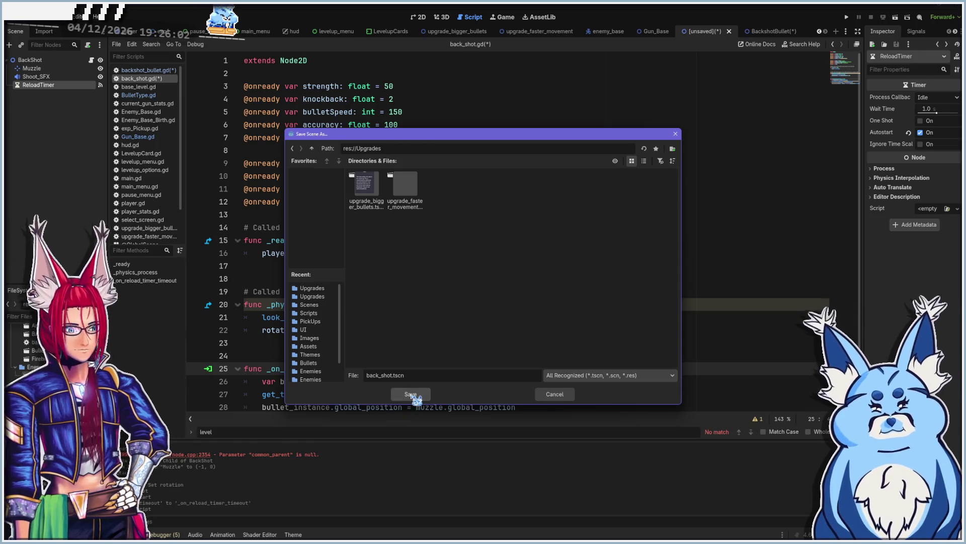
{"action": "left_click", "coordinate": [411, 395]}
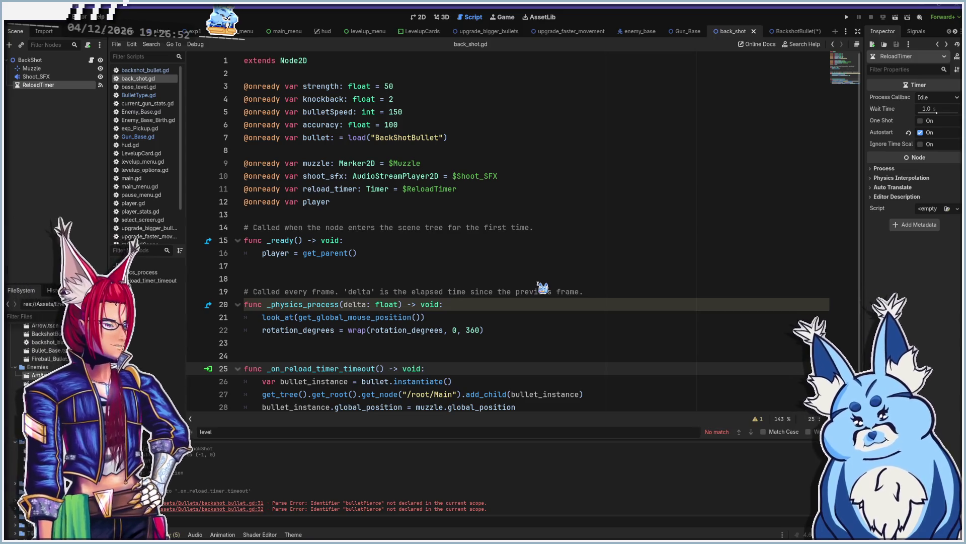
{"action": "key", "text": "F5"}
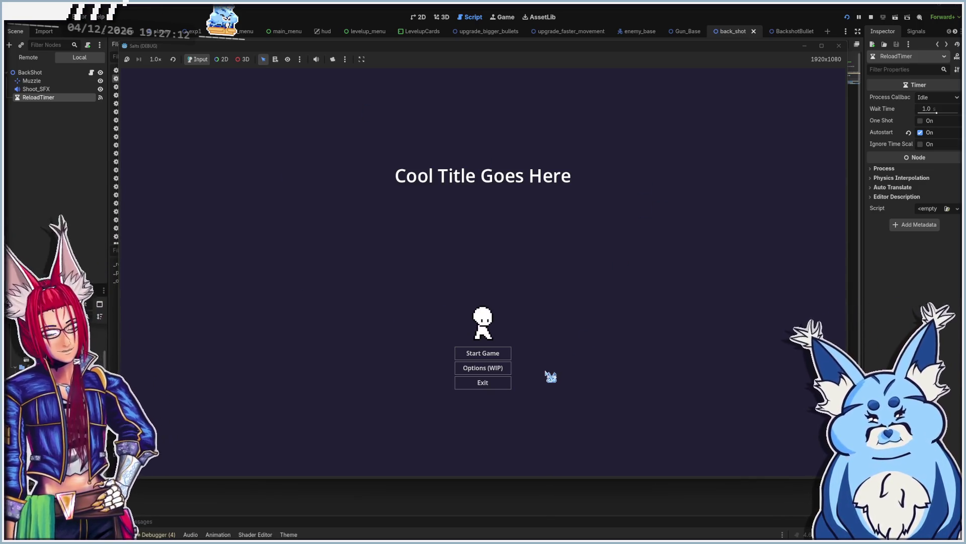
Start a new game, pick a weapon, and move around the arena while shooting.
{"action": "left_click", "coordinate": [496, 354]}
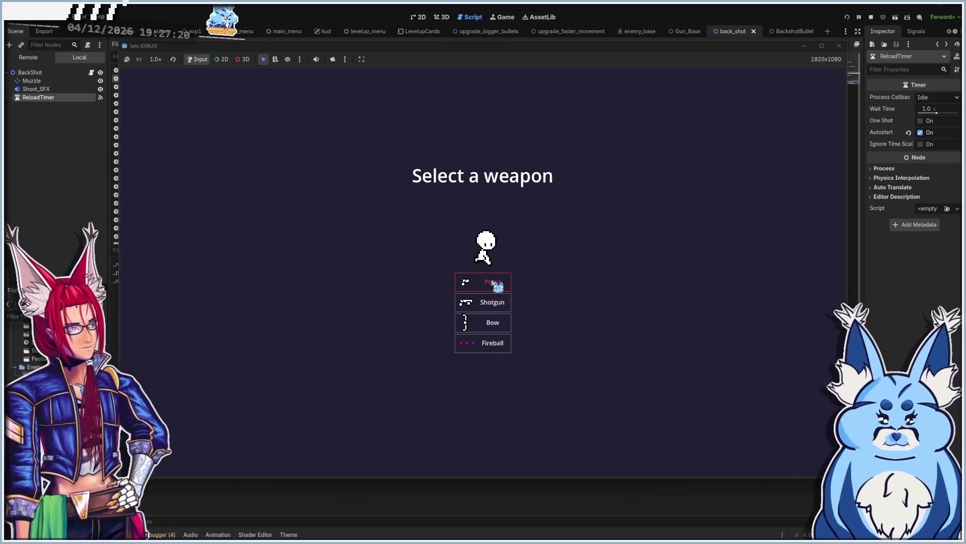
{"action": "left_click", "coordinate": [492, 342]}
{"action": "key", "text": "s"}
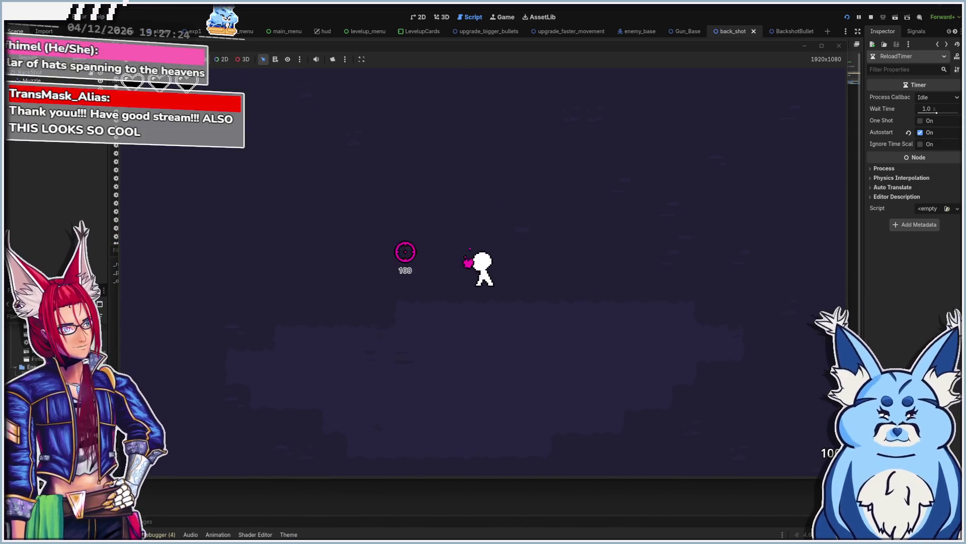
{"action": "key", "text": "s"}
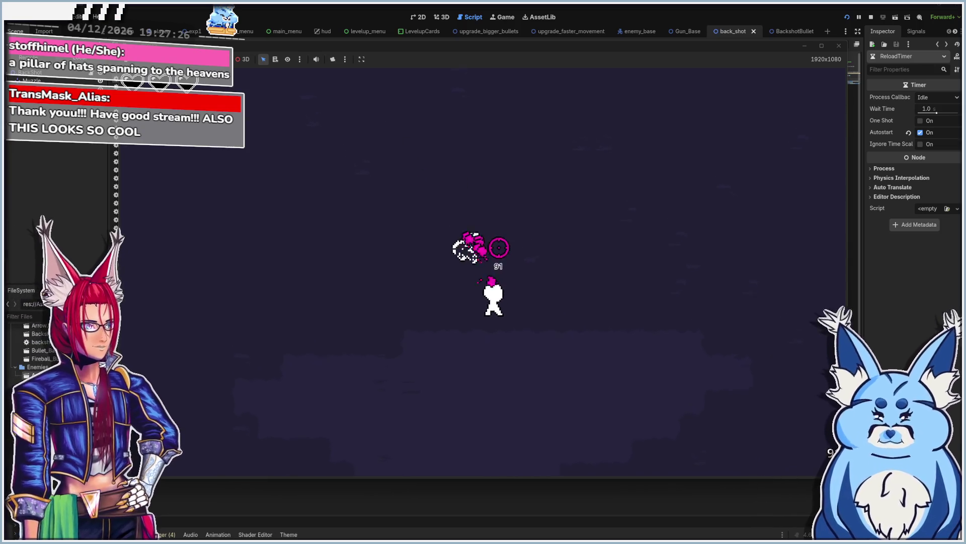
{"action": "key", "text": "a"}
{"action": "key", "text": "w"}
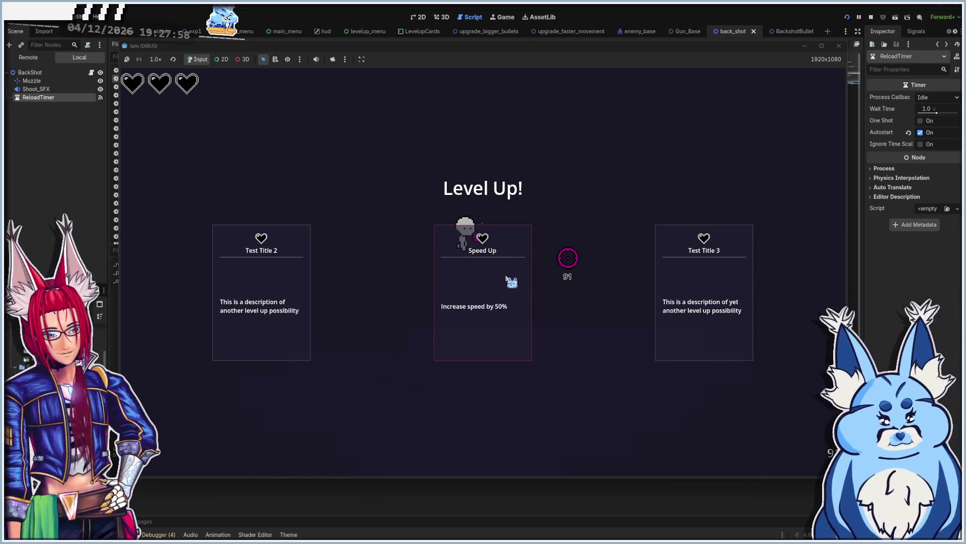
Take the Speed Up and Test Title 1–4 upgrades while moving, then stop the game.
{"action": "left_click", "coordinate": [483, 324]}
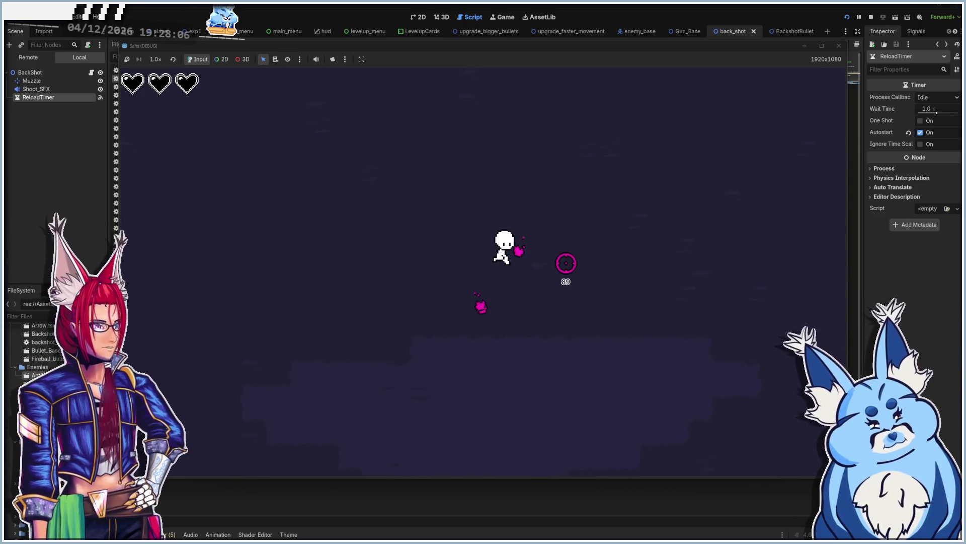
{"action": "key", "text": "d"}
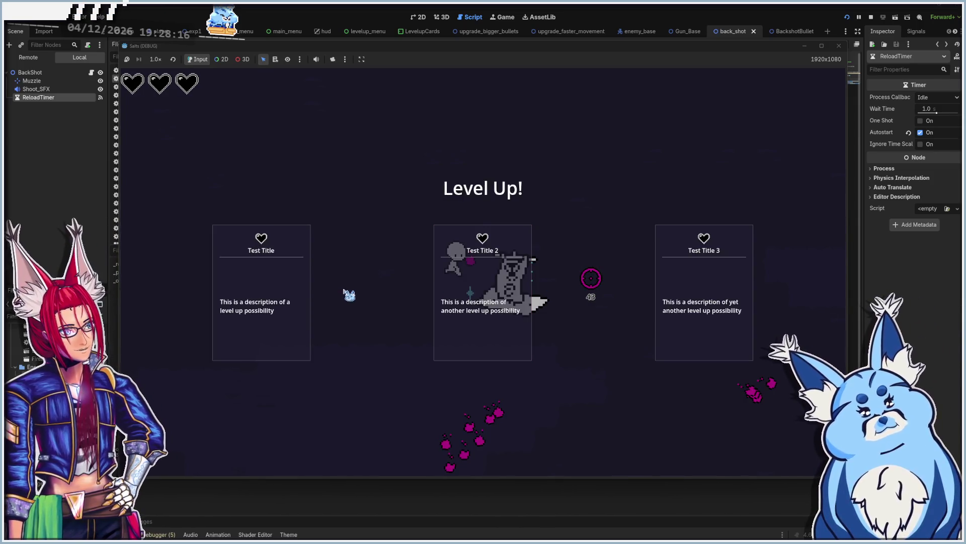
{"action": "left_click", "coordinate": [283, 298]}
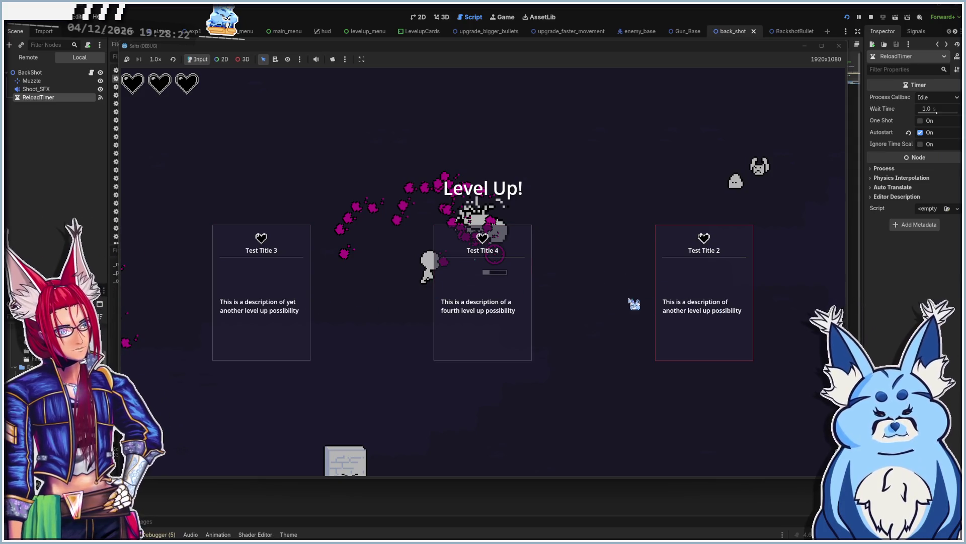
{"action": "left_click", "coordinate": [291, 310]}
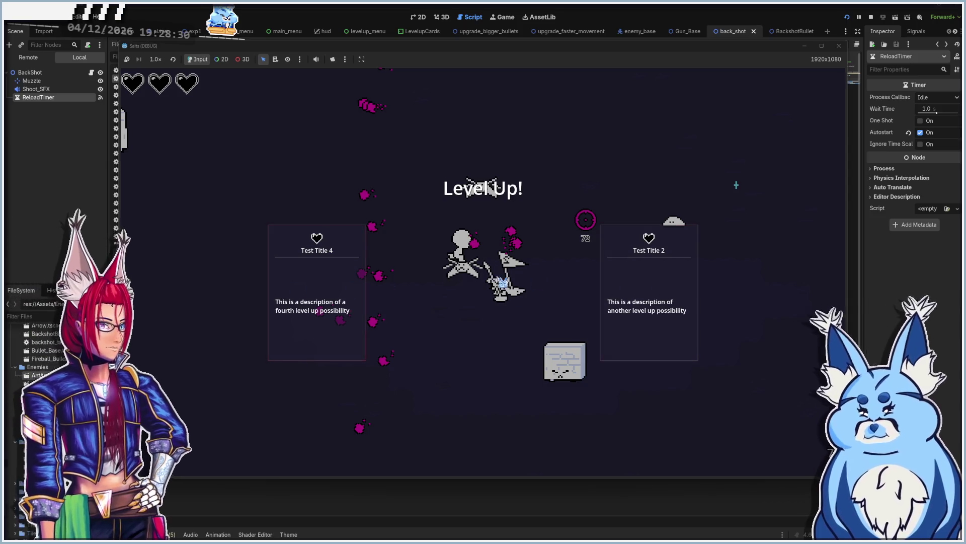
{"action": "left_click", "coordinate": [336, 295]}
{"action": "key", "text": "a"}
{"action": "key", "text": "s"}
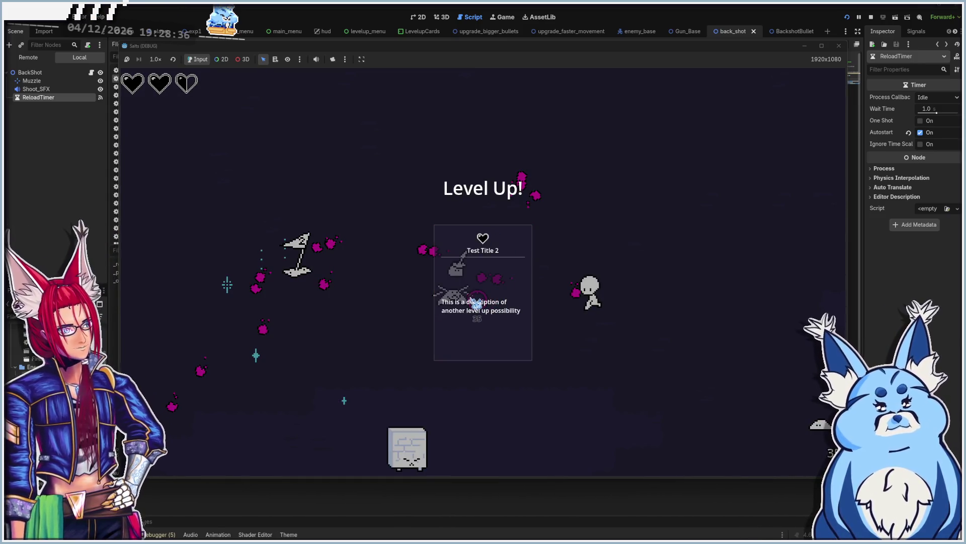
{"action": "left_click", "coordinate": [521, 330]}
{"action": "key", "text": "a"}
{"action": "key", "text": "s"}
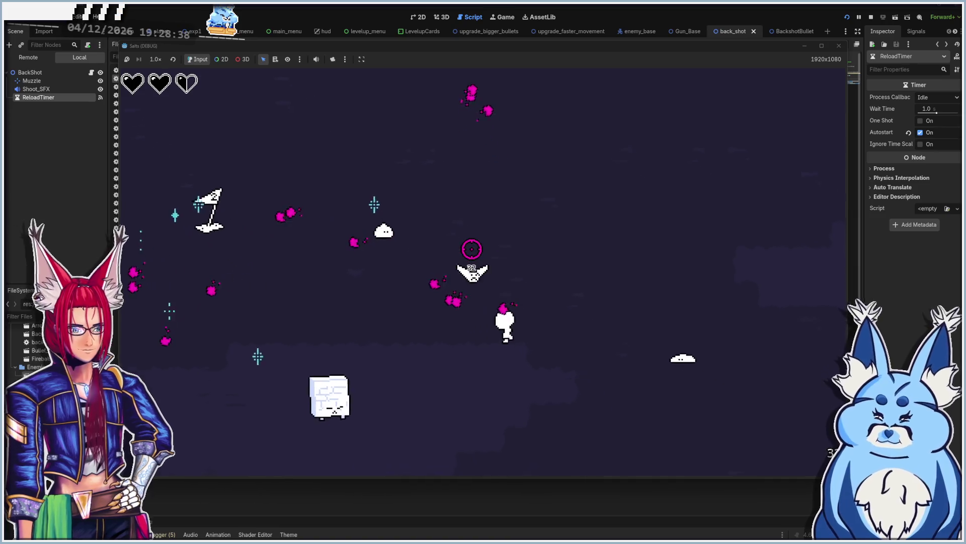
{"action": "key", "text": "w"}
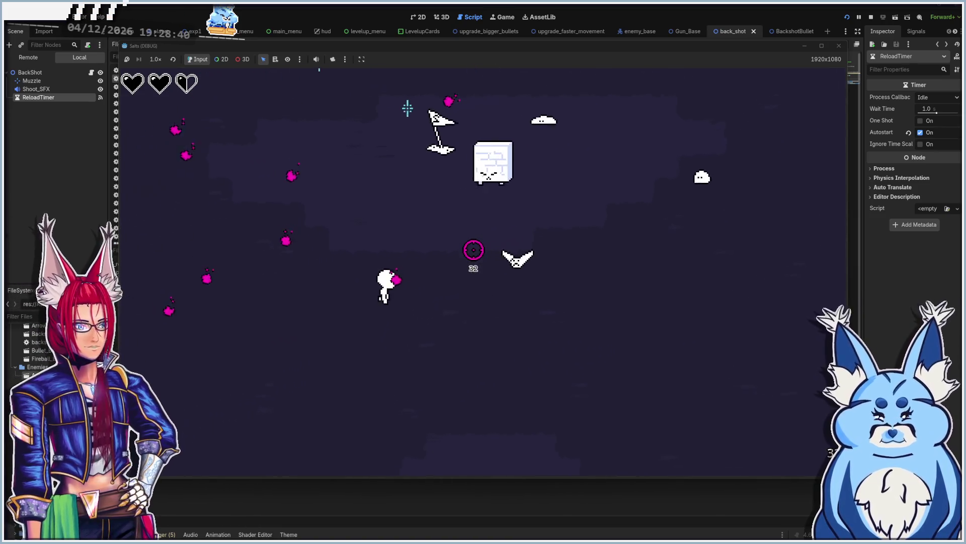
{"action": "key", "text": "d"}
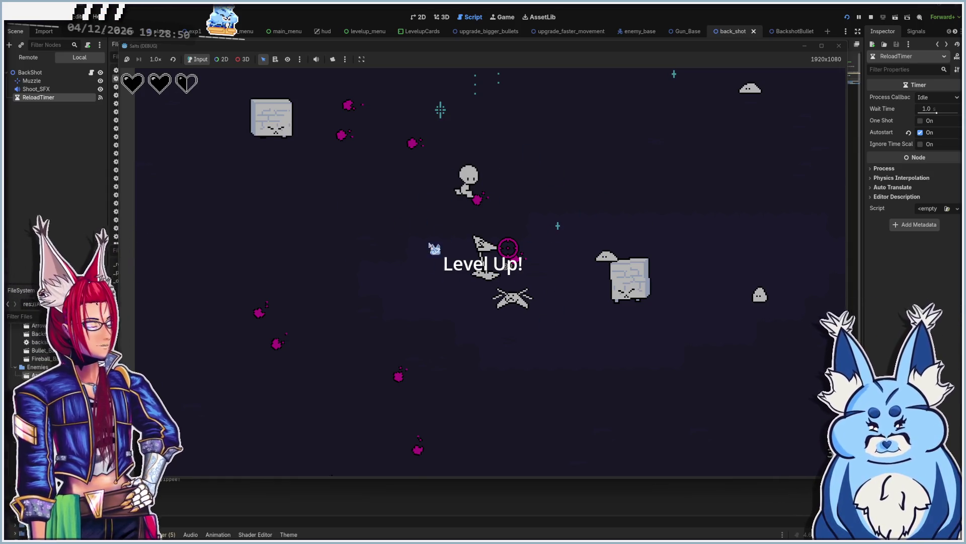
{"action": "left_click", "coordinate": [839, 46]}
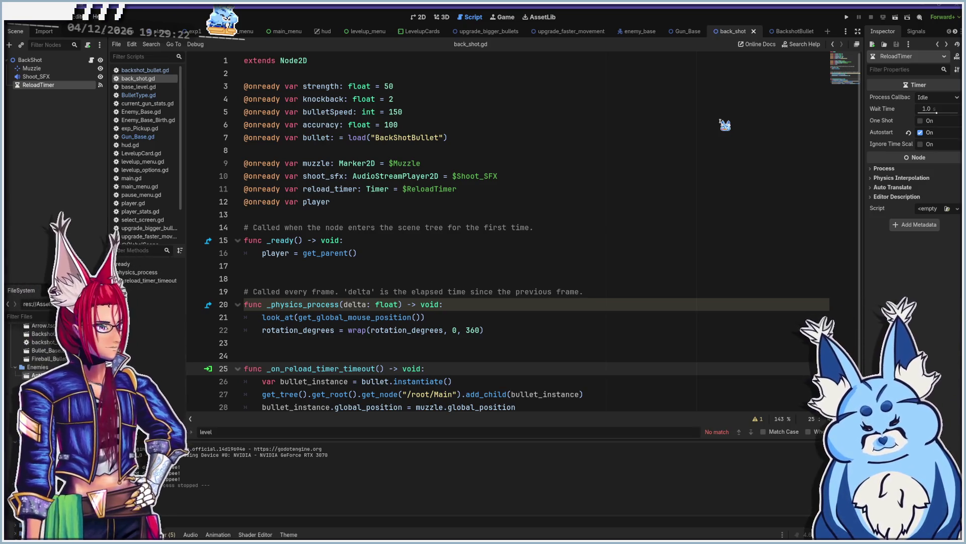
{"action": "left_click", "coordinate": [424, 18]}
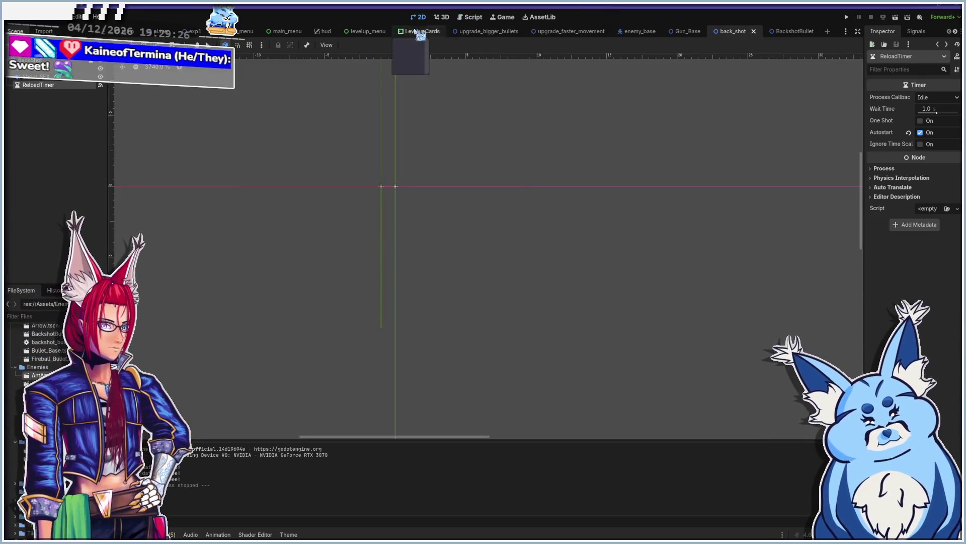
{"action": "key", "text": "F5"}
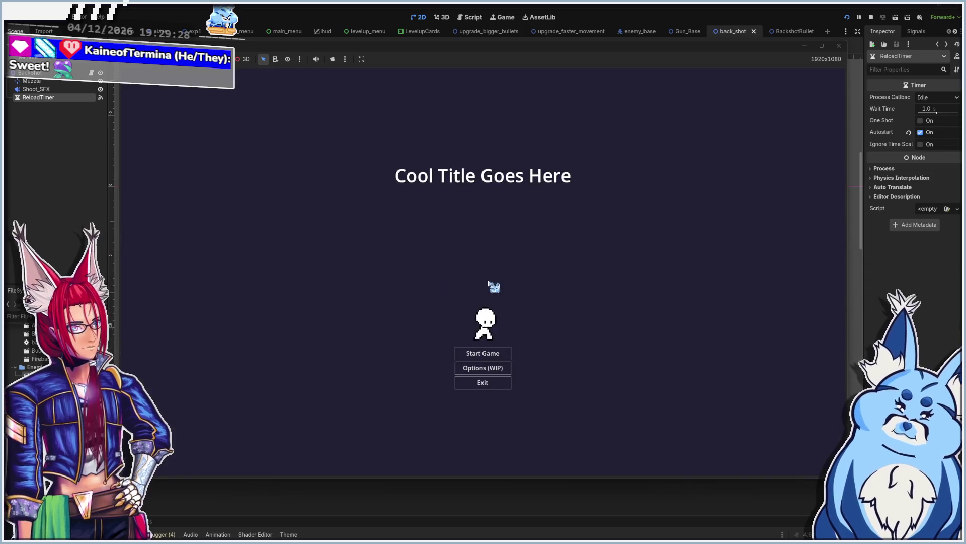
{"action": "left_click", "coordinate": [484, 350]}
{"action": "left_click", "coordinate": [482, 320]}
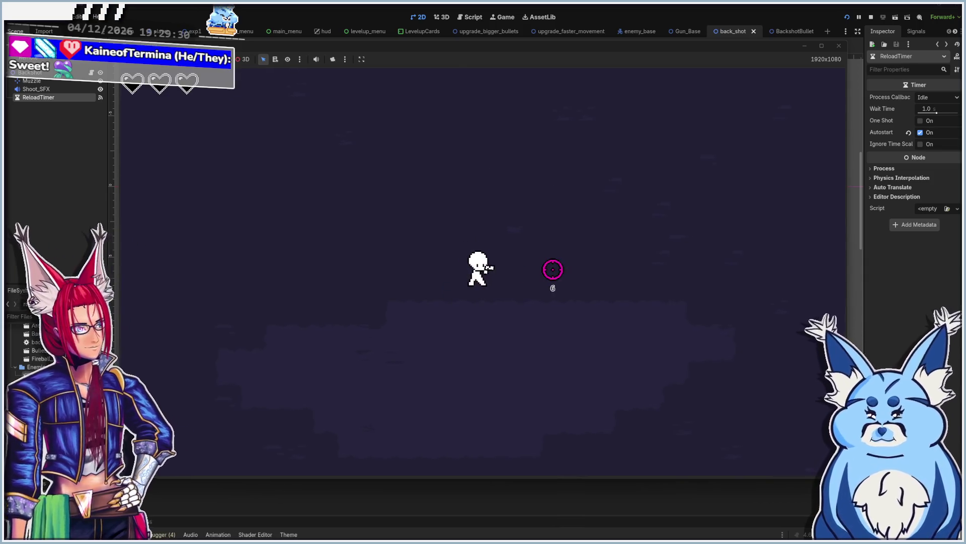
{"action": "left_click", "coordinate": [565, 271]}
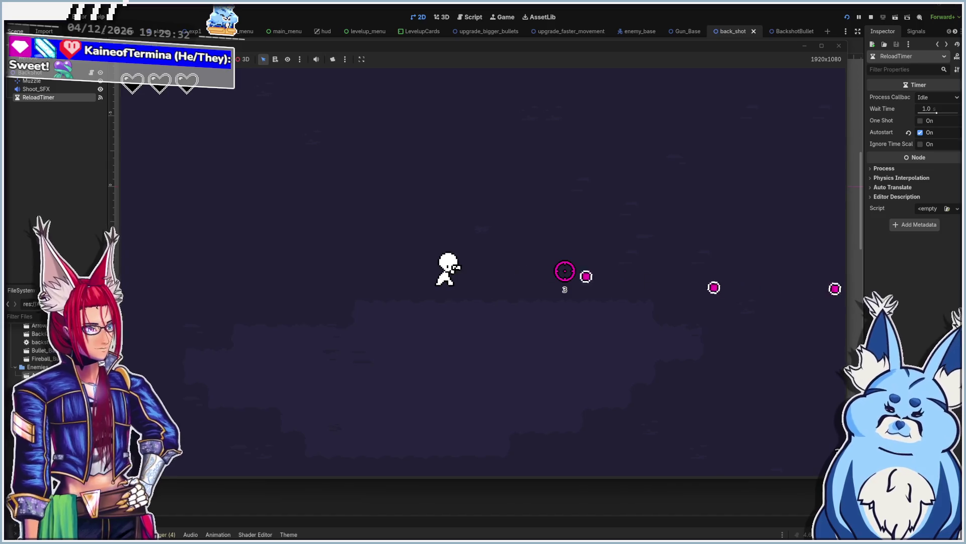
{"action": "key", "text": "a"}
{"action": "left_click", "coordinate": [678, 233]}
{"action": "left_click", "coordinate": [679, 233]}
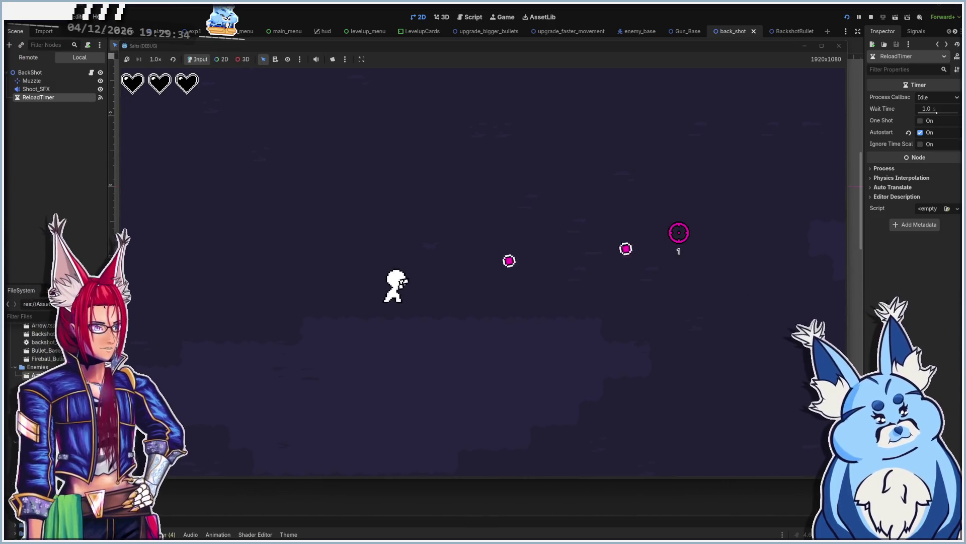
{"action": "key", "text": "w"}
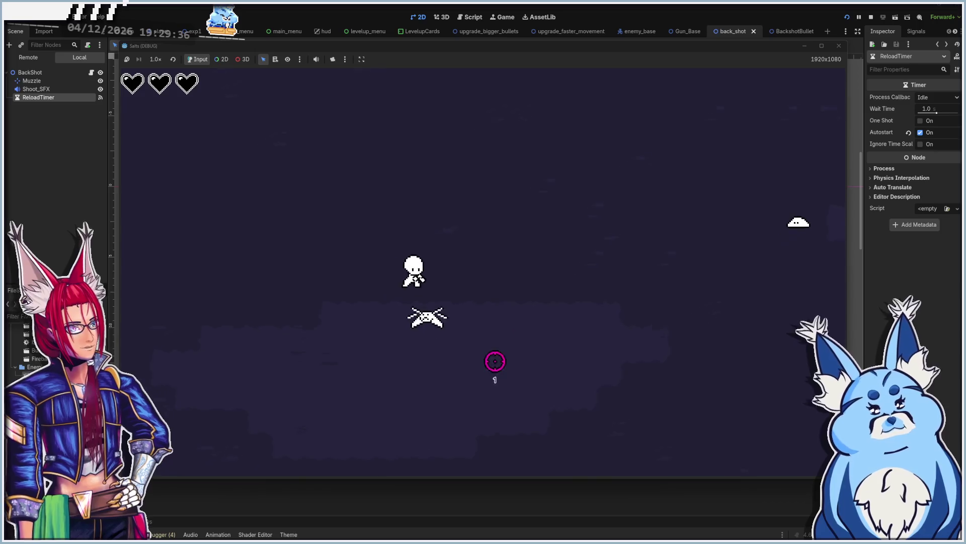
{"action": "left_click", "coordinate": [494, 370]}
{"action": "left_click", "coordinate": [502, 226]}
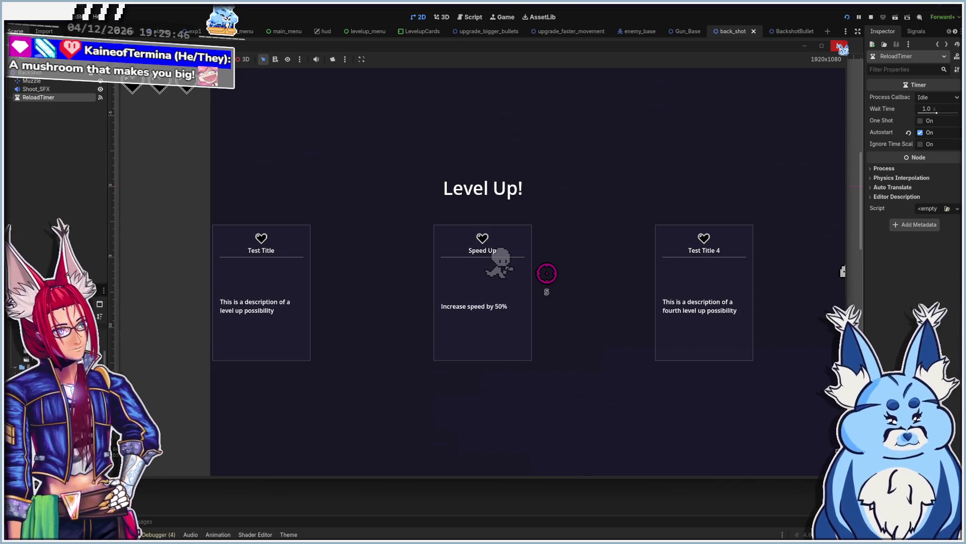
{"action": "left_click", "coordinate": [839, 46]}
{"action": "left_click", "coordinate": [469, 19]}
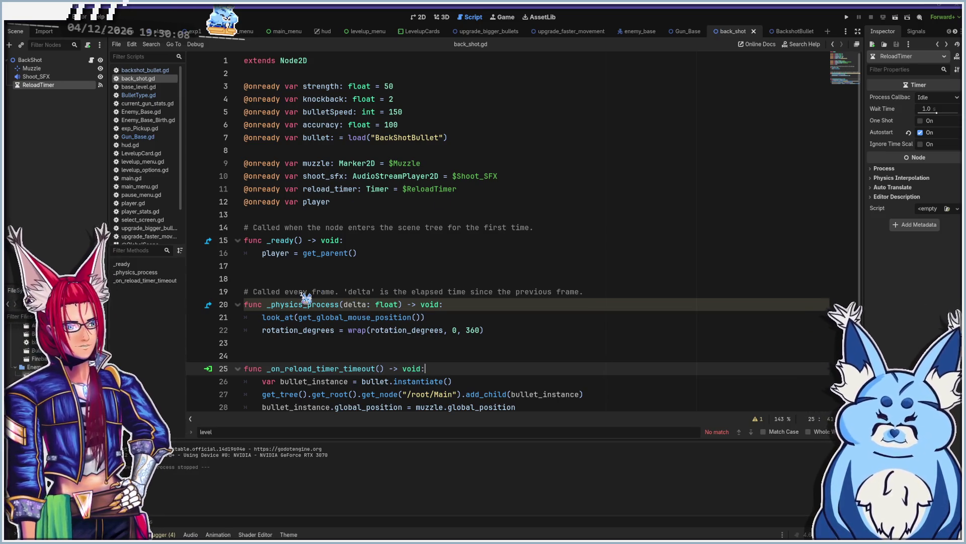
Compare the two scripts and select the strength, knockback and bulletSpeed lines 3–5 in back_shot.gd.
{"action": "scroll", "coordinate": [306, 296], "scroll_direction": "down", "scroll_amount": 1}
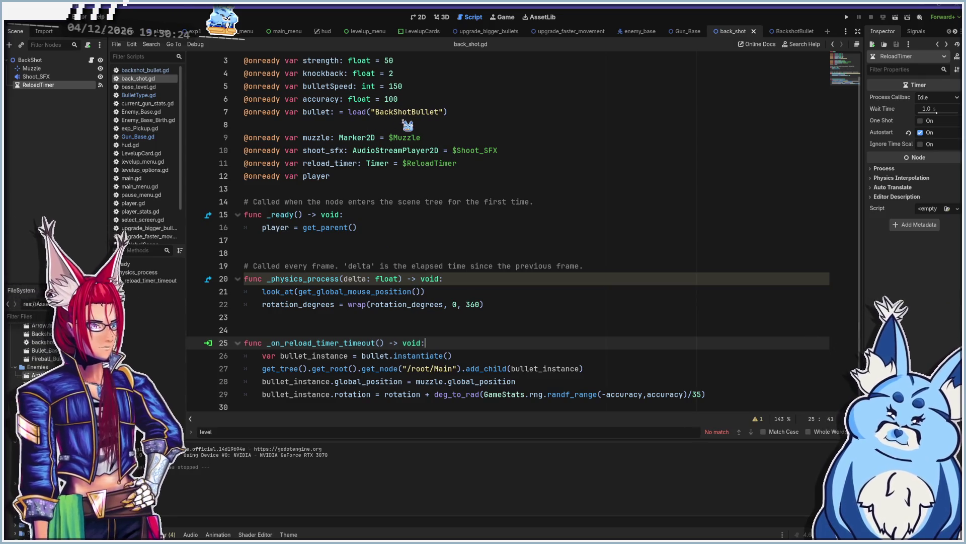
{"action": "left_click", "coordinate": [794, 32]}
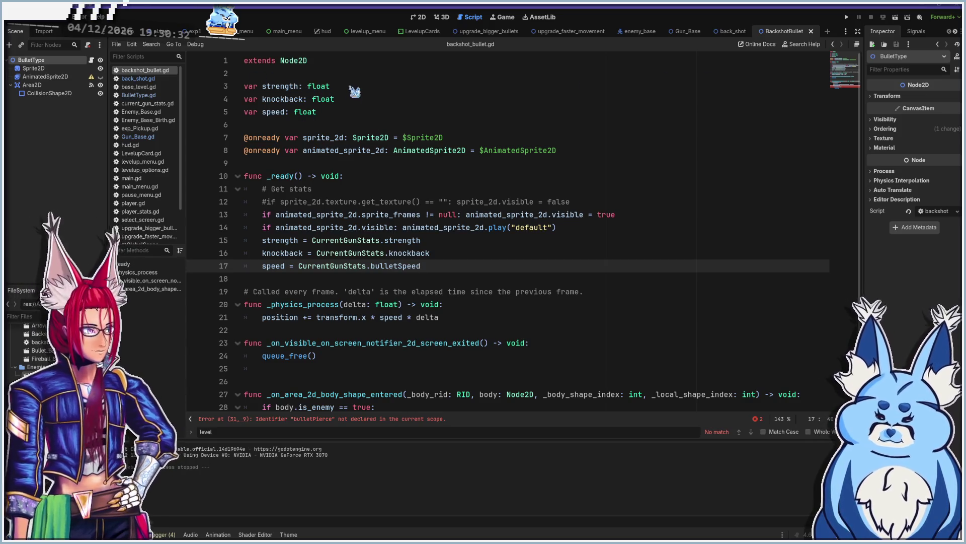
{"action": "left_click", "coordinate": [354, 87]}
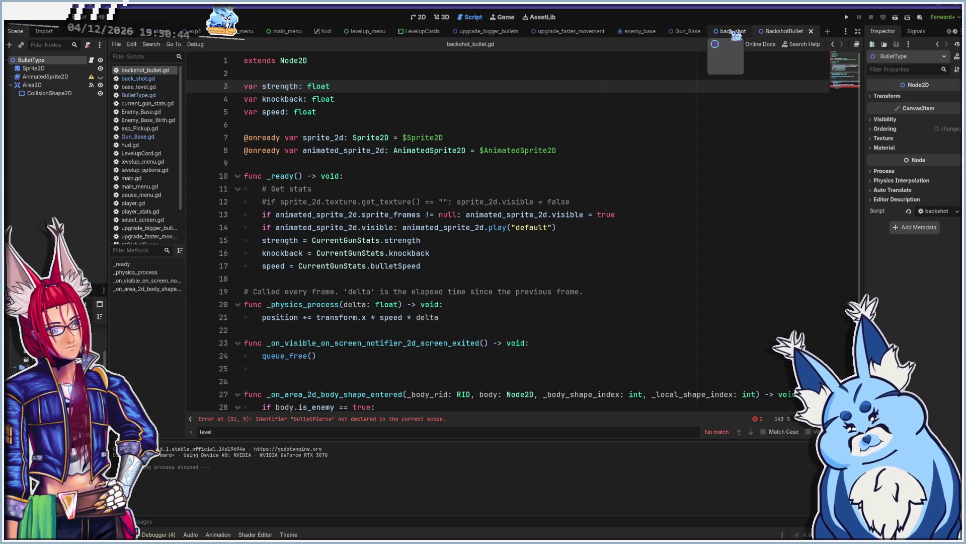
{"action": "left_click", "coordinate": [734, 32]}
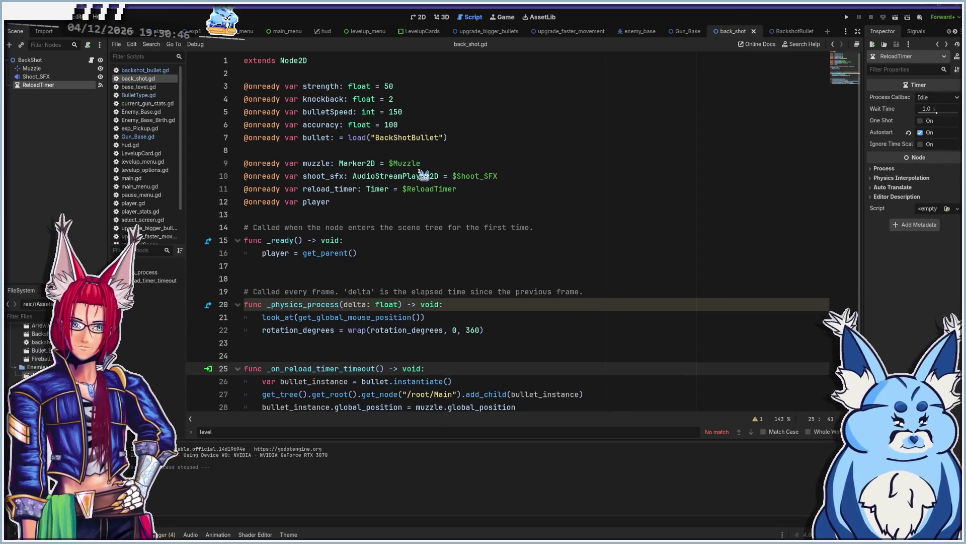
{"action": "left_click", "coordinate": [438, 92]}
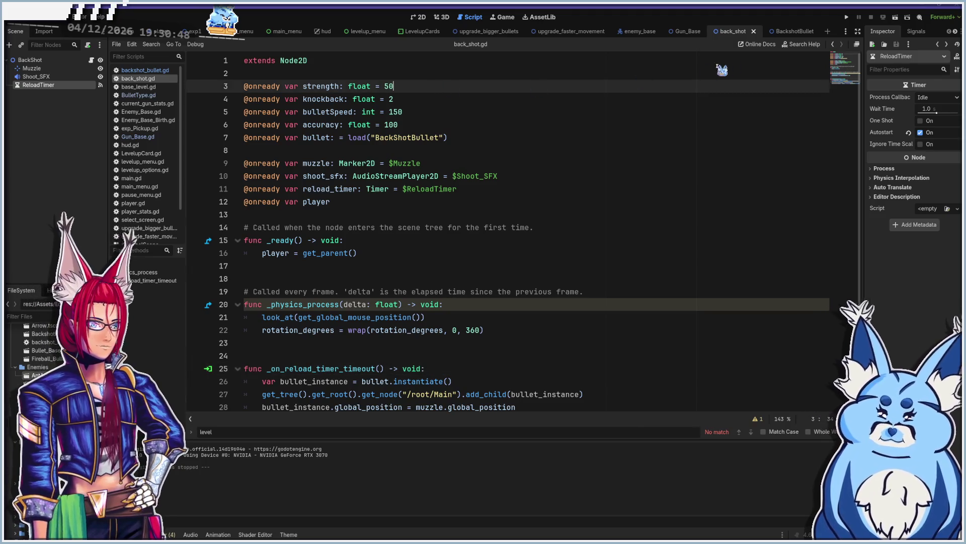
{"action": "left_click", "coordinate": [781, 33]}
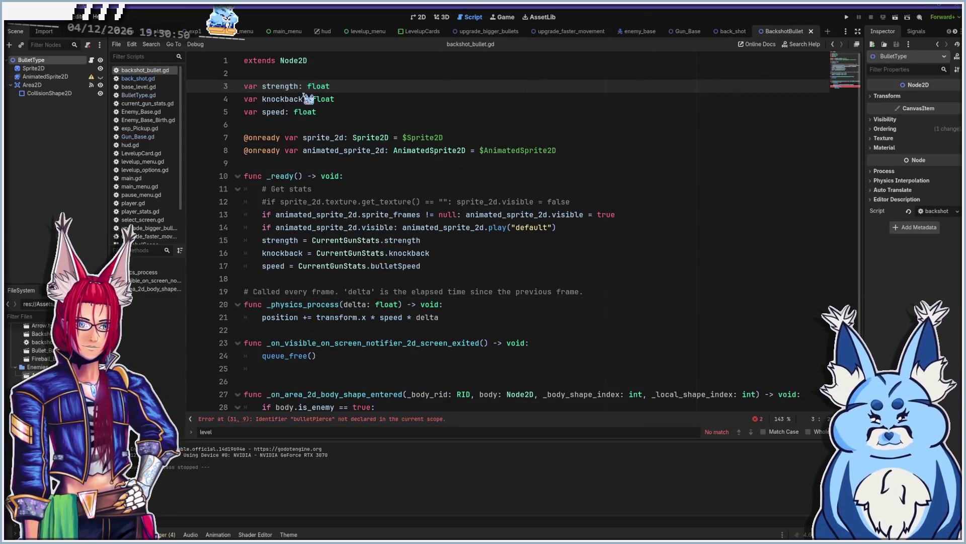
{"action": "left_click", "coordinate": [730, 32]}
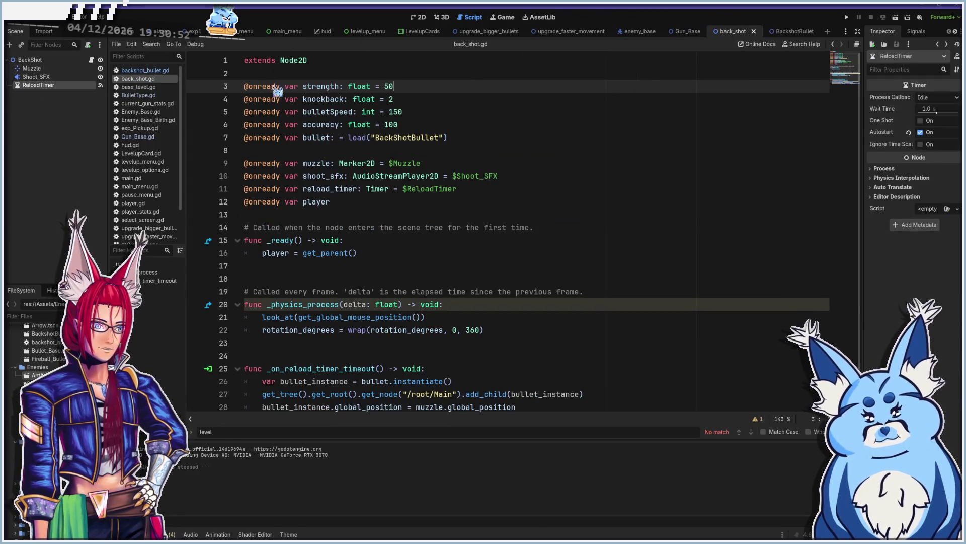
{"action": "left_click_drag", "start_coordinate": [410, 108], "coordinate": [206, 90]}
{"action": "key", "text": "ctrl+c"}
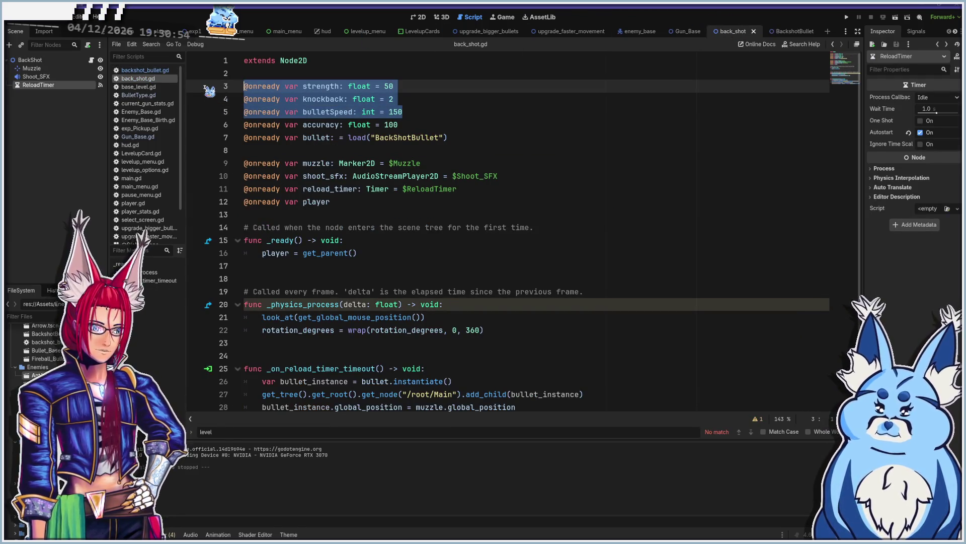
{"action": "left_click", "coordinate": [787, 31]}
{"action": "left_click_drag", "start_coordinate": [336, 117], "coordinate": [216, 96]}
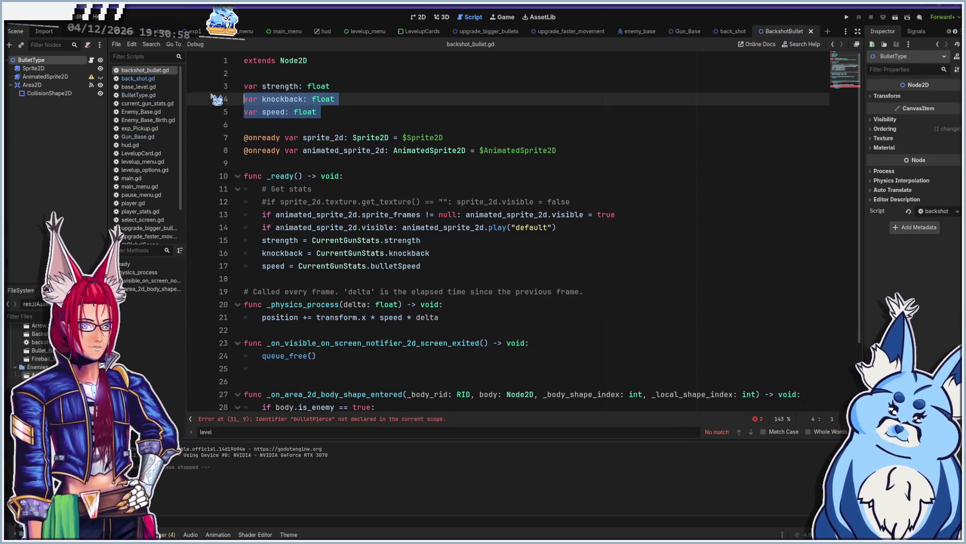
{"action": "left_click", "coordinate": [386, 108]}
{"action": "key", "text": "ctrl+v"}
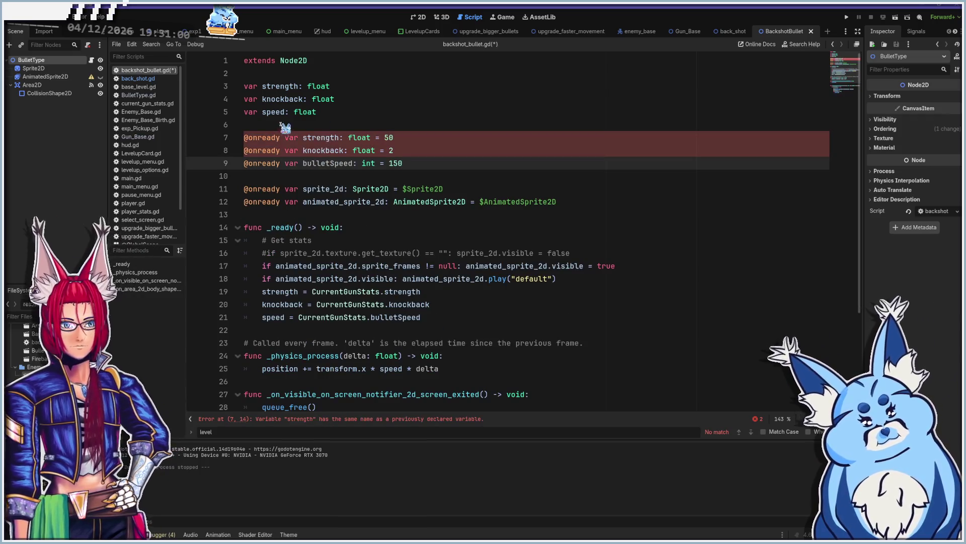
{"action": "left_click", "coordinate": [331, 163]}
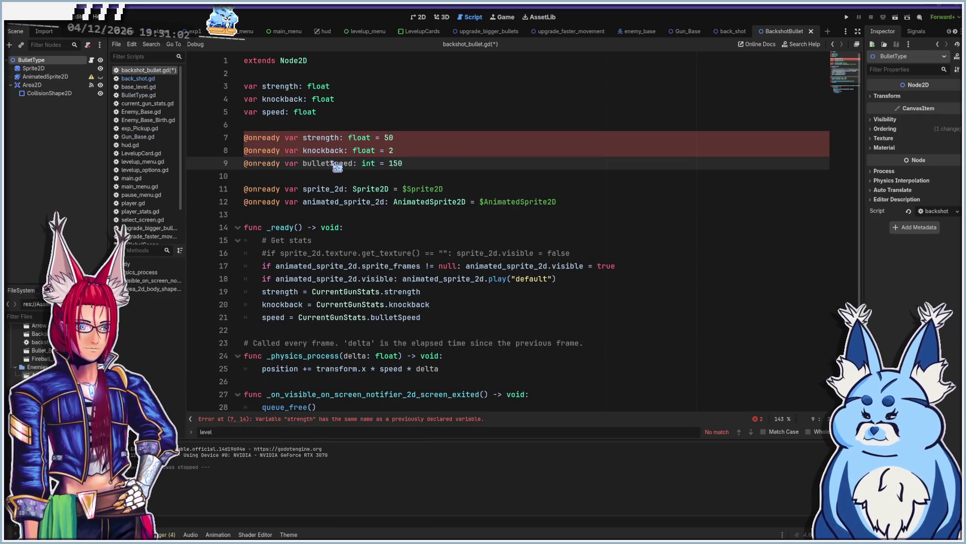
{"action": "key", "text": "shift+Left"}
{"action": "key", "text": "shift+Left"}
{"action": "key", "text": "shift+Left"}
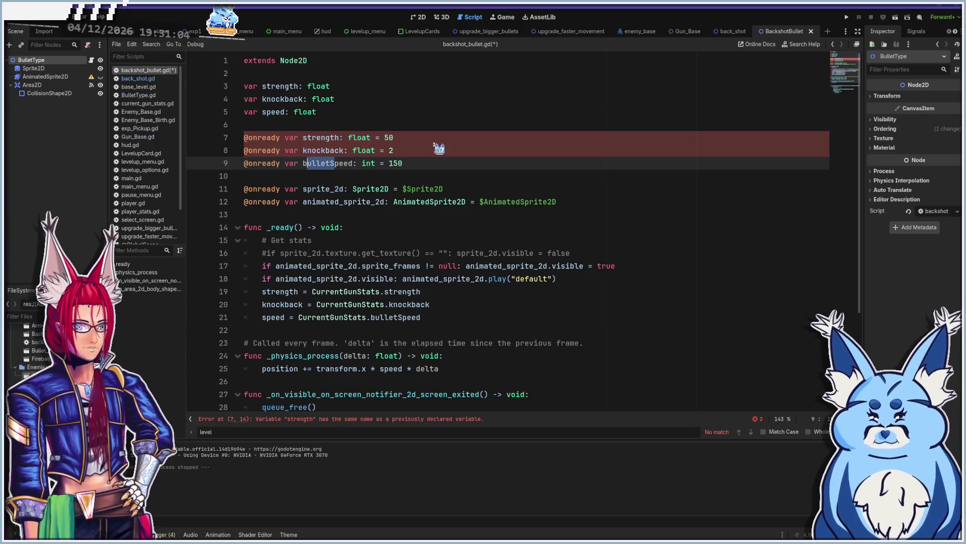
{"action": "type", "text": "s"}
Delete the old bare var declarations on lines 3–5 and select the animated_sprite_2d line.
{"action": "left_click_drag", "start_coordinate": [322, 112], "coordinate": [244, 86]}
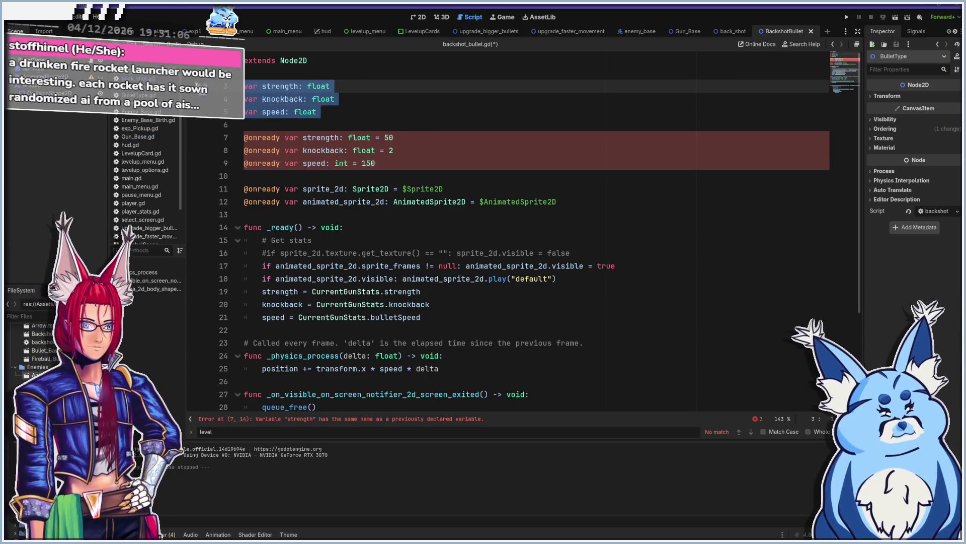
{"action": "key", "text": "shift+Up"}
{"action": "key", "text": "BackSpace"}
{"action": "key", "text": "BackSpace"}
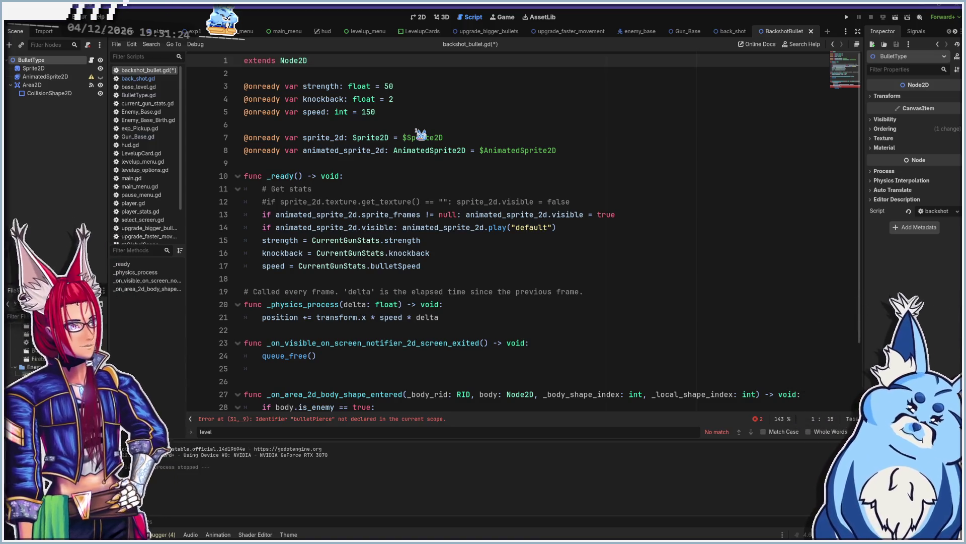
{"action": "mouse_move", "coordinate": [415, 153]}
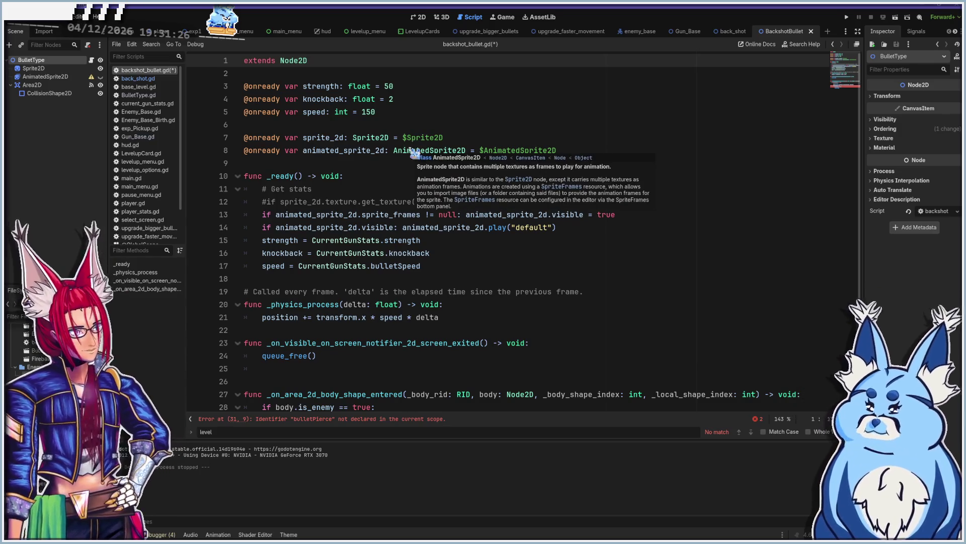
{"action": "left_click", "coordinate": [585, 155]}
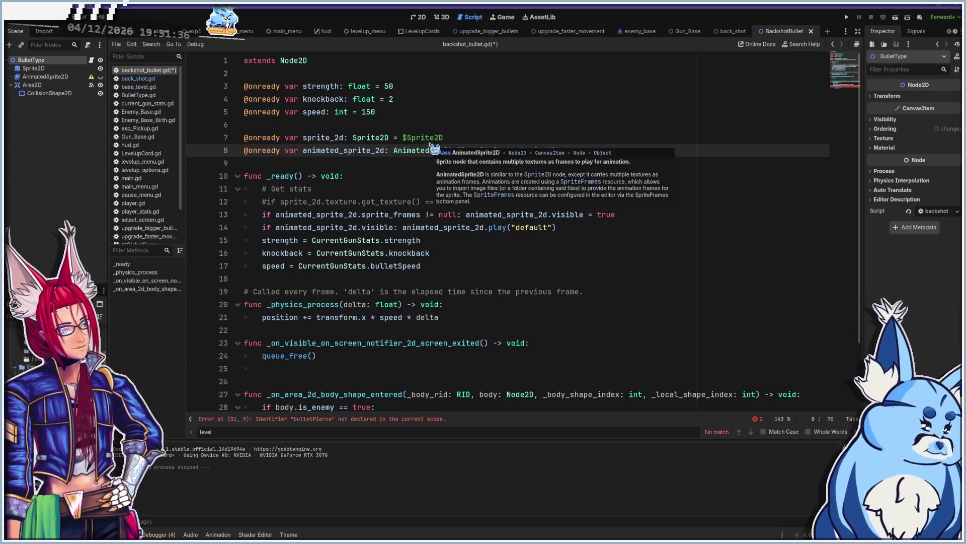
{"action": "mouse_move", "coordinate": [432, 150]}
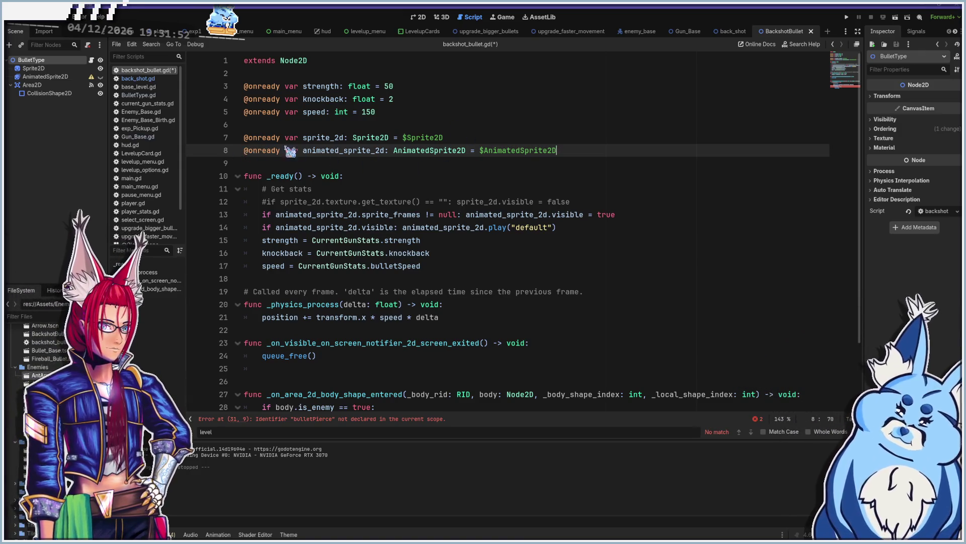
{"action": "left_click", "coordinate": [245, 150], "text": "shift"}
Delete the animated_sprite_2d declaration and the animated sprite lines in _ready.
{"action": "key", "text": "BackSpace"}
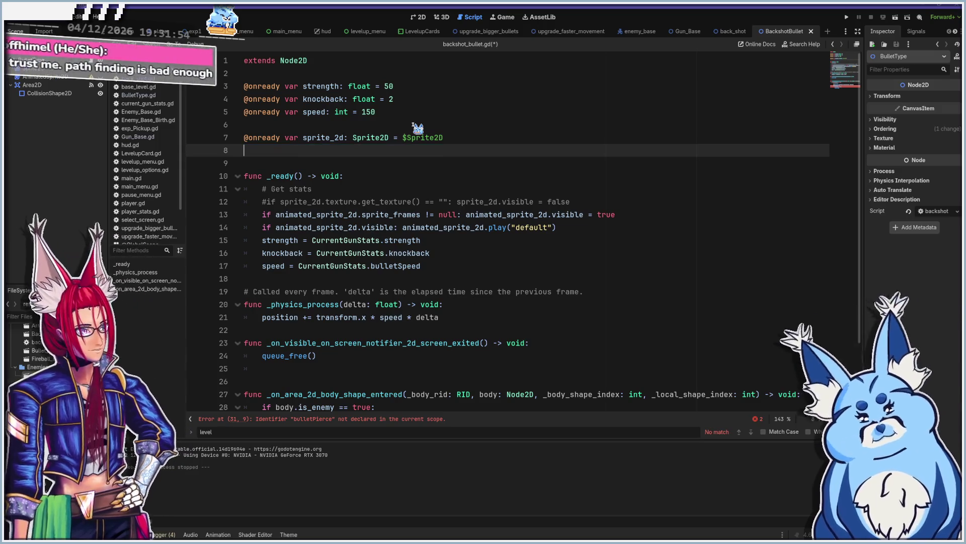
{"action": "key", "text": "BackSpace"}
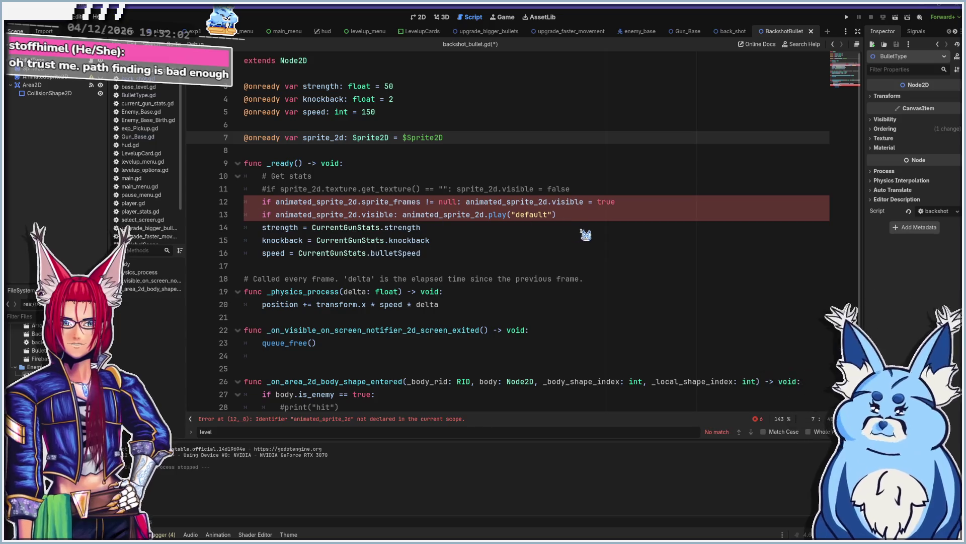
{"action": "mouse_move", "coordinate": [558, 216]}
{"action": "left_mouse_down"}
{"action": "mouse_move", "coordinate": [196, 180]}
{"action": "mouse_move", "coordinate": [196, 206]}
{"action": "left_mouse_up"}
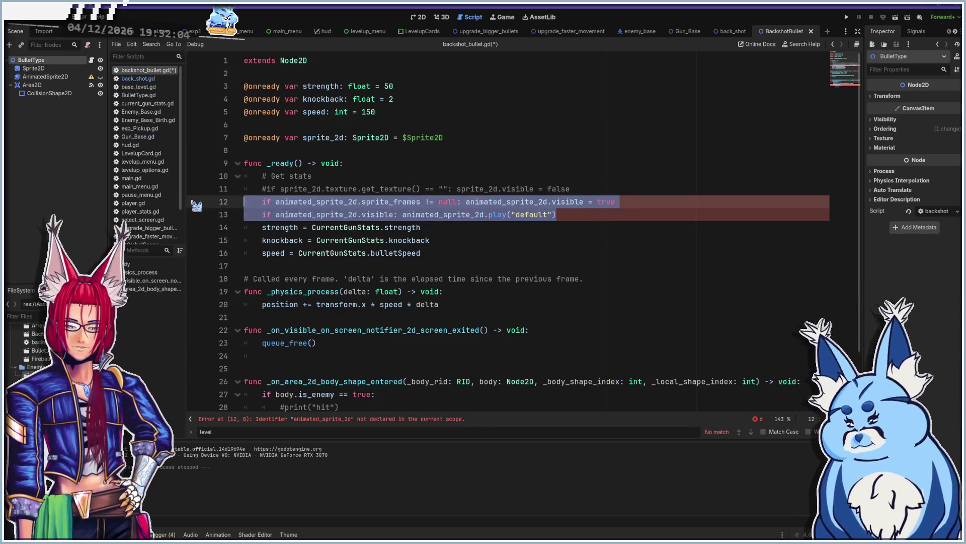
{"action": "key", "text": "Delete"}
{"action": "key", "text": "BackSpace"}
Delete the commented texture check and the Get stats block, leaving _ready empty.
{"action": "left_click", "coordinate": [254, 188]}
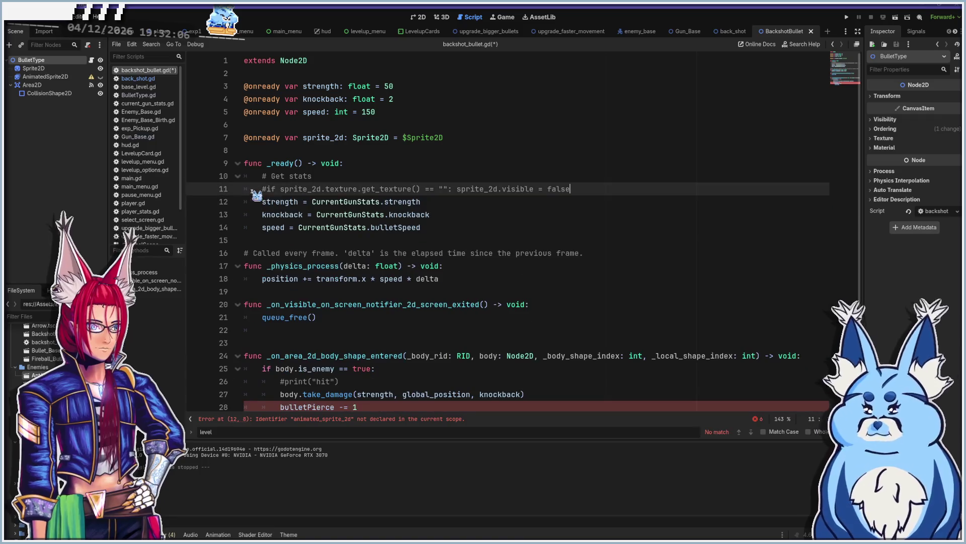
{"action": "left_click", "coordinate": [572, 189], "text": "shift"}
{"action": "key", "text": "Delete"}
{"action": "key", "text": "BackSpace"}
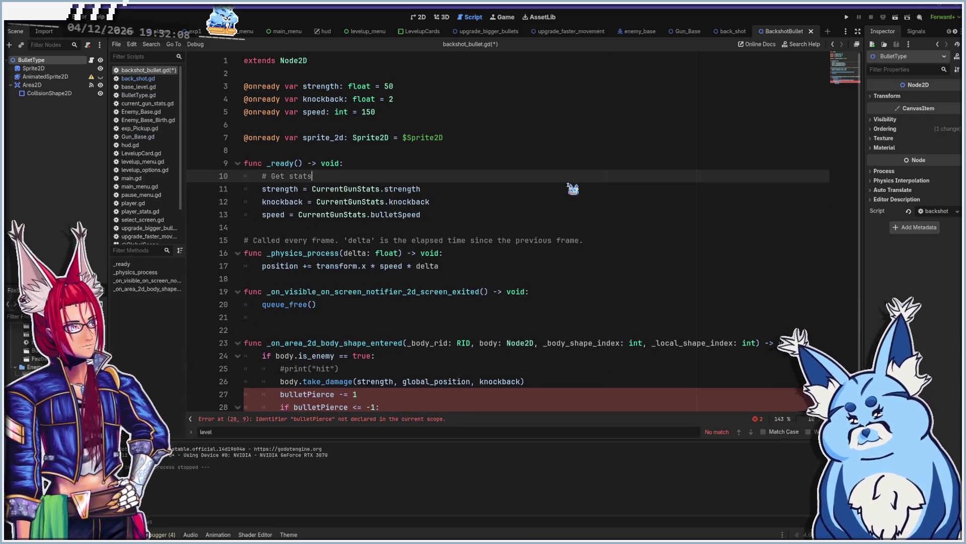
{"action": "mouse_move", "coordinate": [432, 216]}
{"action": "left_mouse_down"}
{"action": "mouse_move", "coordinate": [363, 215]}
{"action": "mouse_move", "coordinate": [222, 181]}
{"action": "left_mouse_up"}
{"action": "key", "text": "Delete"}
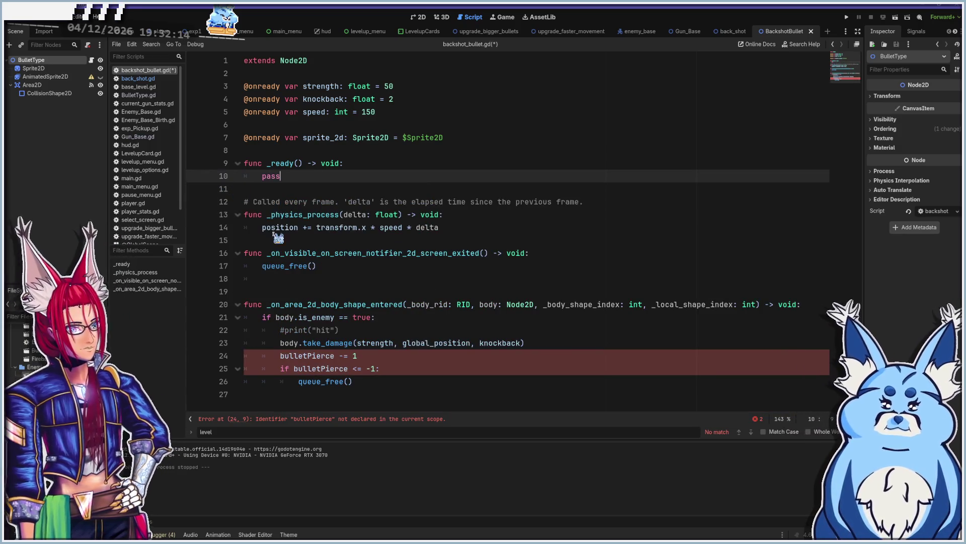
Remove the two bulletPierce lines so queue_free() follows take_damage directly.
{"action": "left_click", "coordinate": [392, 370]}
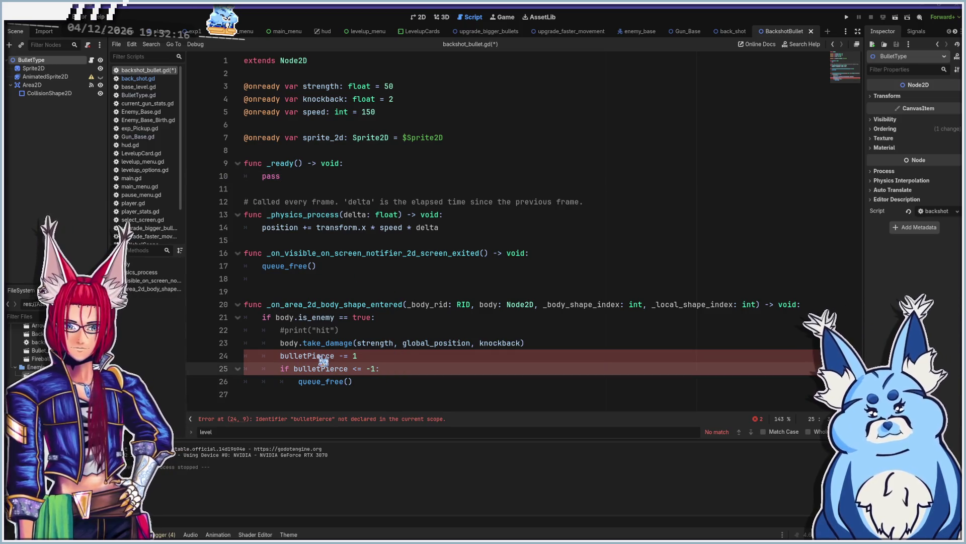
{"action": "left_click_drag", "start_coordinate": [403, 373], "coordinate": [234, 364]}
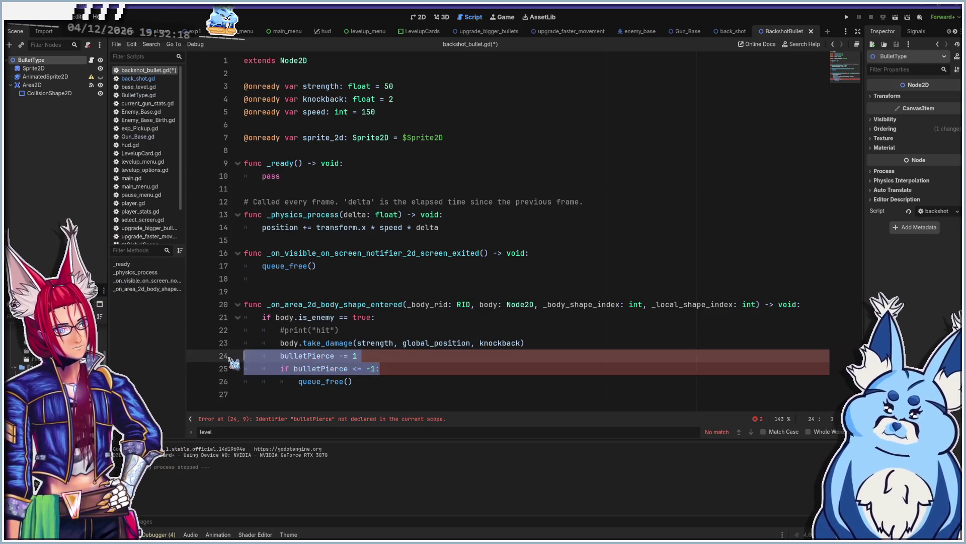
{"action": "key", "text": "Delete"}
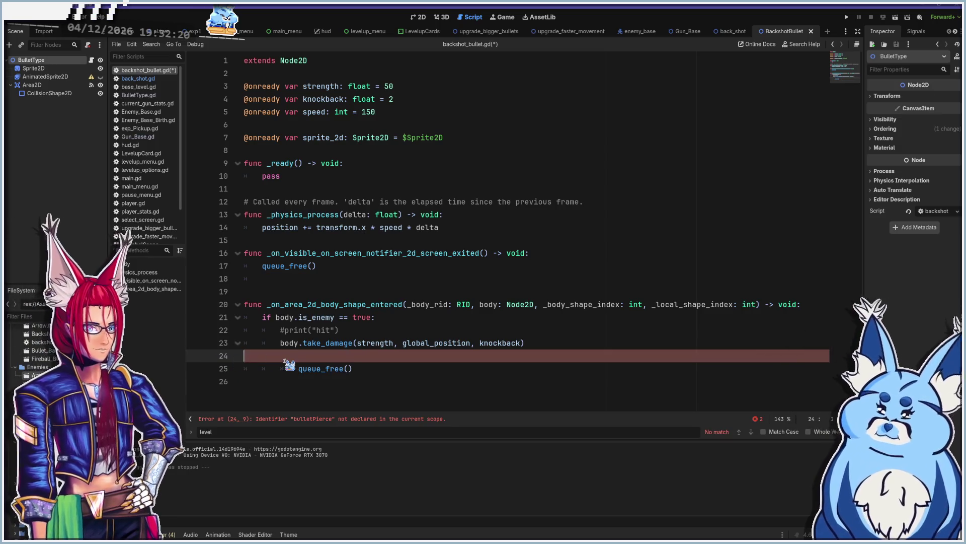
{"action": "left_click", "coordinate": [297, 370]}
{"action": "key", "text": "BackSpace"}
{"action": "key", "text": "Up"}
{"action": "key", "text": "BackSpace"}
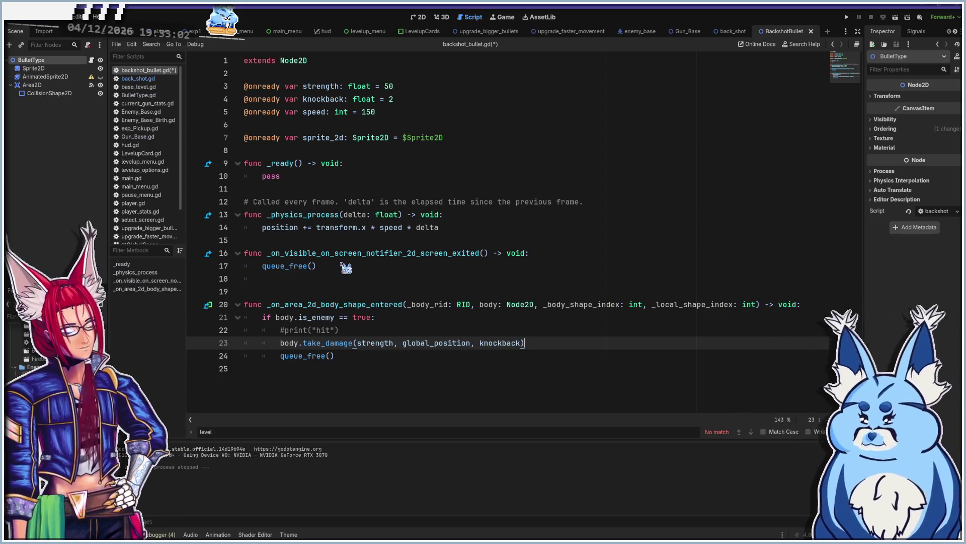
Check the bullet's Area2D sprite and collision shape in the 2D view.
{"action": "left_click", "coordinate": [367, 270]}
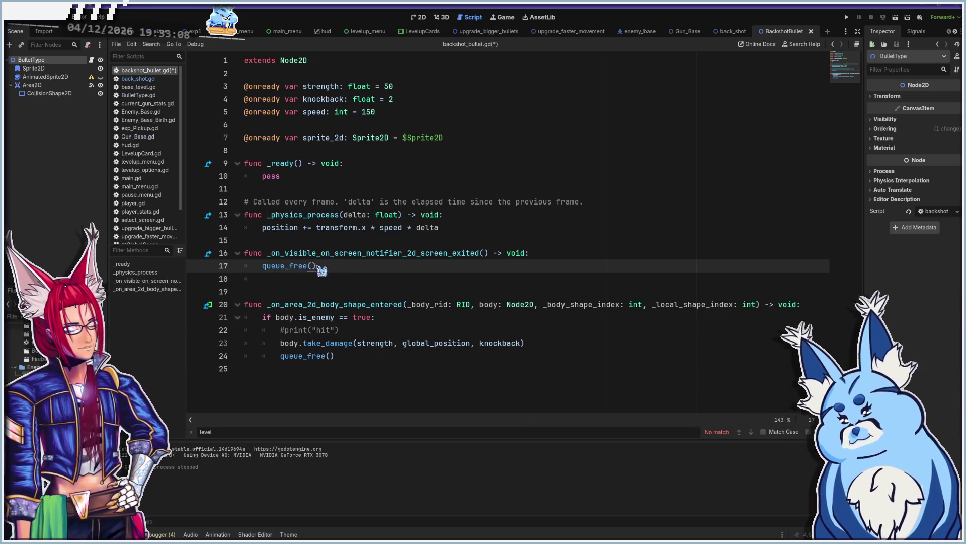
{"action": "left_click", "coordinate": [259, 306]}
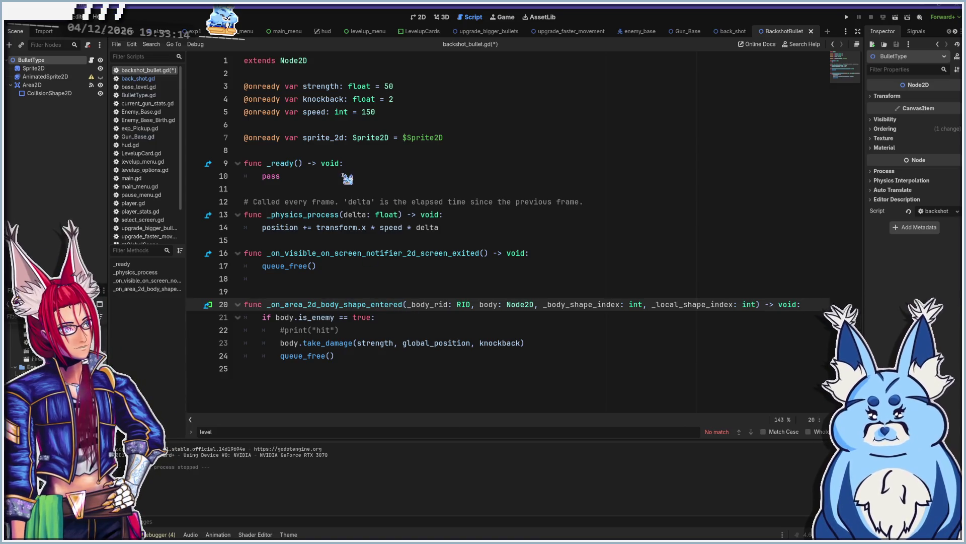
{"action": "left_click", "coordinate": [32, 85]}
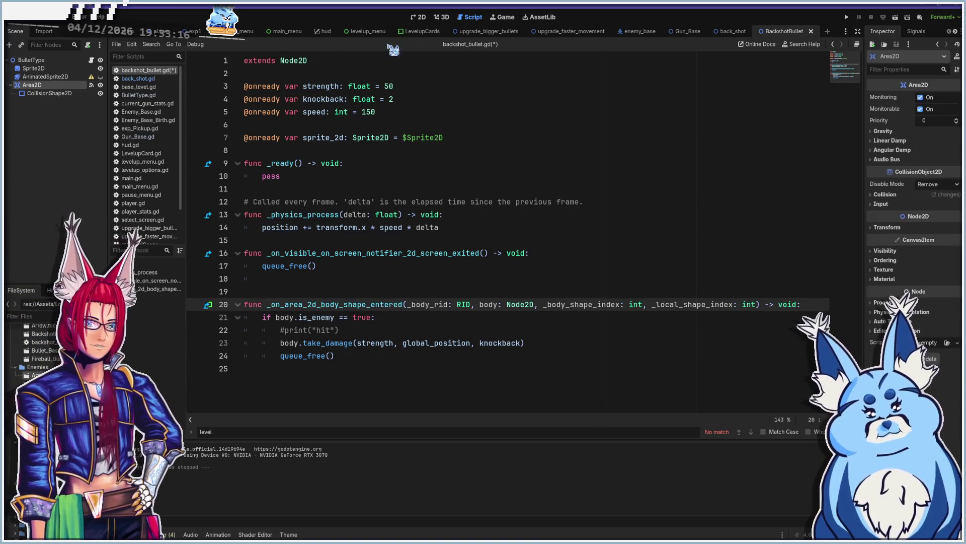
{"action": "left_click", "coordinate": [421, 17]}
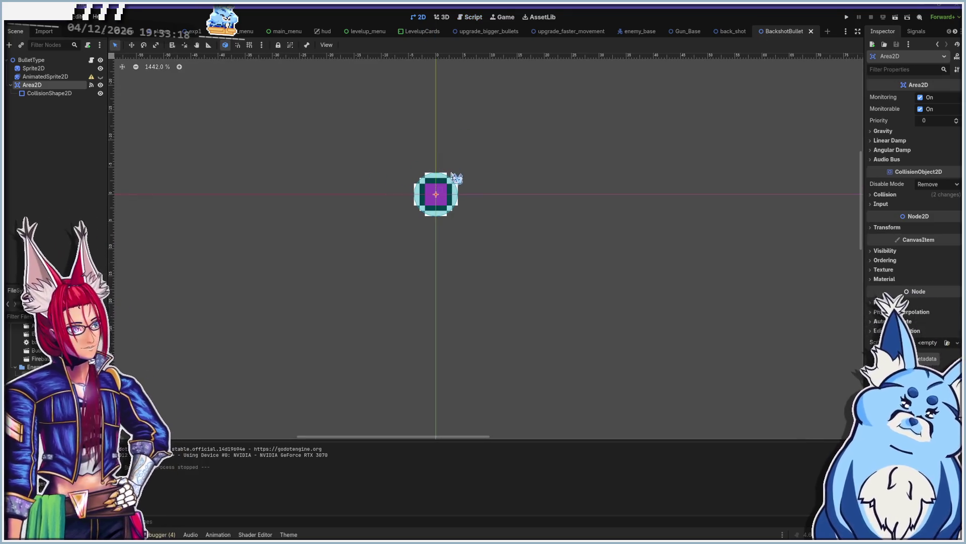
{"action": "left_click", "coordinate": [471, 17]}
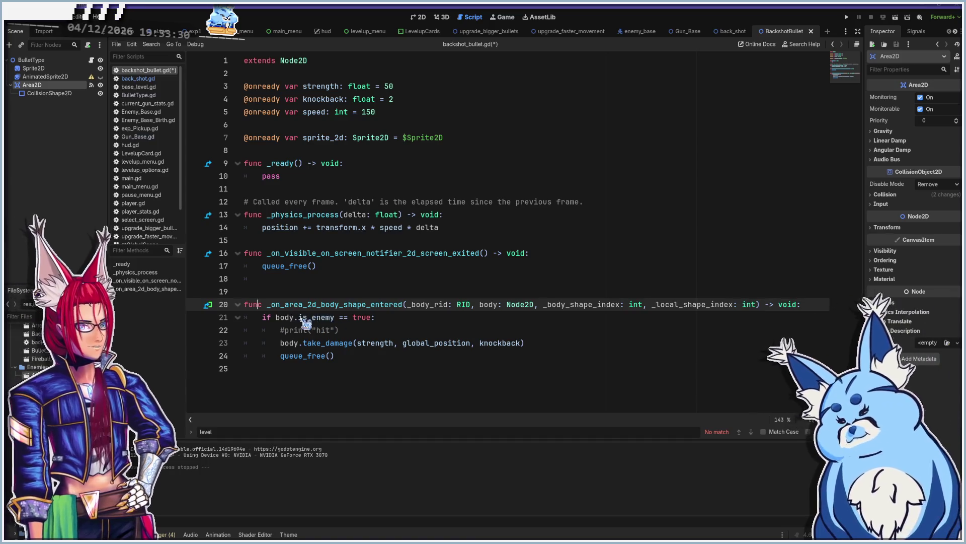
Delete the commented #print("hit") line and save backshot_bullet.gd.
{"action": "left_click", "coordinate": [341, 330]}
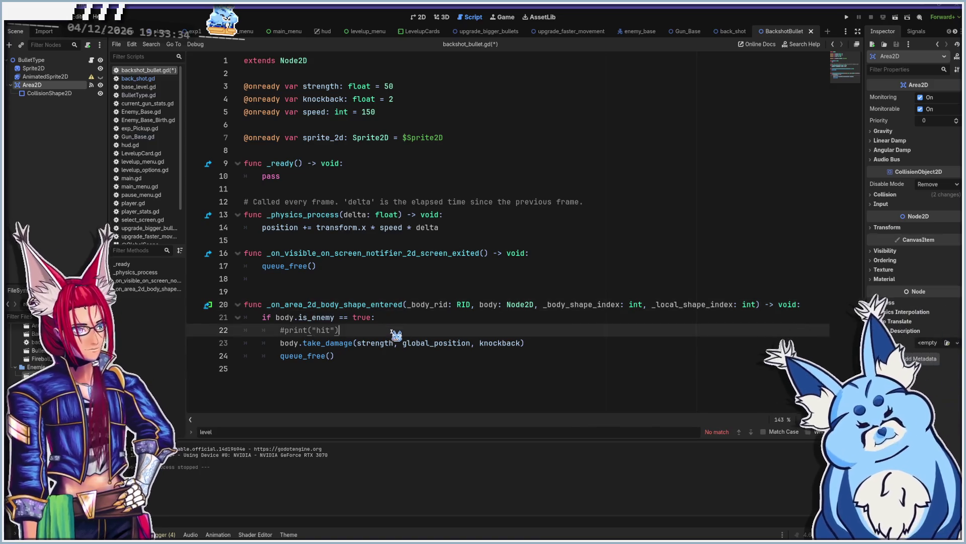
{"action": "key", "text": "shift+Home"}
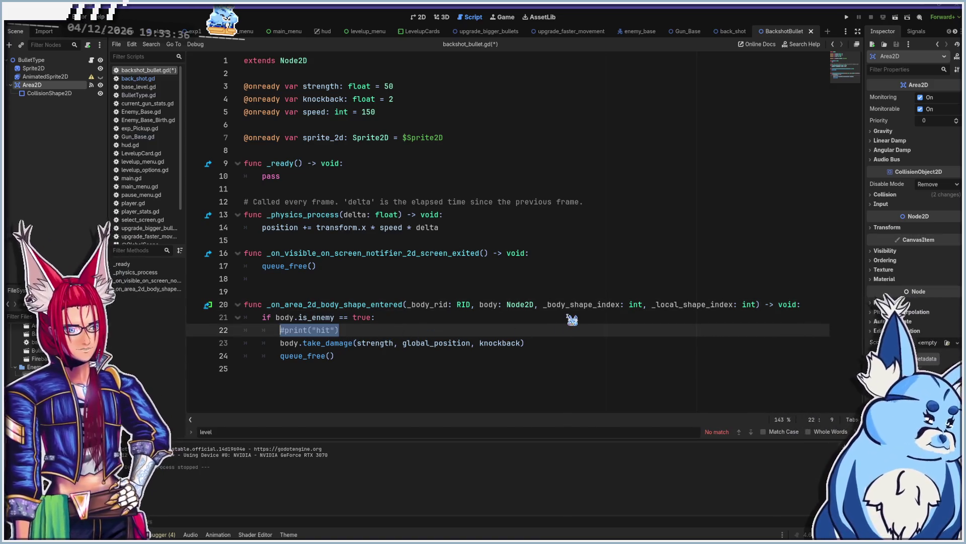
{"action": "key", "text": "BackSpace"}
{"action": "key", "text": "BackSpace"}
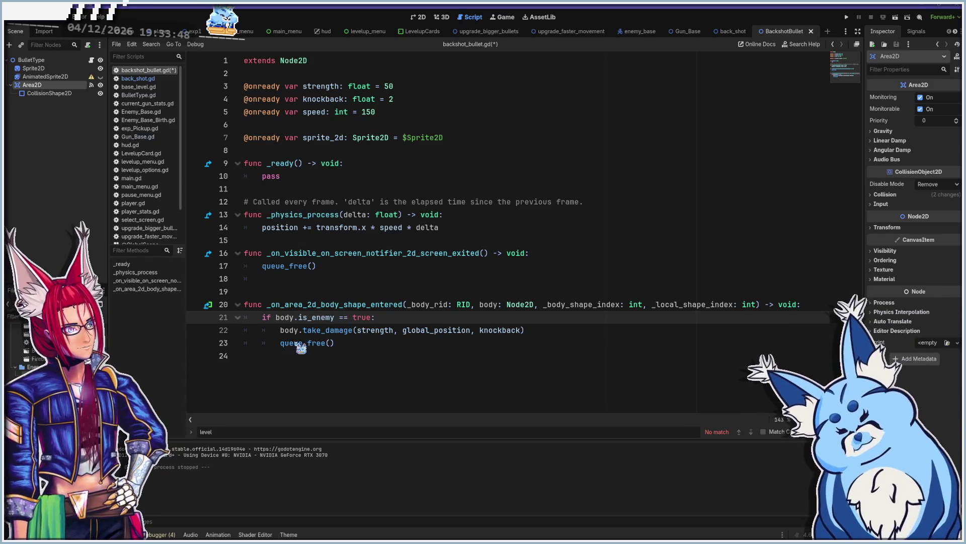
{"action": "key", "text": "ctrl+s"}
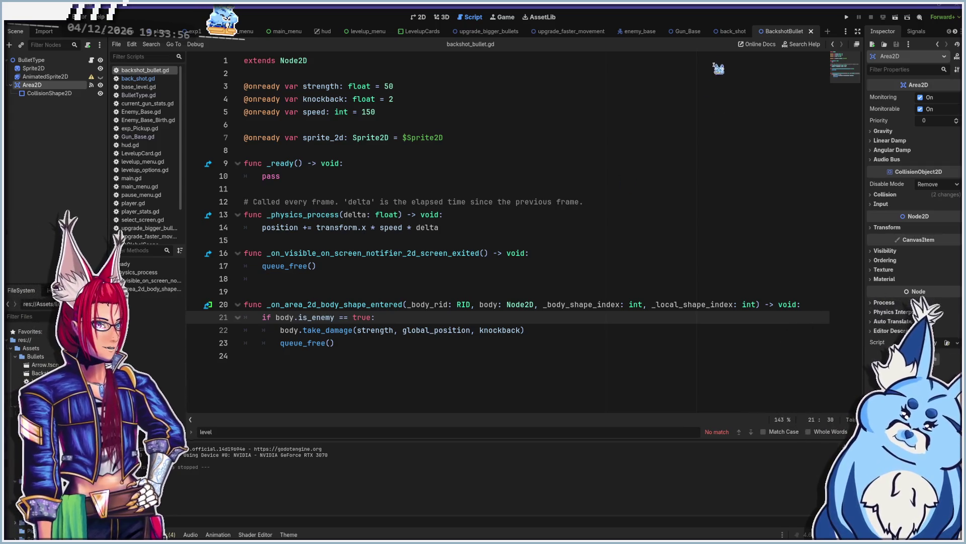
{"action": "left_click", "coordinate": [733, 34]}
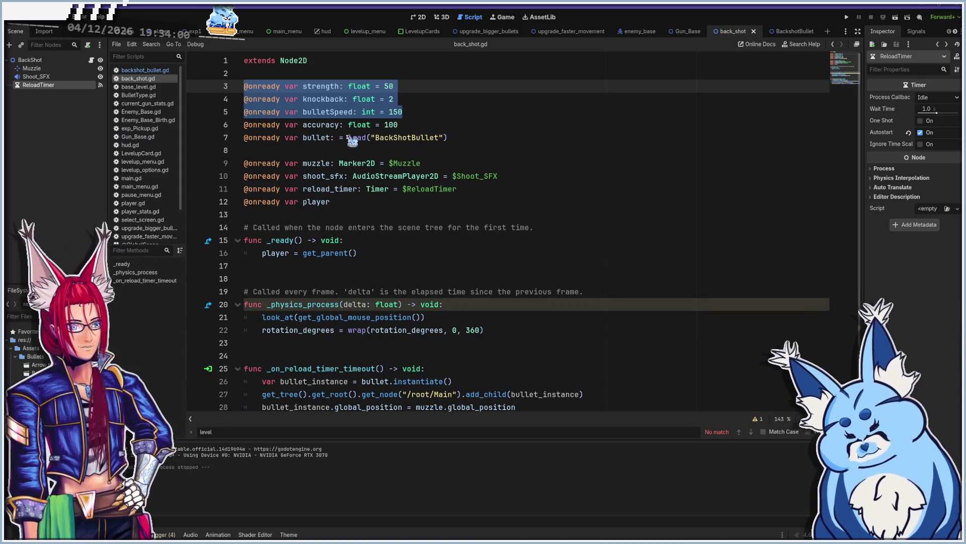
Replace line 7's old bullet load with the BackshotBullet.tscn path wrapped in load().
{"action": "left_click", "coordinate": [348, 138]}
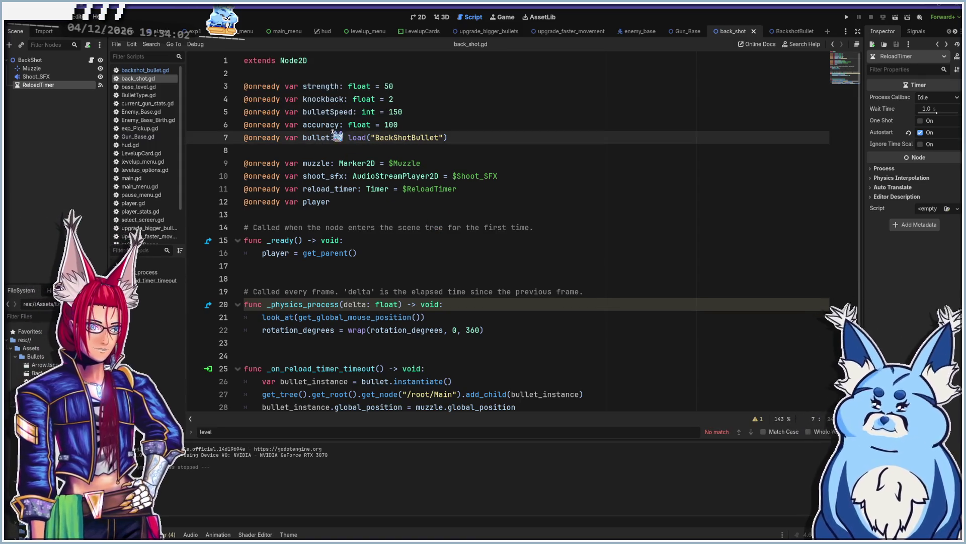
{"action": "key", "text": "shift+End"}
{"action": "key", "text": "Delete"}
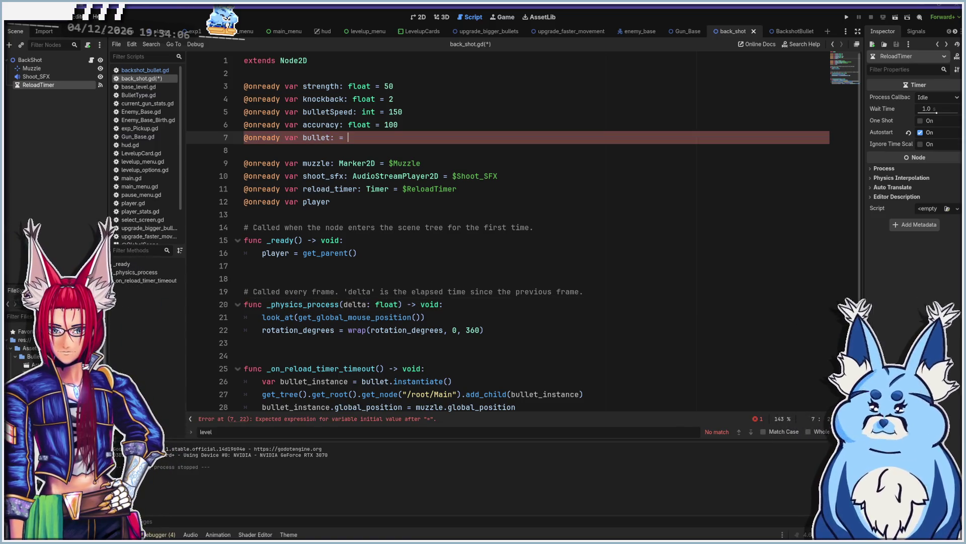
{"action": "mouse_move", "coordinate": [38, 372]}
{"action": "left_mouse_down"}
{"action": "mouse_move", "coordinate": [282, 189]}
{"action": "mouse_move", "coordinate": [428, 146]}
{"action": "mouse_move", "coordinate": [399, 143]}
{"action": "left_mouse_up"}
{"action": "left_click", "coordinate": [350, 139]}
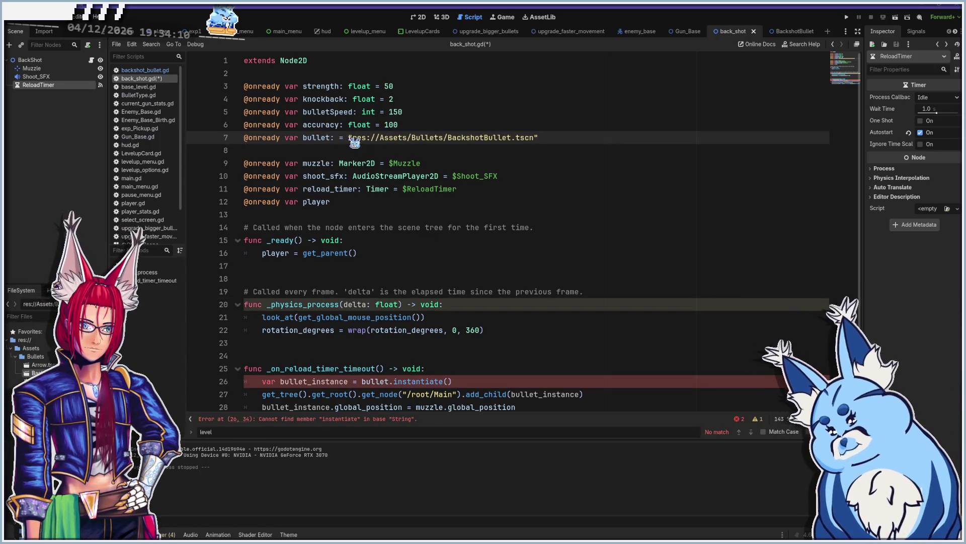
{"action": "type", "text": "load"}
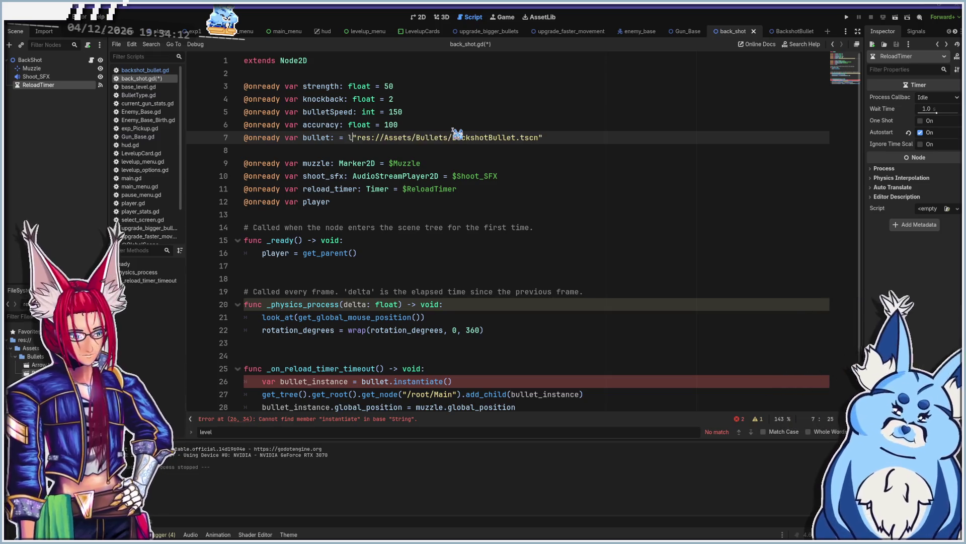
{"action": "type", "text": "()"}
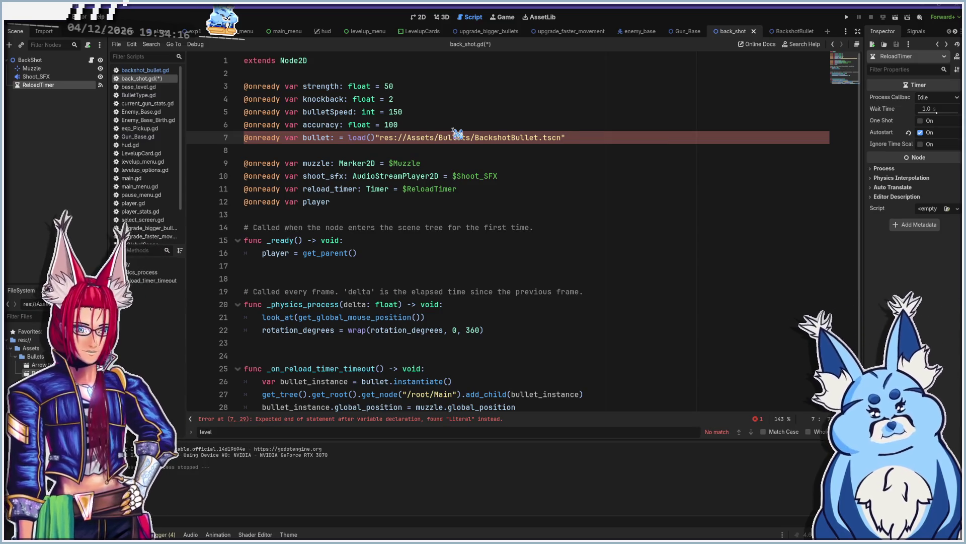
Remove the misplaced parenthesis in the load("res://Assets/Bullets/BackshotBullet.tscn") call and save back_shot.gd.
{"action": "left_click", "coordinate": [373, 138]}
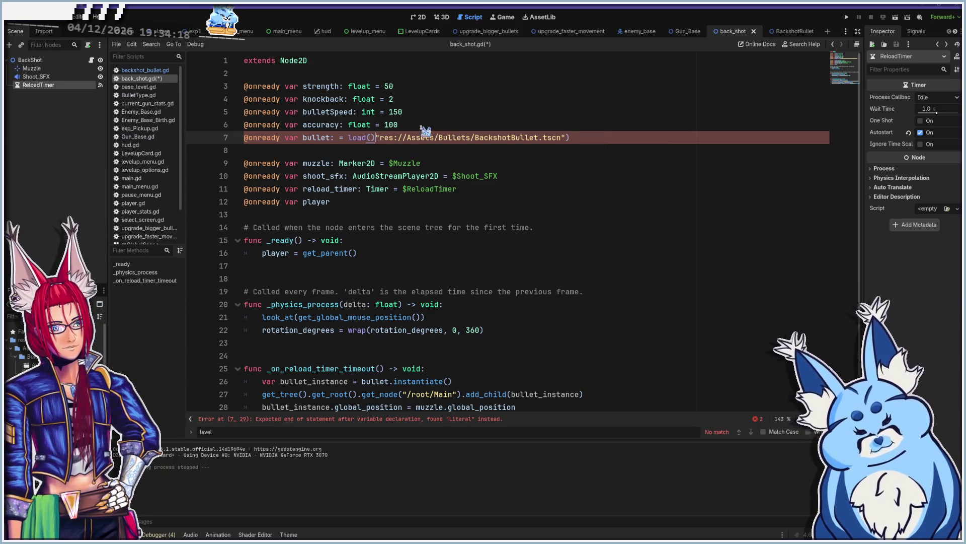
{"action": "key", "text": "Delete"}
{"action": "key", "text": "BackSpace"}
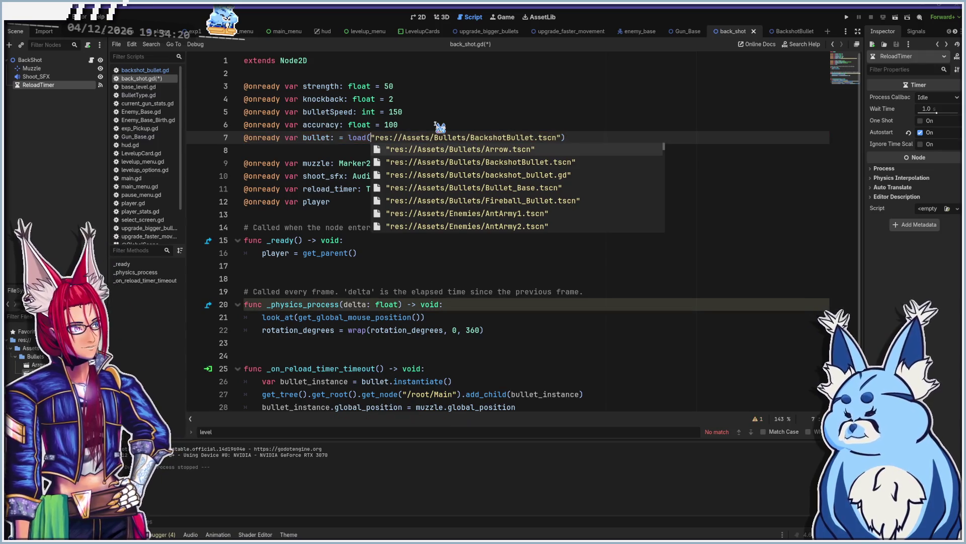
{"action": "left_click", "coordinate": [638, 136]}
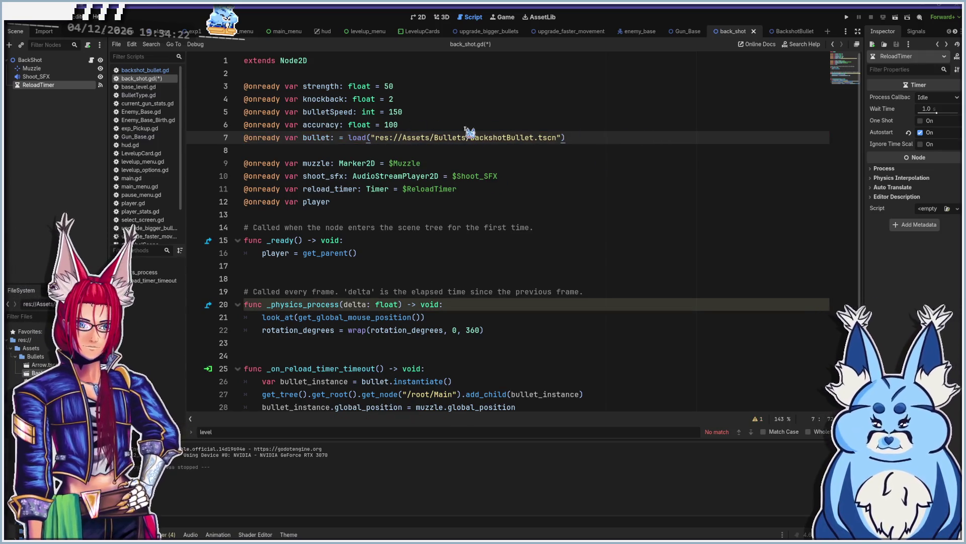
{"action": "scroll", "coordinate": [428, 254], "scroll_direction": "down", "scroll_amount": 1}
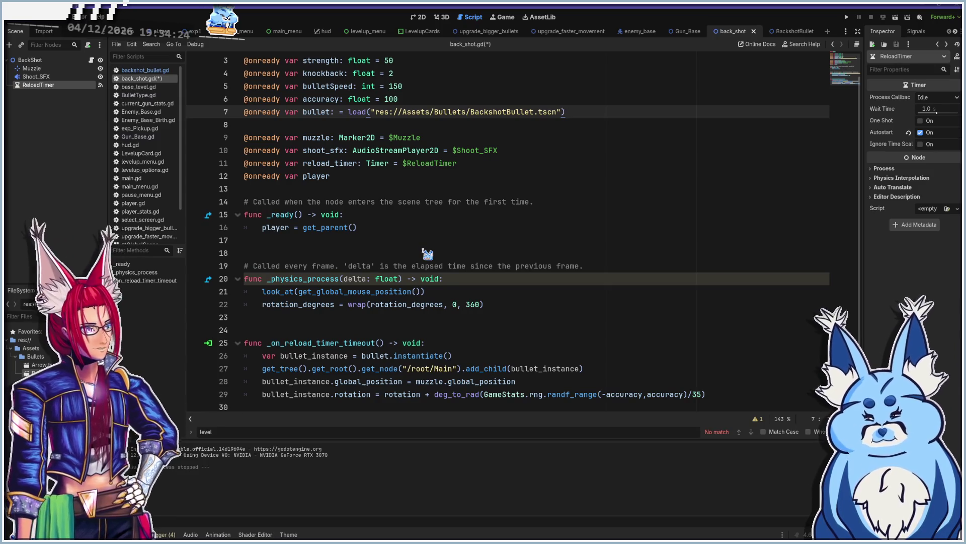
{"action": "scroll", "coordinate": [437, 301], "scroll_direction": "up", "scroll_amount": 1}
{"action": "scroll", "coordinate": [437, 301], "scroll_direction": "down", "scroll_amount": 1}
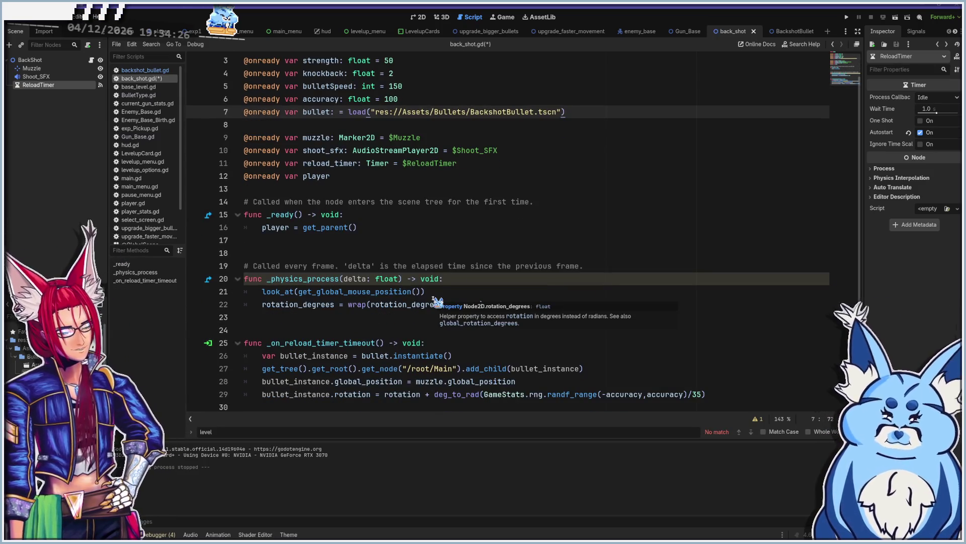
{"action": "key", "text": "ctrl+s"}
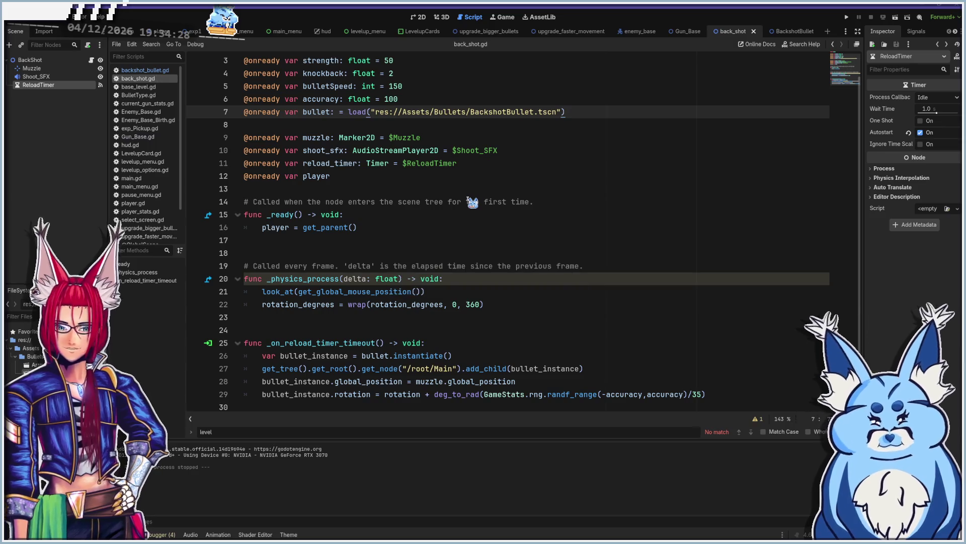
Put the cursor at the end of line 29's bullet_instance.rotation formula to append + 180.
{"action": "scroll", "coordinate": [457, 205], "scroll_direction": "up", "scroll_amount": 1}
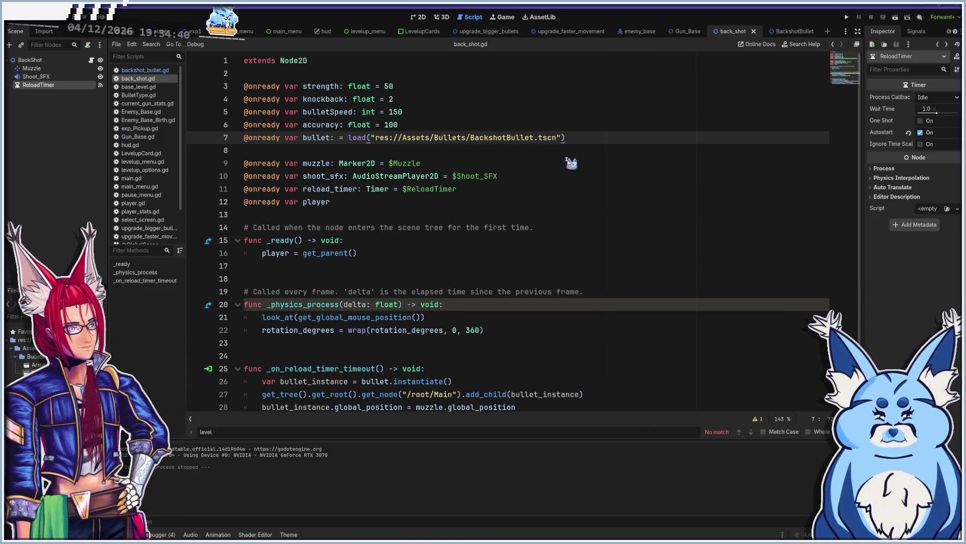
{"action": "scroll", "coordinate": [524, 190], "scroll_direction": "down", "scroll_amount": 1}
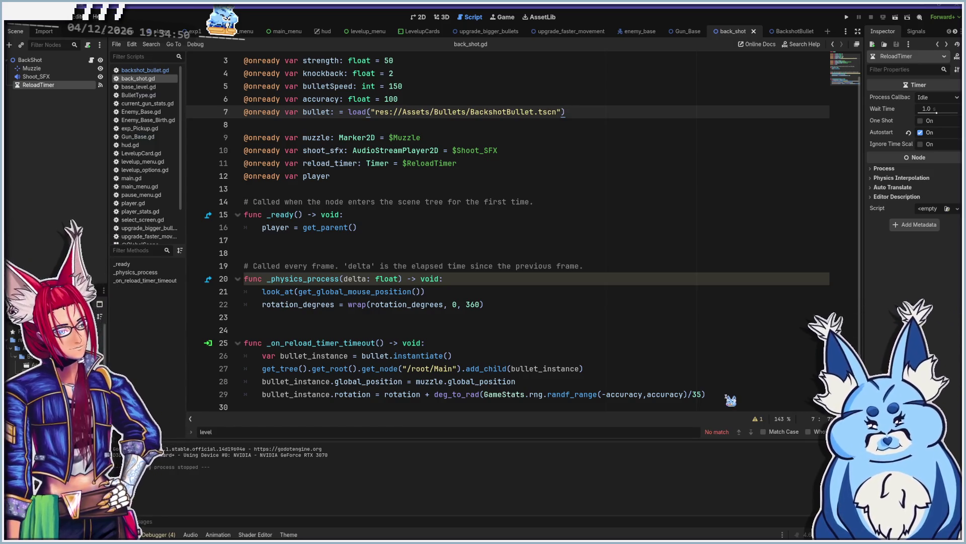
{"action": "left_click", "coordinate": [730, 400]}
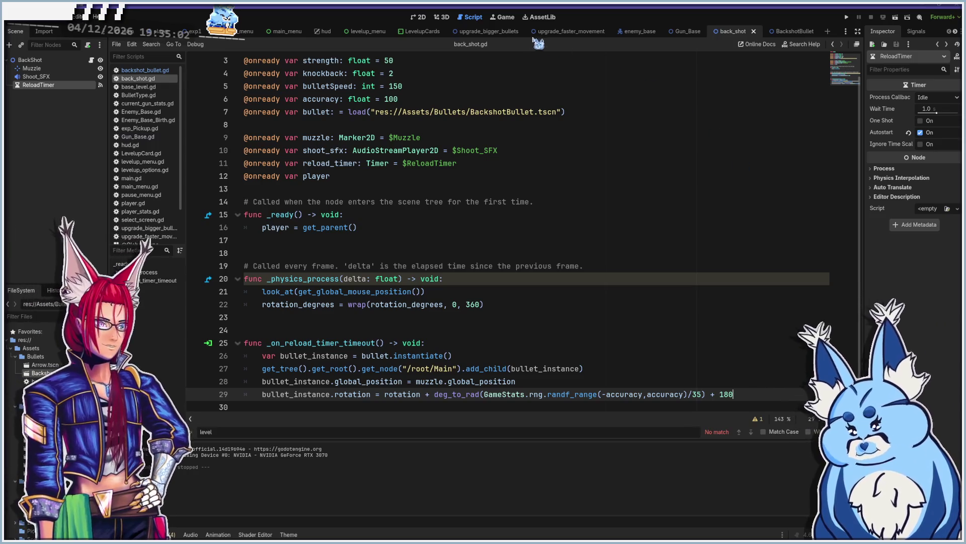
Go through the LevelupCard.gd and levelup_menu.gd scripts to reach levelup_options.gd.
{"action": "left_click", "coordinate": [419, 31]}
{"action": "scroll", "coordinate": [465, 214], "scroll_direction": "up", "scroll_amount": 6}
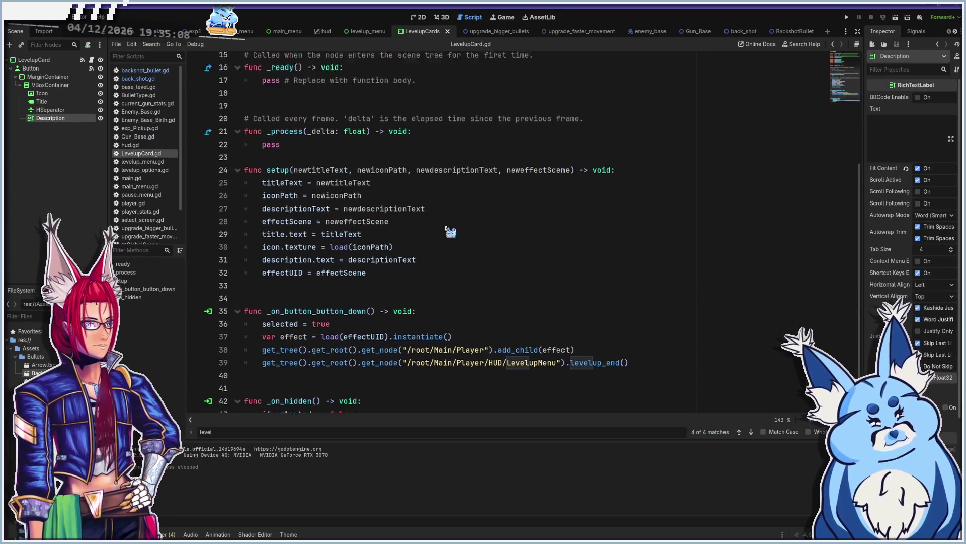
{"action": "left_click", "coordinate": [366, 33]}
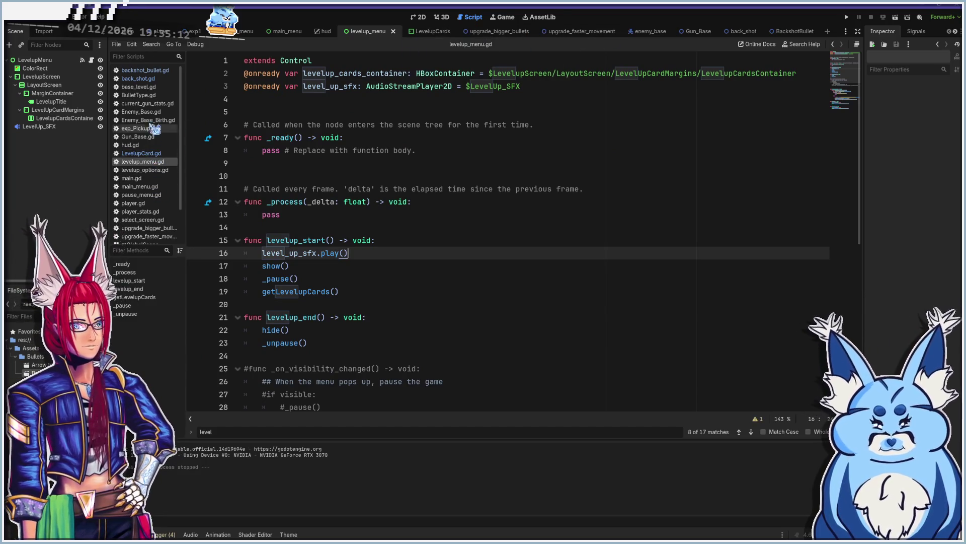
{"action": "left_click", "coordinate": [156, 170]}
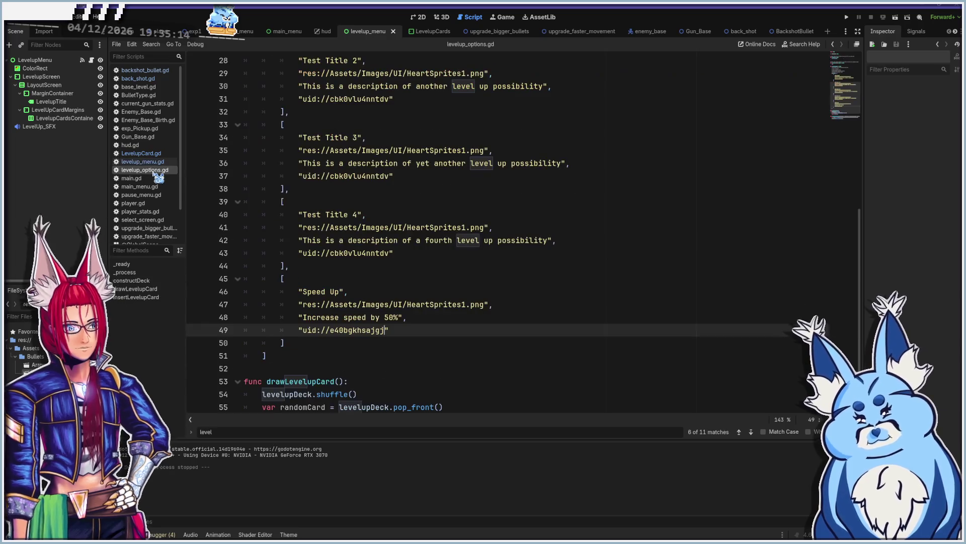
Copy the Test Title card entry and paste it as a new first entry in levelupDeck.
{"action": "scroll", "coordinate": [418, 252], "scroll_direction": "up", "scroll_amount": 6}
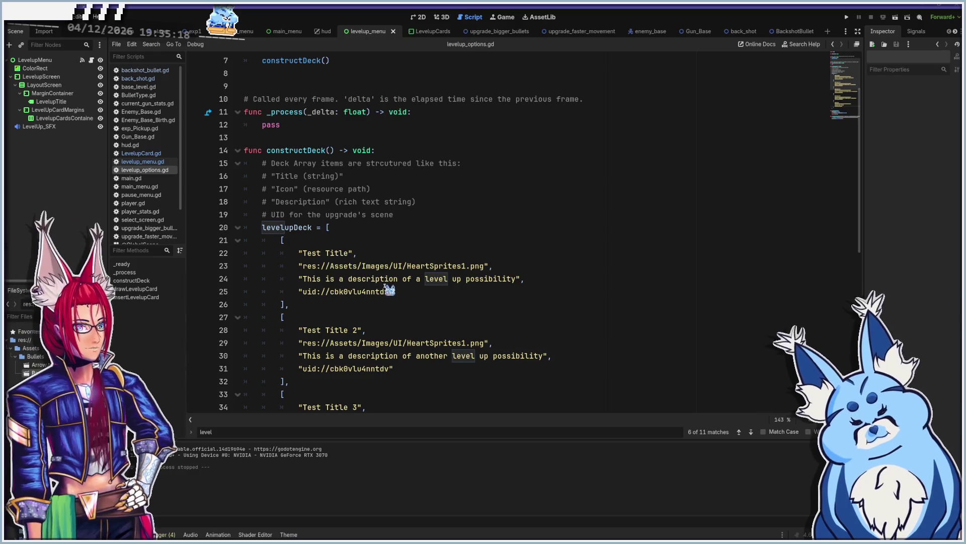
{"action": "mouse_move", "coordinate": [306, 305]}
{"action": "left_mouse_down"}
{"action": "mouse_move", "coordinate": [223, 272]}
{"action": "mouse_move", "coordinate": [200, 244]}
{"action": "left_mouse_up"}
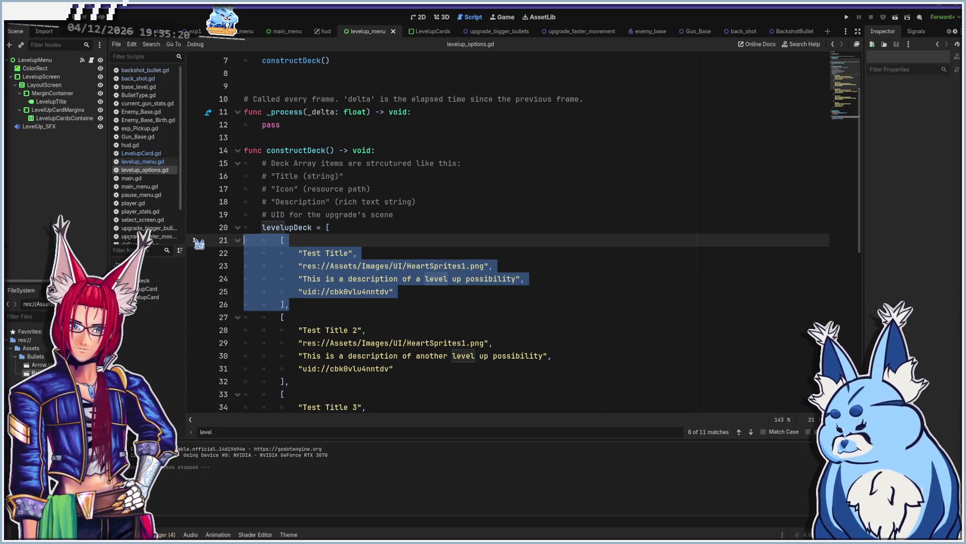
{"action": "left_click", "coordinate": [367, 241]}
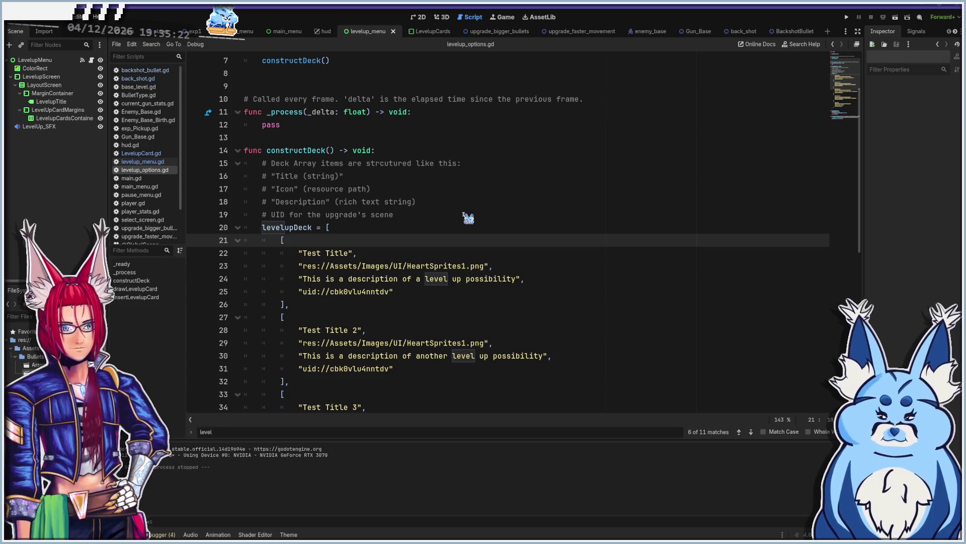
{"action": "key", "text": "ctrl+shift+Return"}
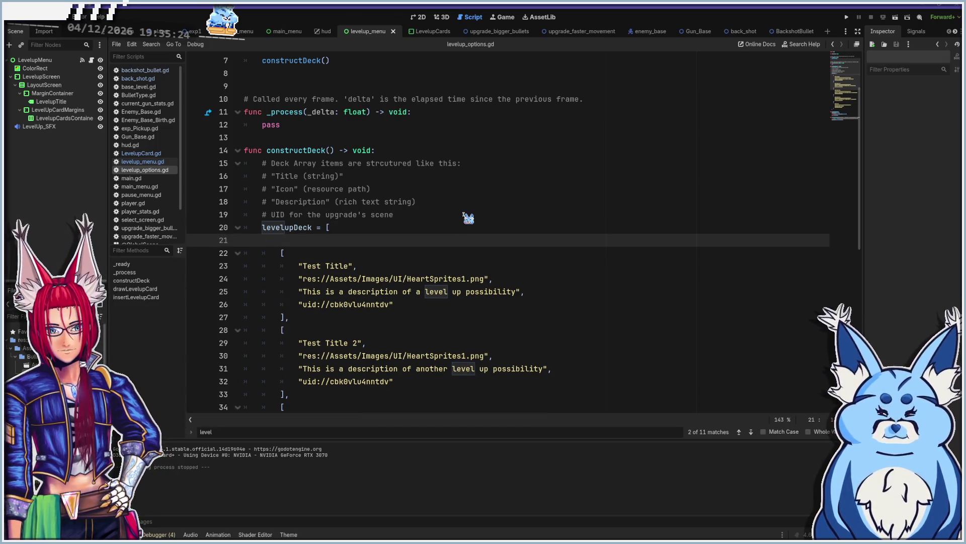
{"action": "type", "text": "[ \t\t\t\"Test Title\", \t\t\t\"res://Assets/Images/UI/HeartSprites1.png\", \t\t\t\"This is a description of a level up possibility\", \t\t\t\"uid://cbk0vlu4nntdv\" \t\t],"}
Retitle the new card Backshots with description "This shoots from your back :)".
{"action": "left_click", "coordinate": [305, 253]}
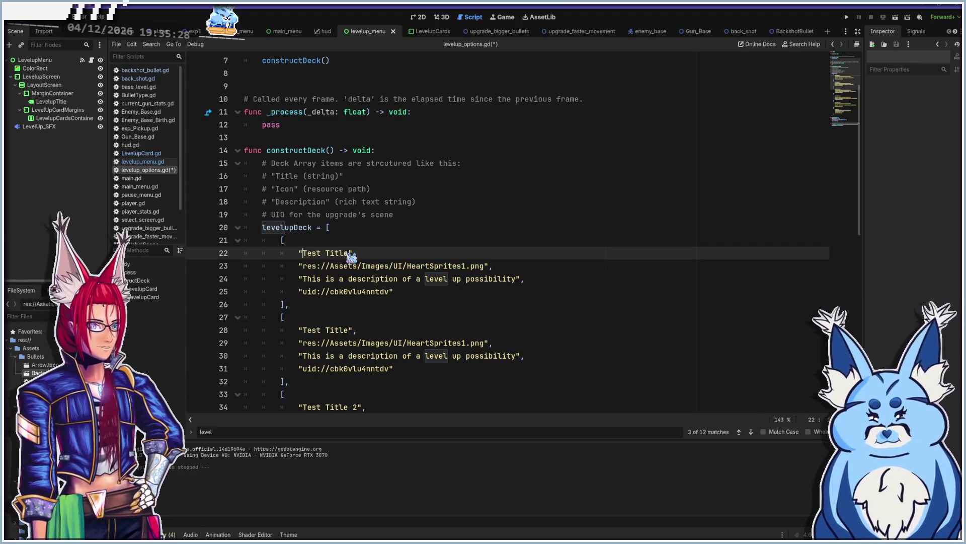
{"action": "left_click", "coordinate": [349, 254], "text": "shift"}
{"action": "type", "text": "Backshots"}
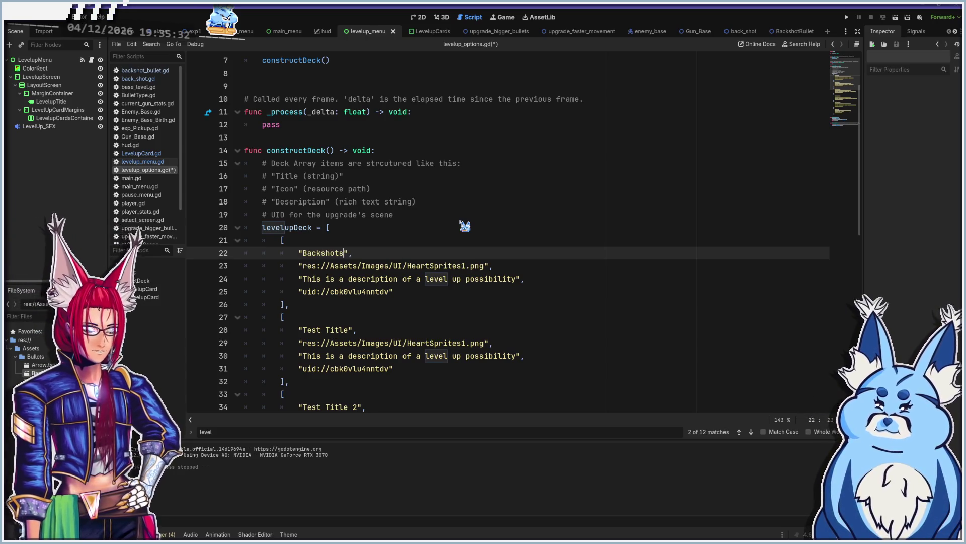
{"action": "left_click", "coordinate": [304, 278]}
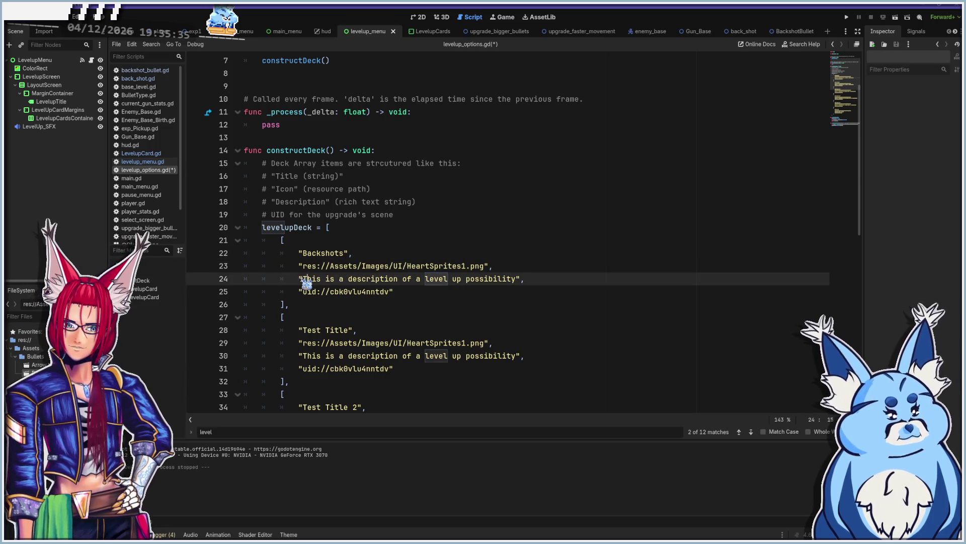
{"action": "left_click", "coordinate": [517, 279], "text": "shift"}
{"action": "type", "text": "This shoots"}
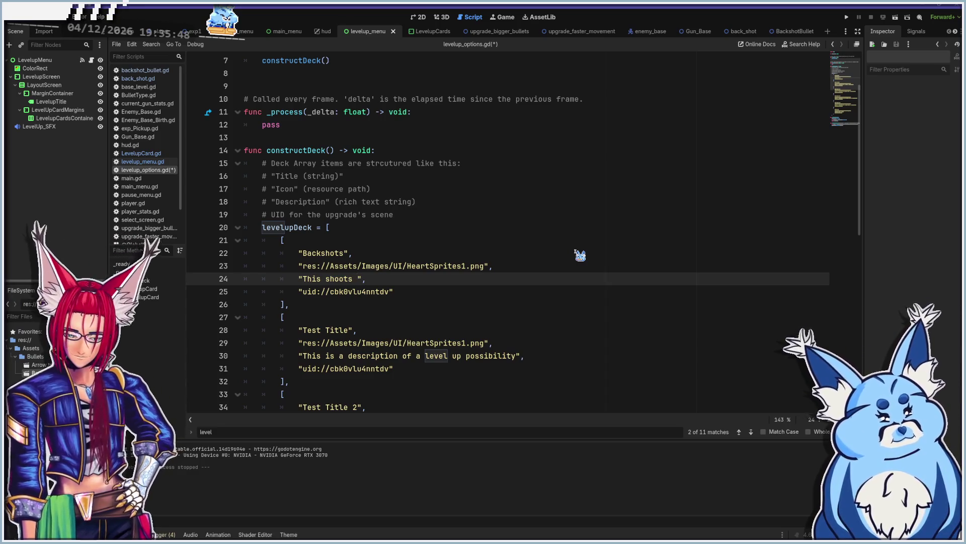
{"action": "type", "text": "from your back"}
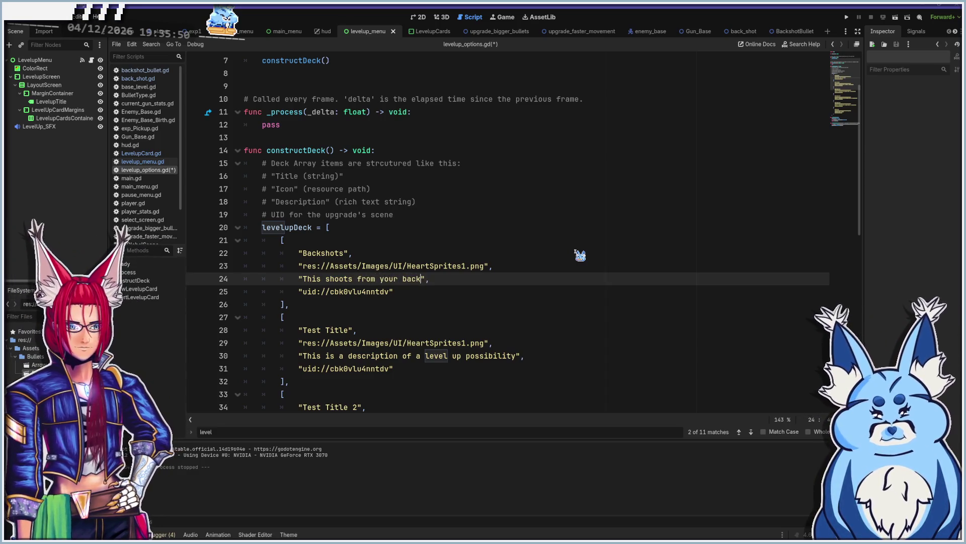
{"action": "type", "text": ":)"}
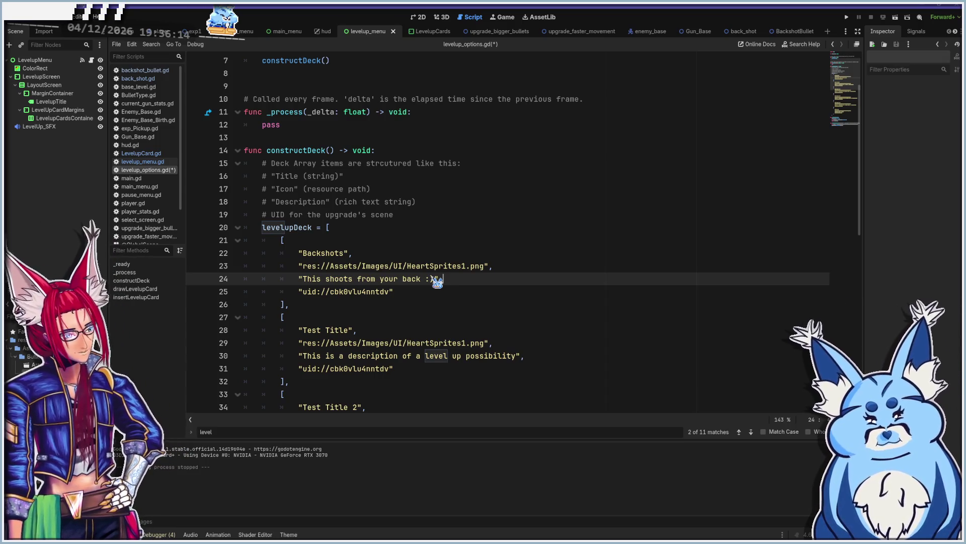
{"action": "scroll", "coordinate": [435, 281], "scroll_direction": "down", "scroll_amount": 4}
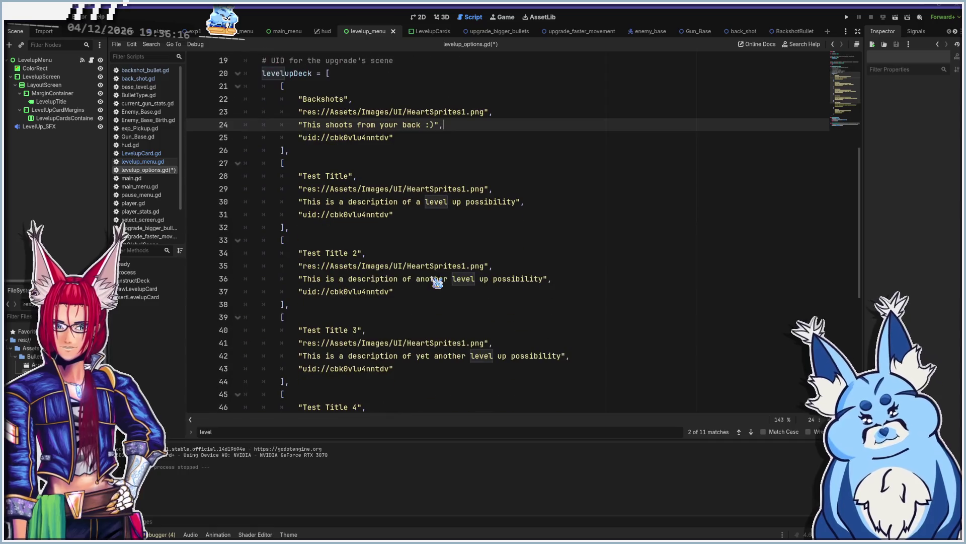
Comment out levelupDeck.shuffle() in drawLevelupCard and save levelup_options.gd.
{"action": "scroll", "coordinate": [327, 255], "scroll_direction": "down", "scroll_amount": 6}
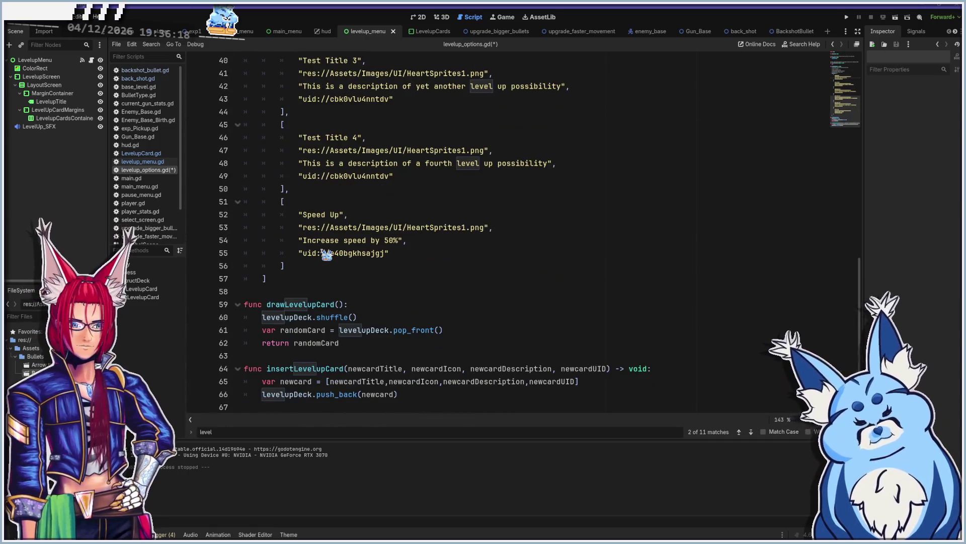
{"action": "left_click", "coordinate": [265, 319]}
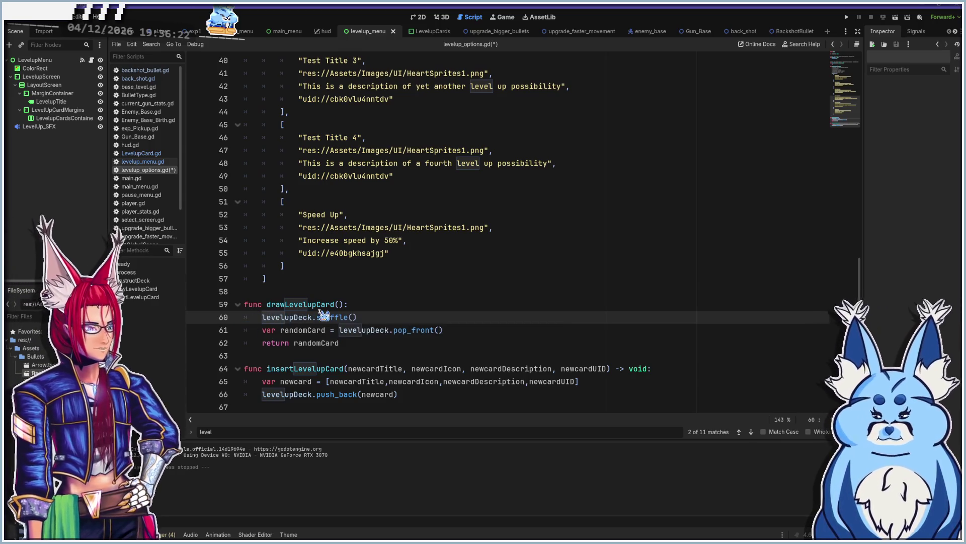
{"action": "type", "text": "#"}
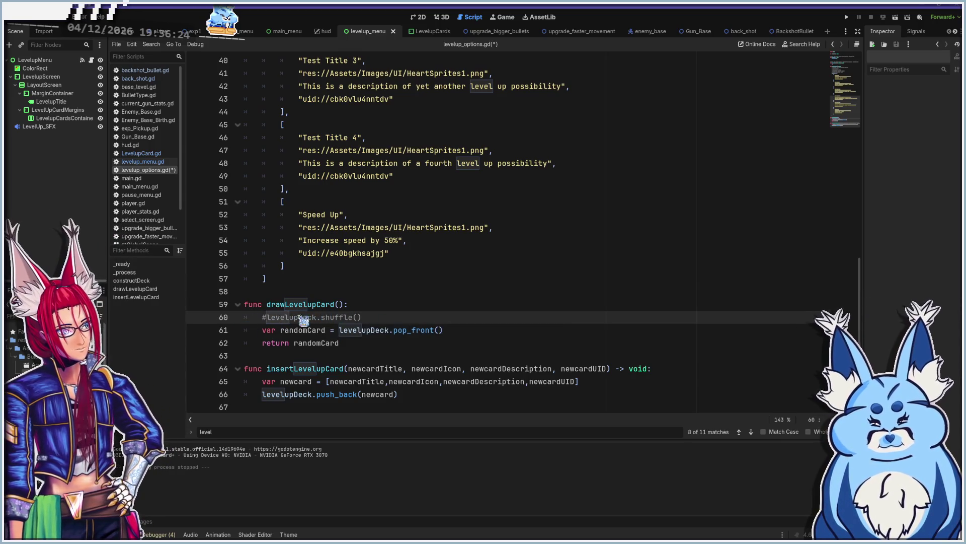
{"action": "key", "text": "ctrl+s"}
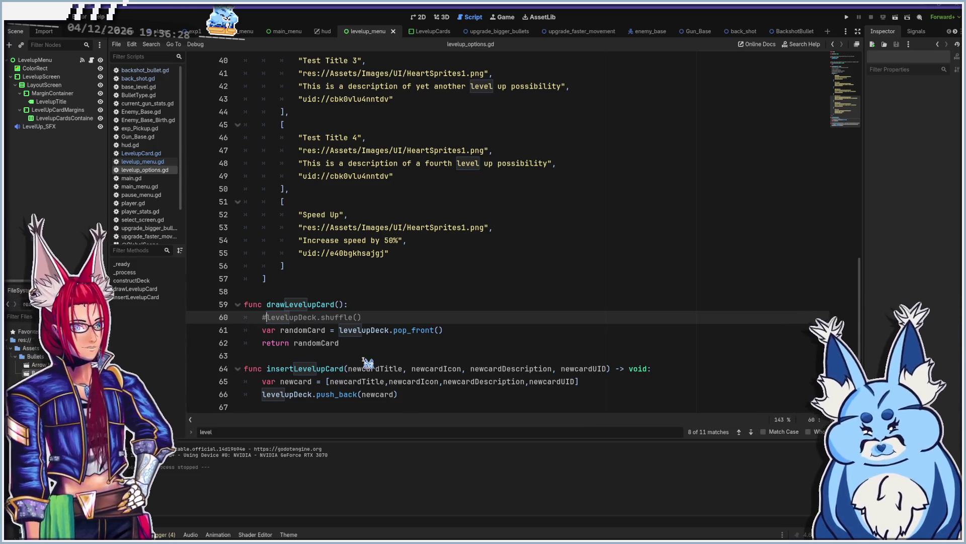
Run the game project with F5.
{"action": "scroll", "coordinate": [368, 364], "scroll_direction": "up", "scroll_amount": 8}
{"action": "scroll", "coordinate": [368, 363], "scroll_direction": "up", "scroll_amount": 3}
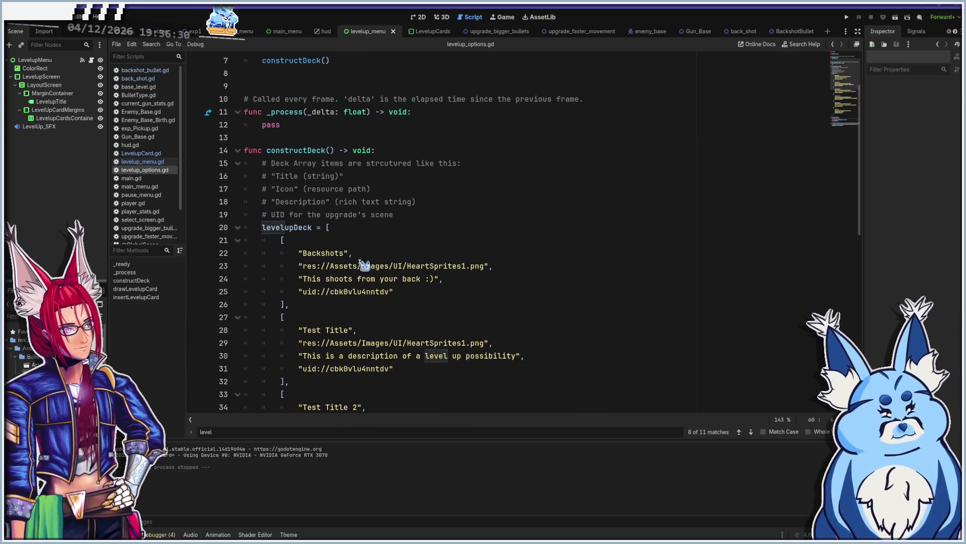
{"action": "scroll", "coordinate": [315, 294], "scroll_direction": "down", "scroll_amount": 11}
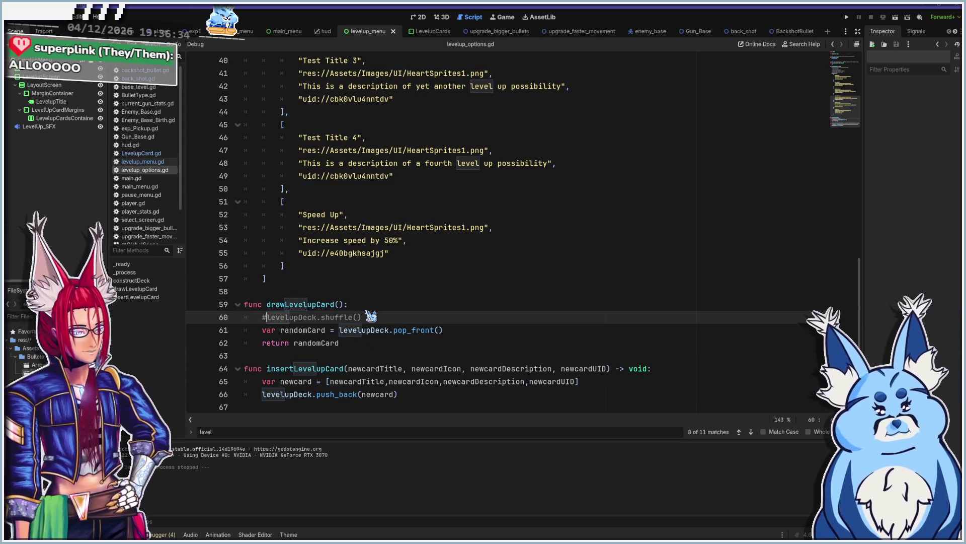
{"action": "key", "text": "F5"}
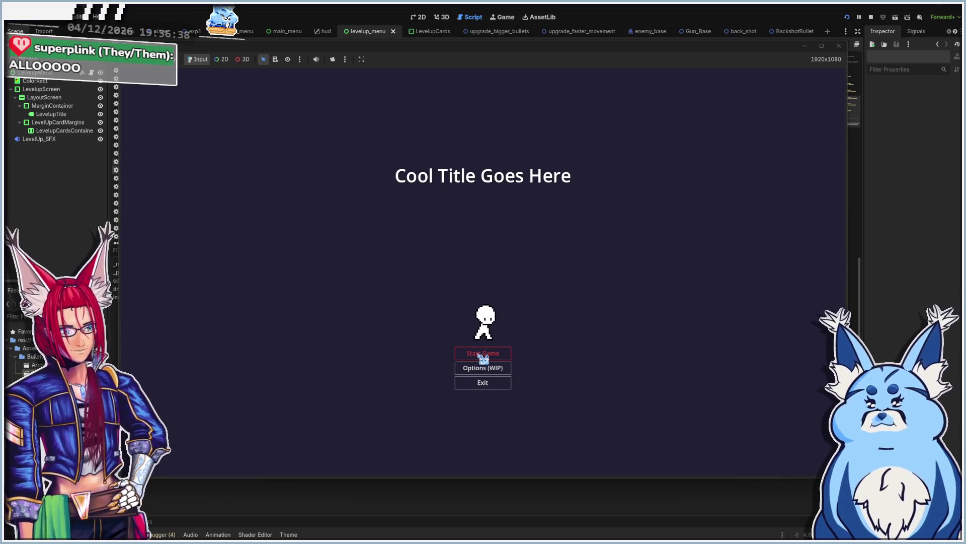
Start a new game with the Pistol and shoot the ghost enemies until leveling up.
{"action": "left_click", "coordinate": [484, 356]}
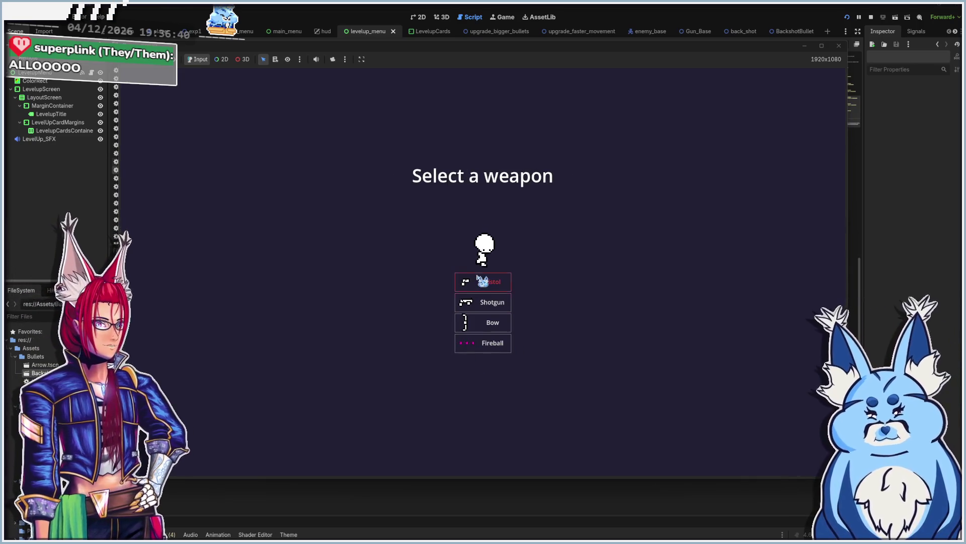
{"action": "left_click", "coordinate": [485, 285]}
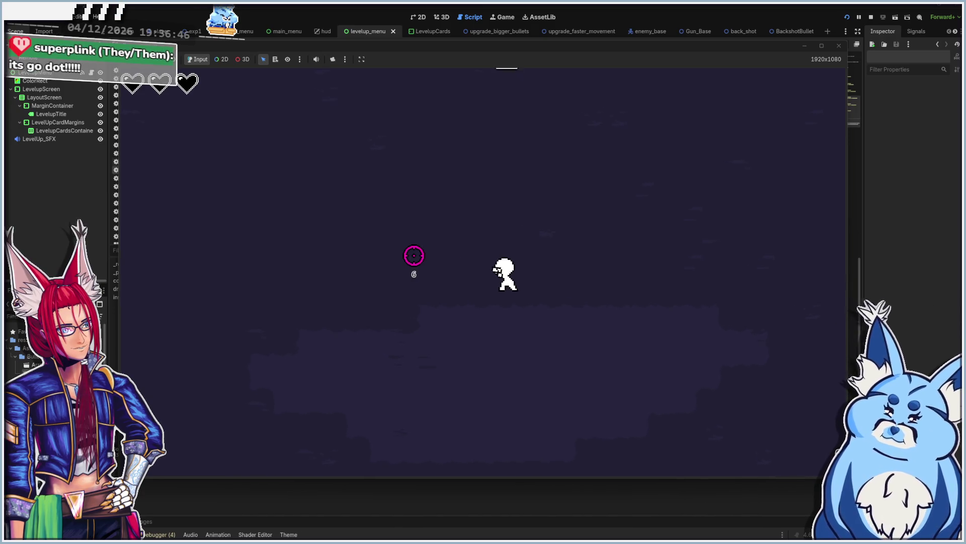
{"action": "left_click", "coordinate": [492, 182]}
{"action": "left_click", "coordinate": [501, 221]}
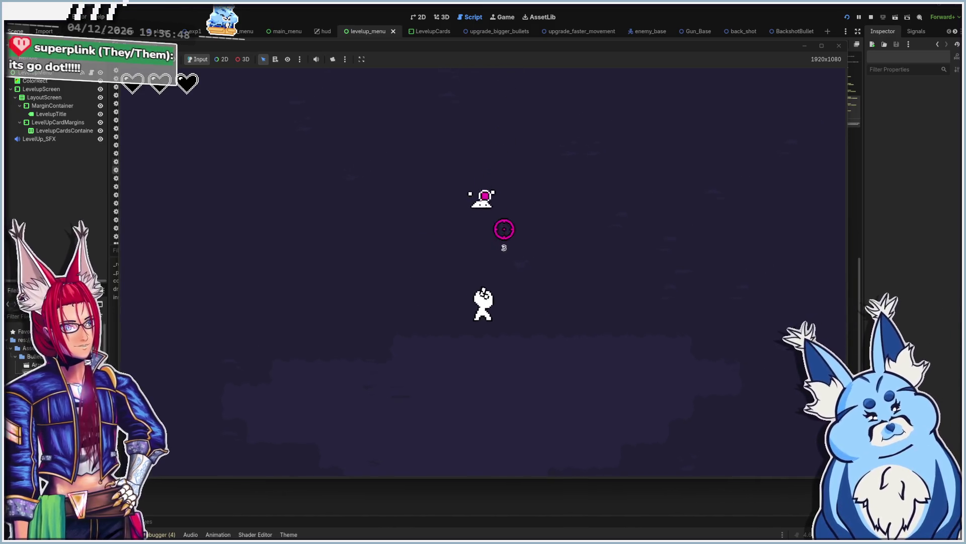
{"action": "left_click", "coordinate": [523, 254]}
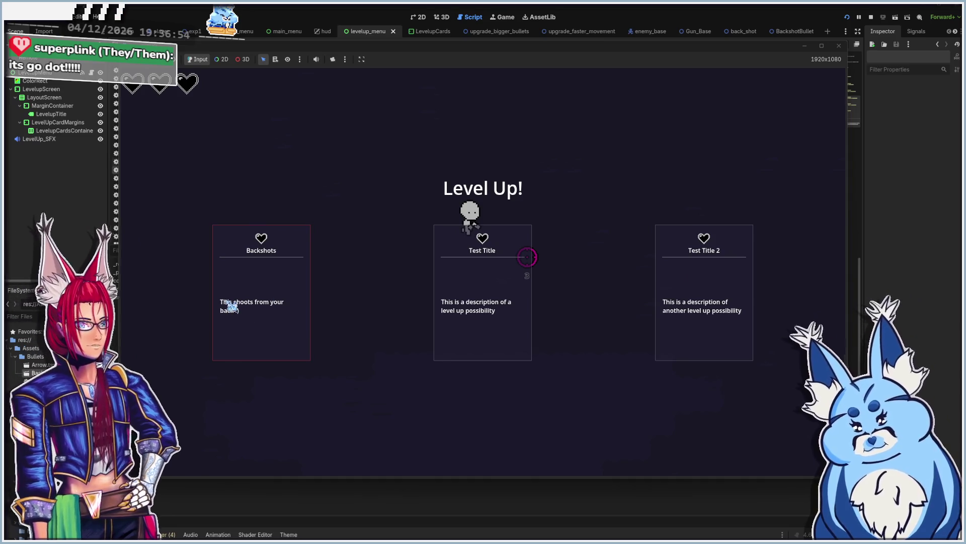
Take the Backshots card, fire two test shots, and close the game.
{"action": "left_click", "coordinate": [245, 307]}
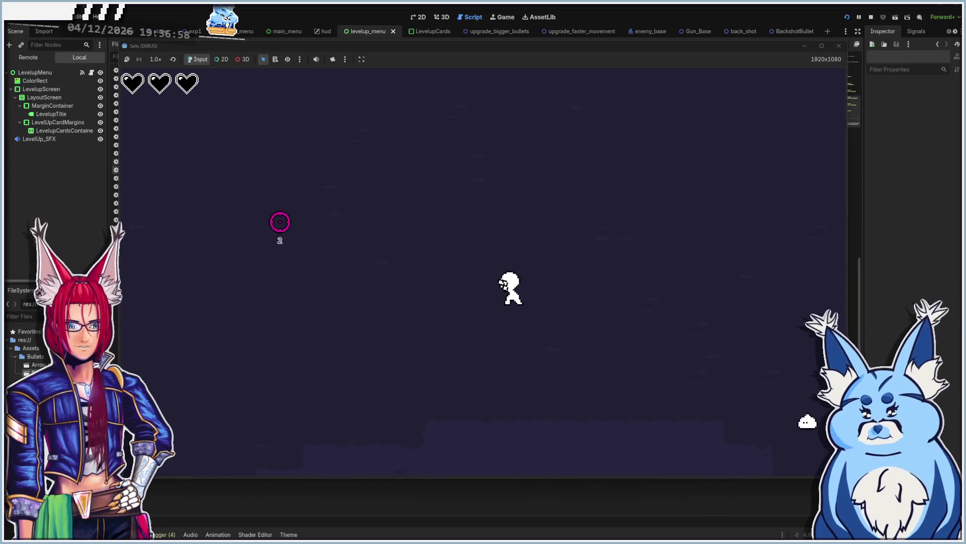
{"action": "left_click", "coordinate": [291, 211]}
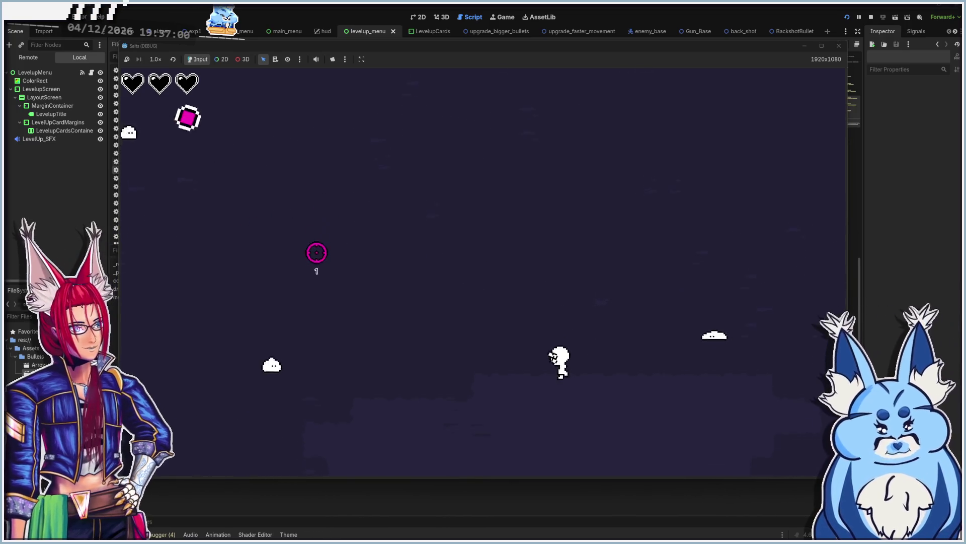
{"action": "left_click", "coordinate": [314, 267]}
{"action": "left_click", "coordinate": [839, 46]}
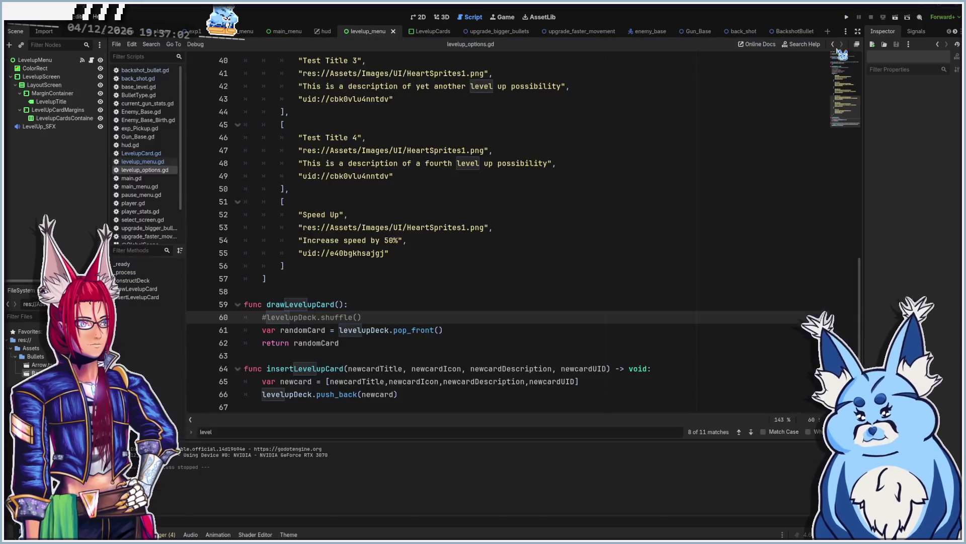
Replace the Backshots entry's uid with the back_shot scene's uid://dfdsi6pxv24j7.
{"action": "scroll", "coordinate": [366, 267], "scroll_direction": "up", "scroll_amount": 6}
{"action": "scroll", "coordinate": [371, 272], "scroll_direction": "up", "scroll_amount": 2}
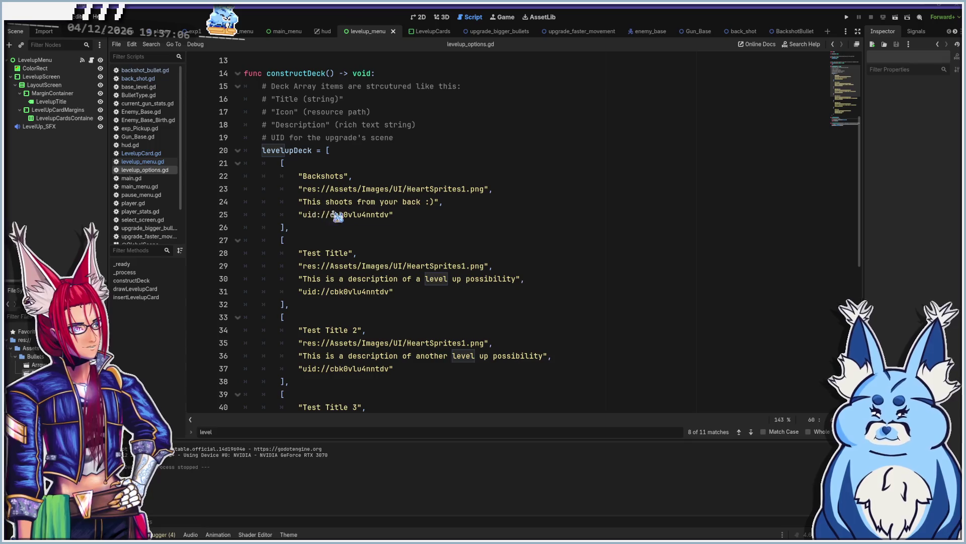
{"action": "mouse_move", "coordinate": [311, 220]}
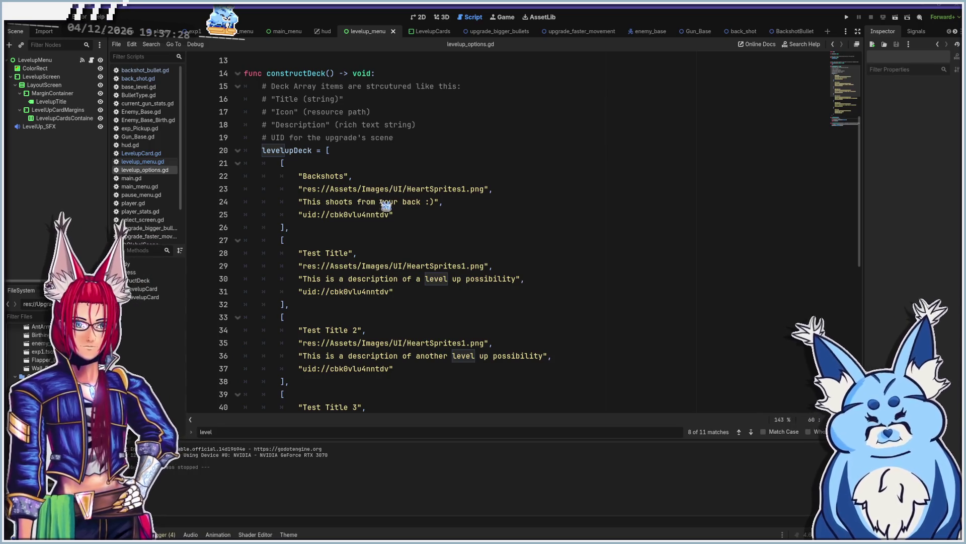
{"action": "left_click", "coordinate": [306, 215]}
{"action": "left_click", "coordinate": [389, 215], "text": "shift"}
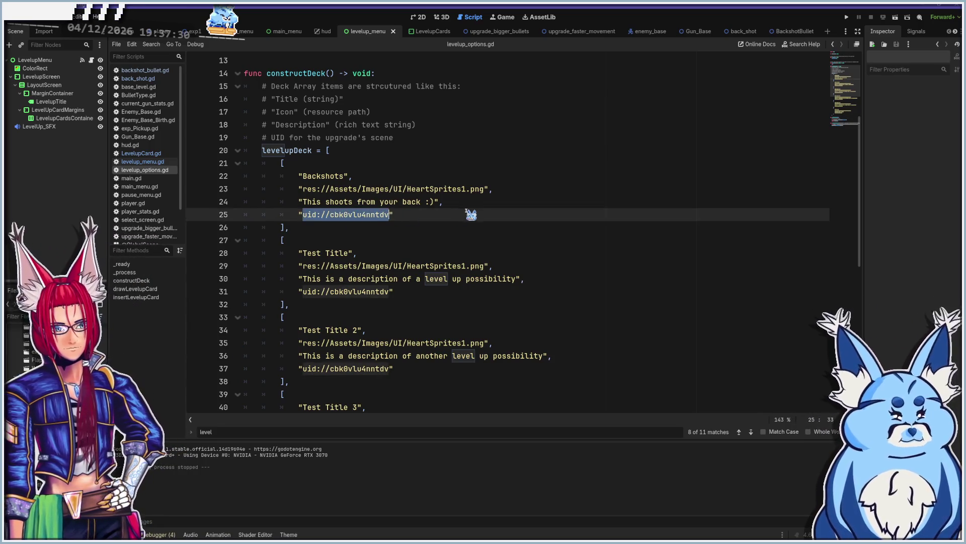
{"action": "type", "text": "uid://dfdsi6pxv24j7"}
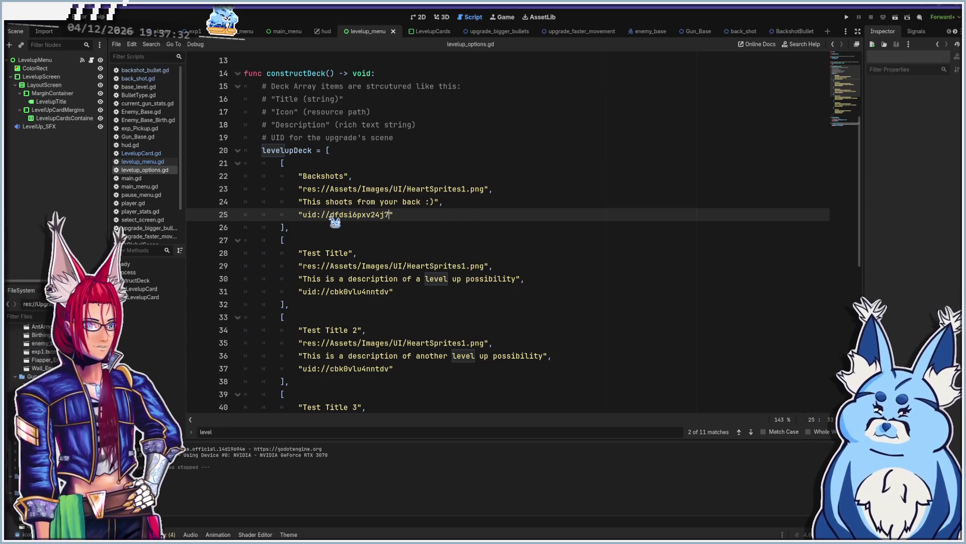
Save levelup_options.gd, relaunch the game, and start a new game.
{"action": "key", "text": "ctrl+s"}
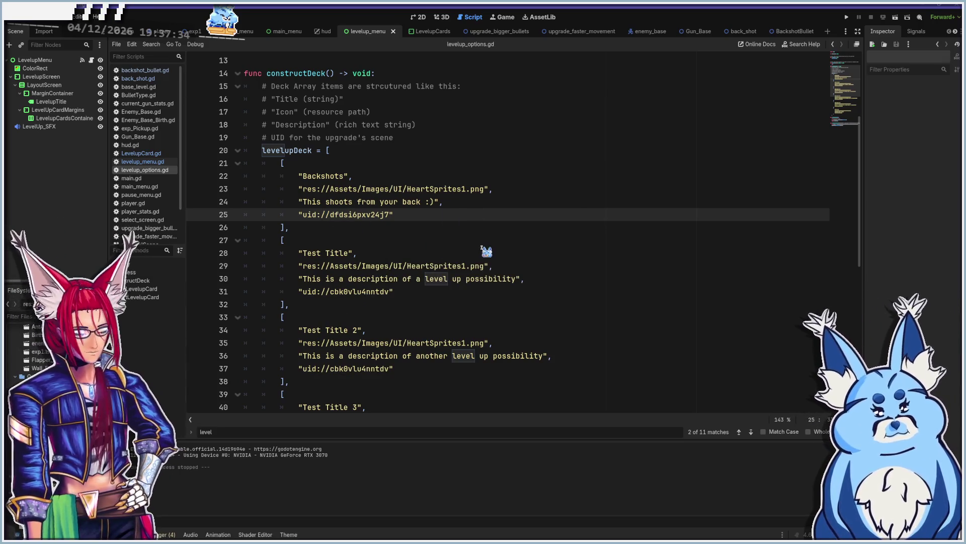
{"action": "key", "text": "F5"}
{"action": "left_click", "coordinate": [487, 353]}
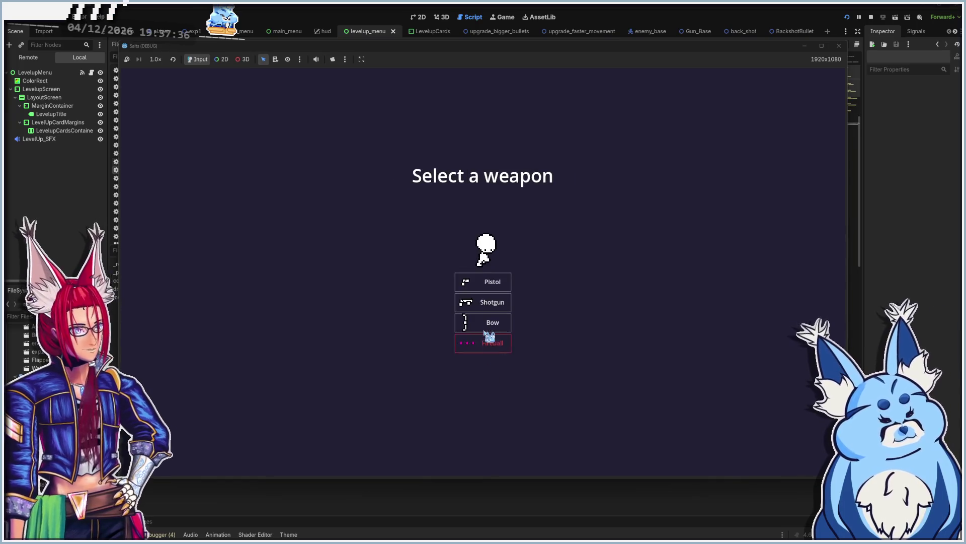
Pick a starting weapon, shoot the nearby enemy until level up, and take Backshots.
{"action": "left_click", "coordinate": [491, 282]}
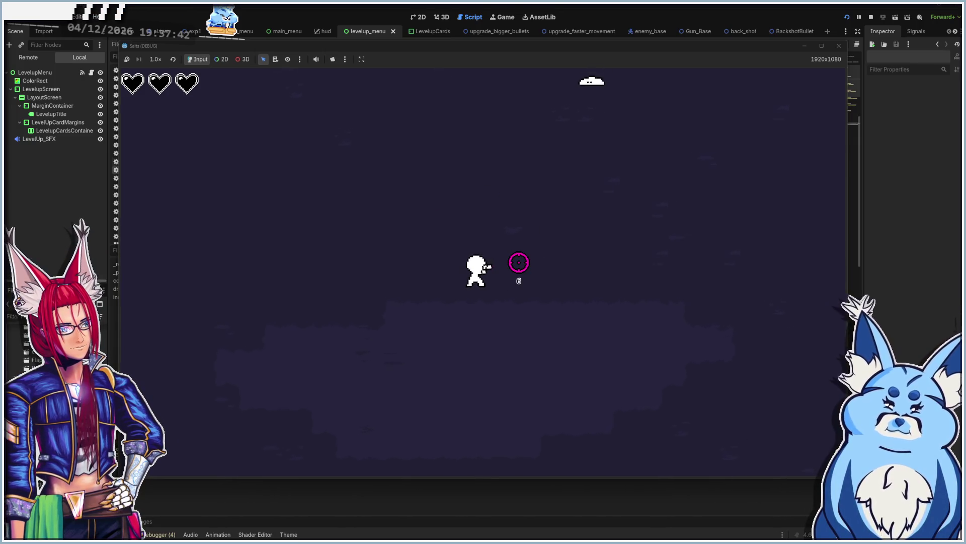
{"action": "key", "text": "s"}
{"action": "left_click", "coordinate": [543, 174]}
{"action": "left_click", "coordinate": [543, 175]}
{"action": "left_click", "coordinate": [543, 176]}
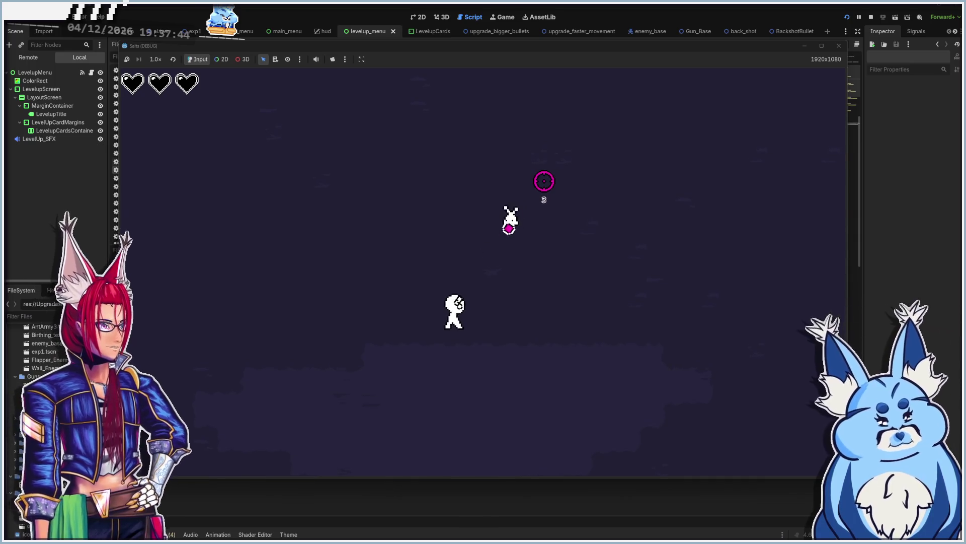
{"action": "key", "text": "w"}
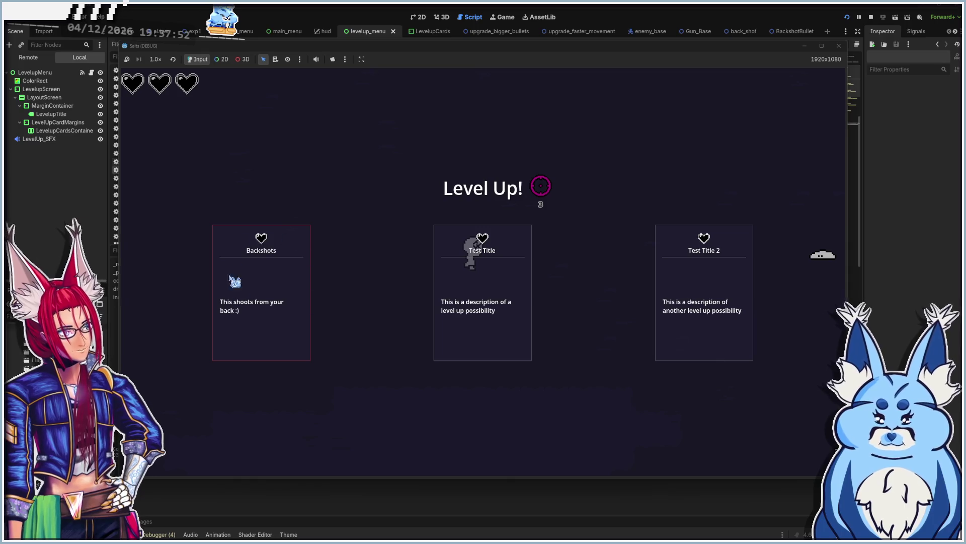
{"action": "left_click", "coordinate": [262, 304]}
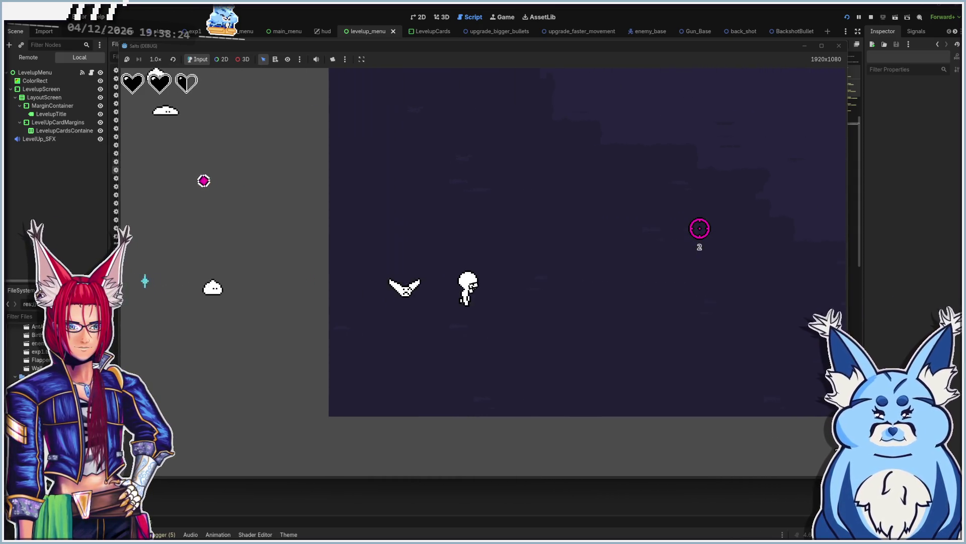
Move around the arena dodging tree enemies with Backshots active, then close the game.
{"action": "key", "text": "d"}
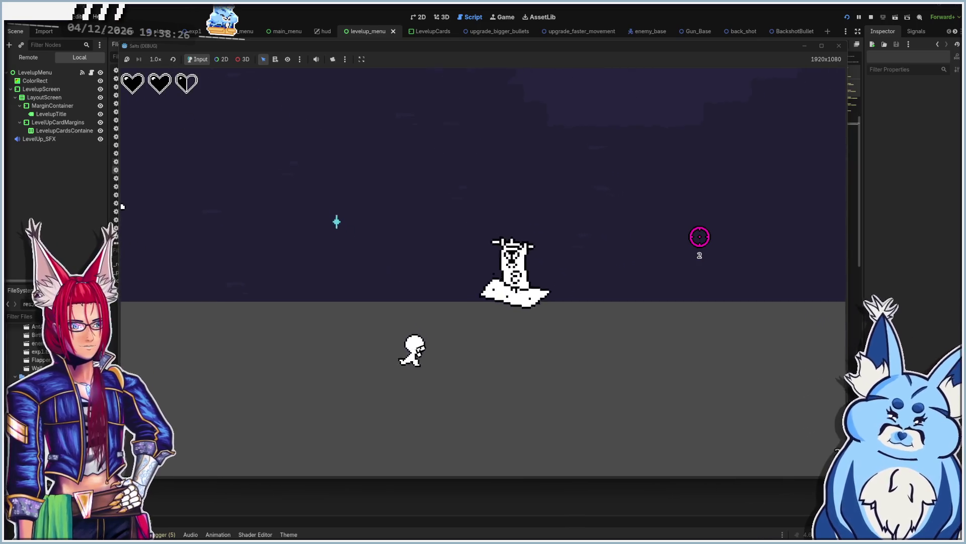
{"action": "key", "text": "d"}
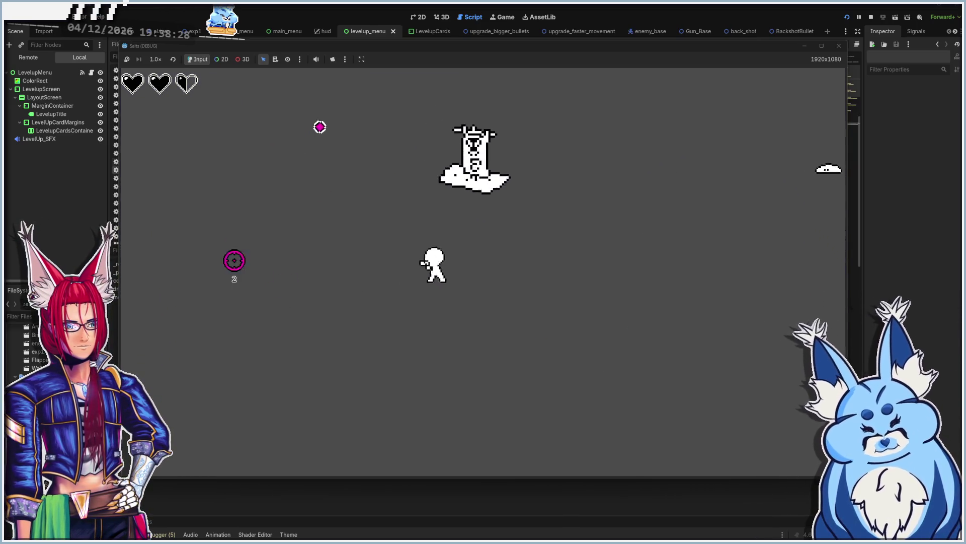
{"action": "key", "text": "d"}
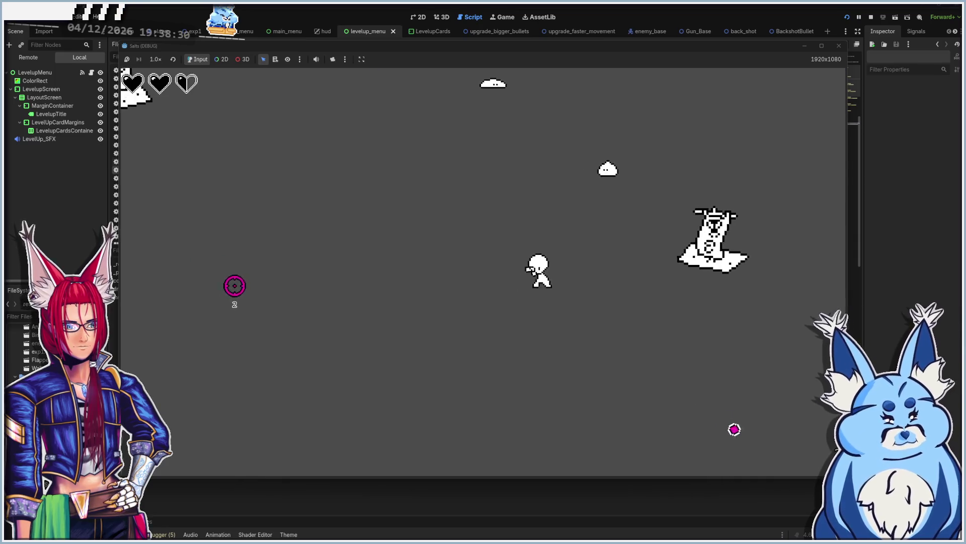
{"action": "key", "text": "d"}
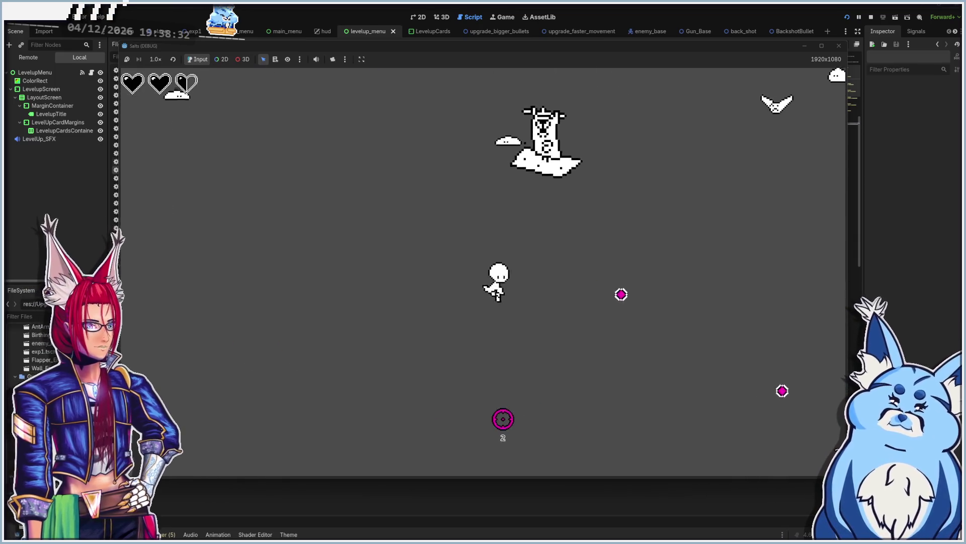
{"action": "key", "text": "s"}
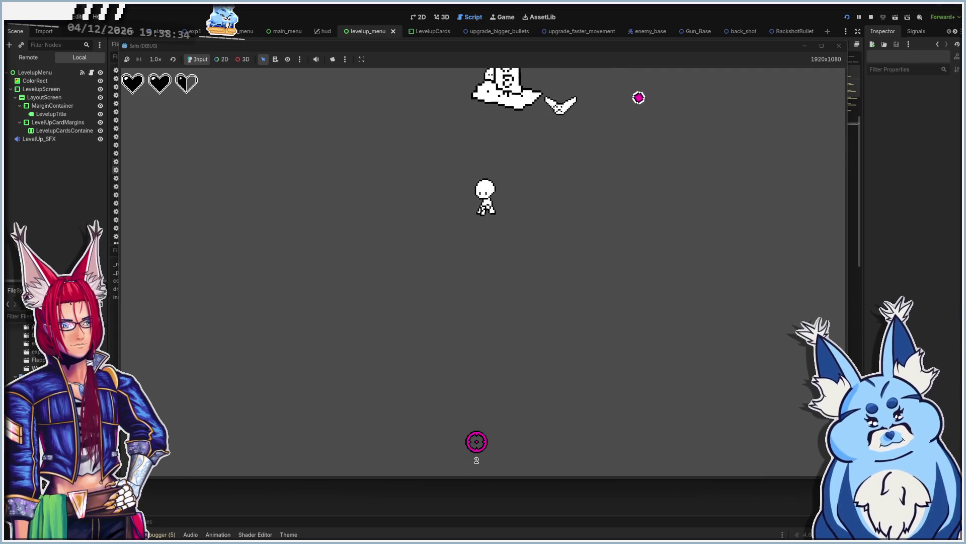
{"action": "key", "text": "s"}
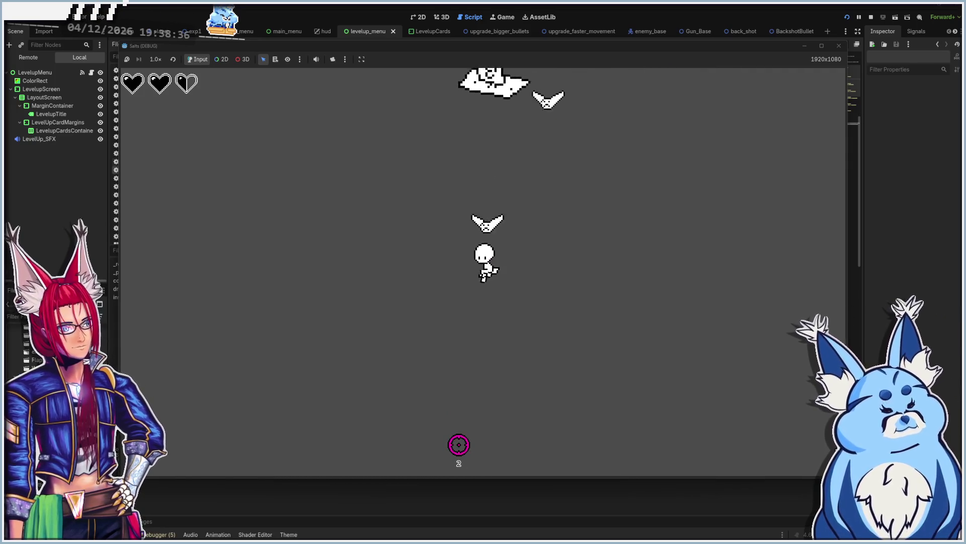
{"action": "key", "text": "w"}
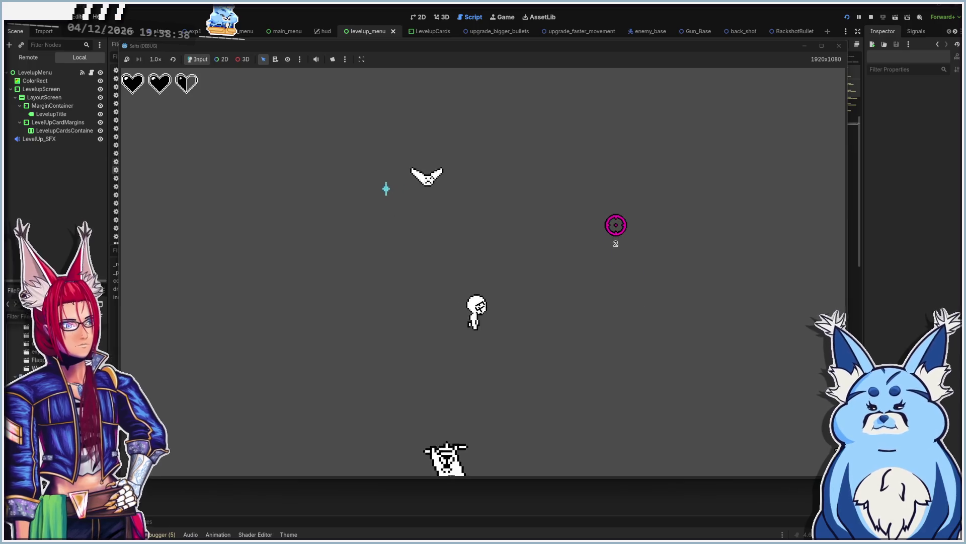
{"action": "key", "text": "s"}
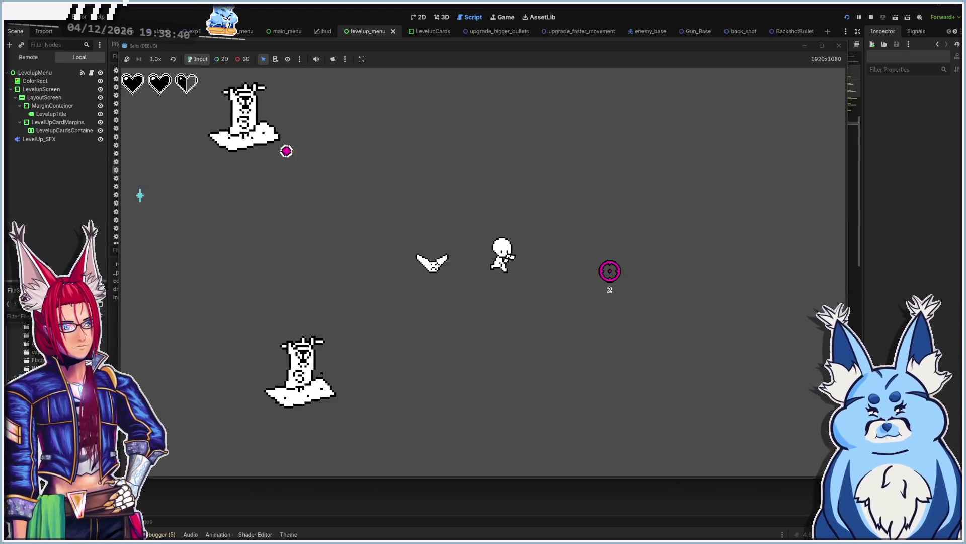
{"action": "key", "text": "s"}
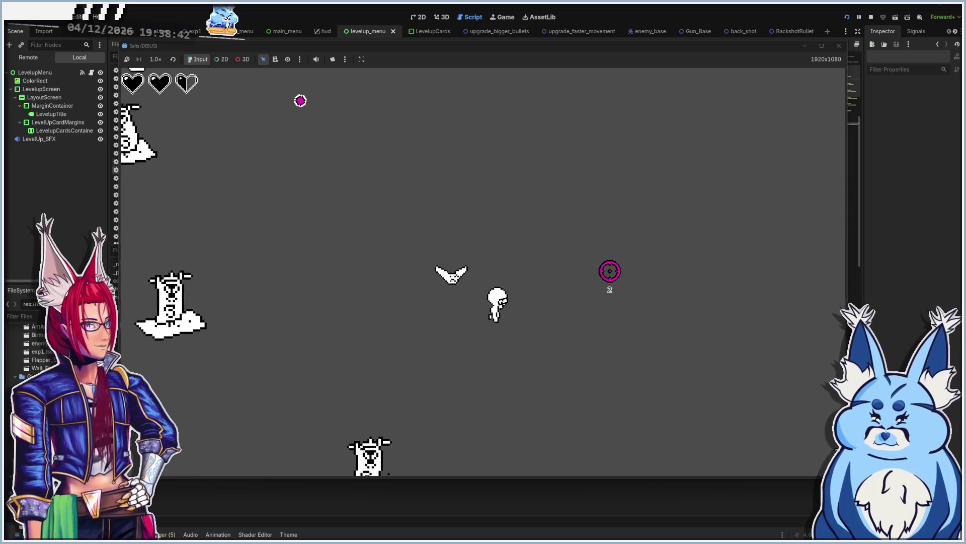
{"action": "key", "text": "a"}
{"action": "key", "text": "d"}
{"action": "key", "text": "w"}
{"action": "key", "text": "w"}
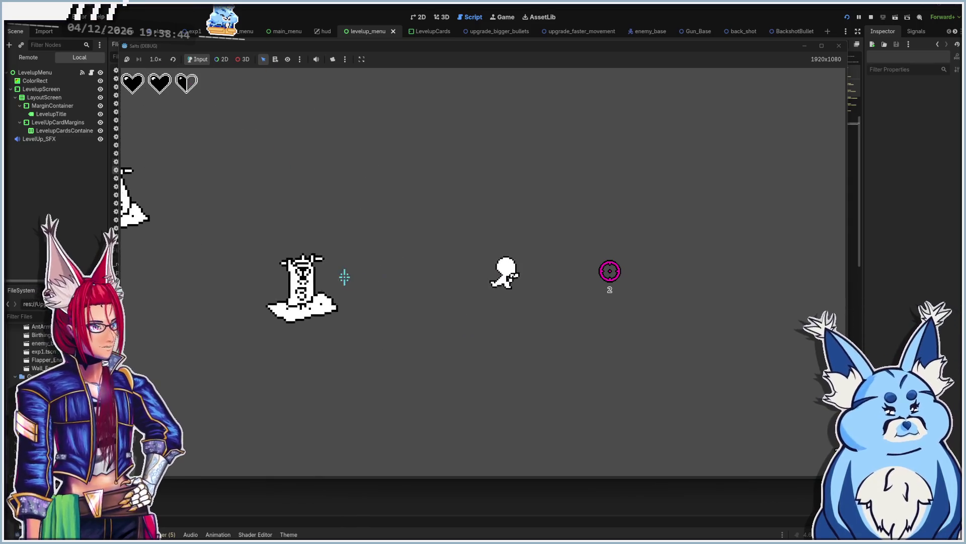
{"action": "key", "text": "s"}
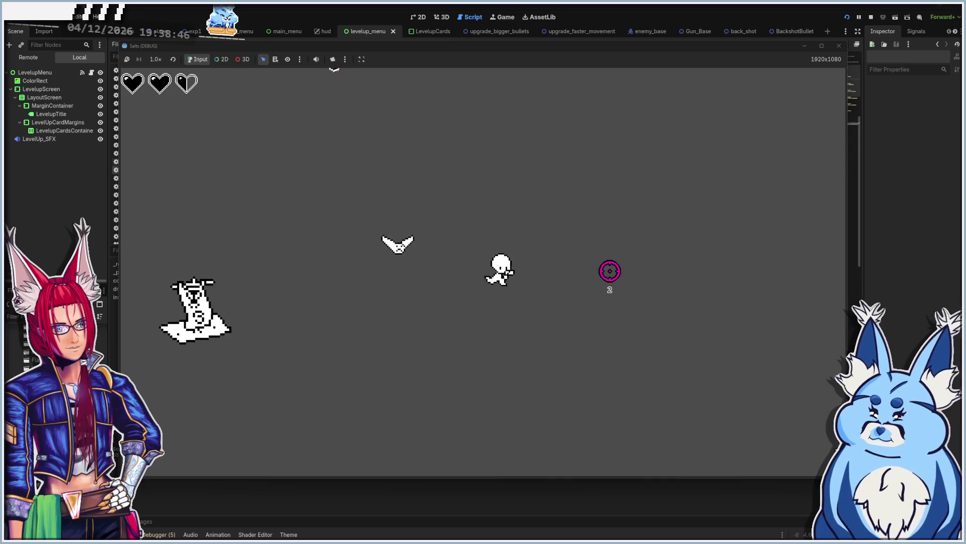
{"action": "key", "text": "w"}
{"action": "key", "text": "a"}
{"action": "key", "text": "d"}
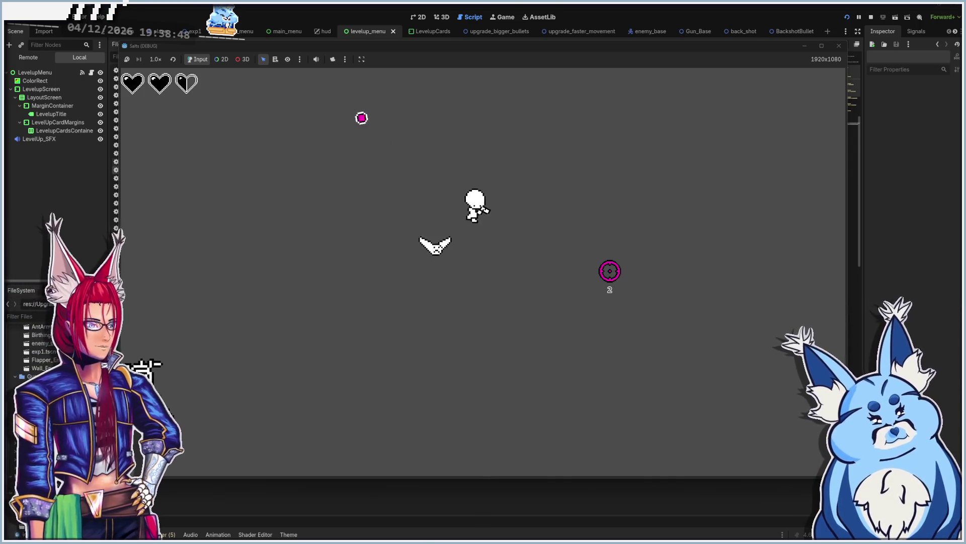
{"action": "key", "text": "s"}
{"action": "key", "text": "a"}
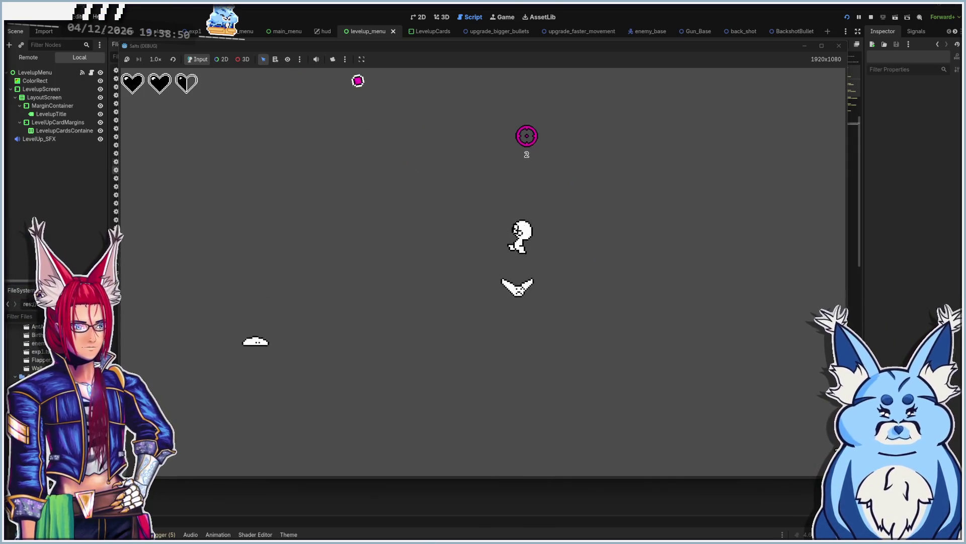
{"action": "key", "text": "w"}
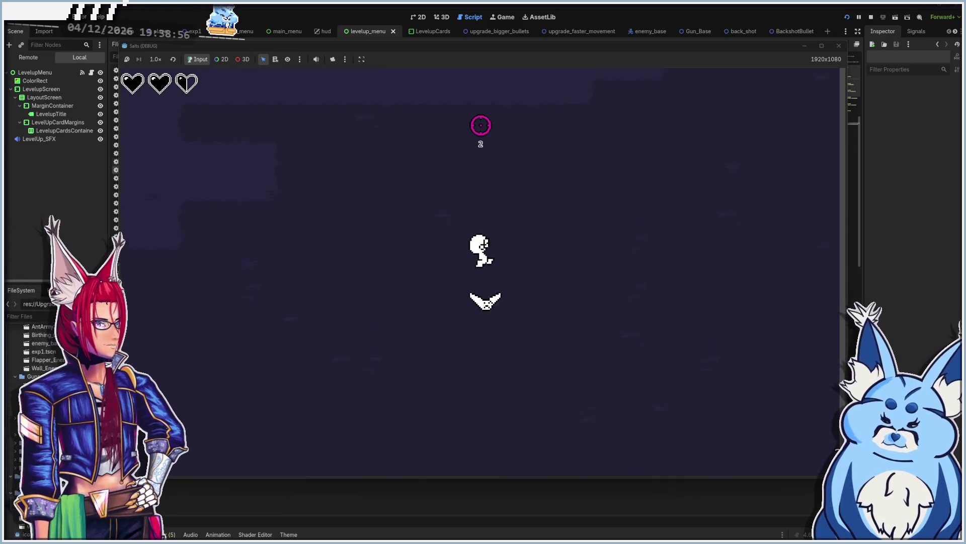
{"action": "left_click", "coordinate": [838, 45]}
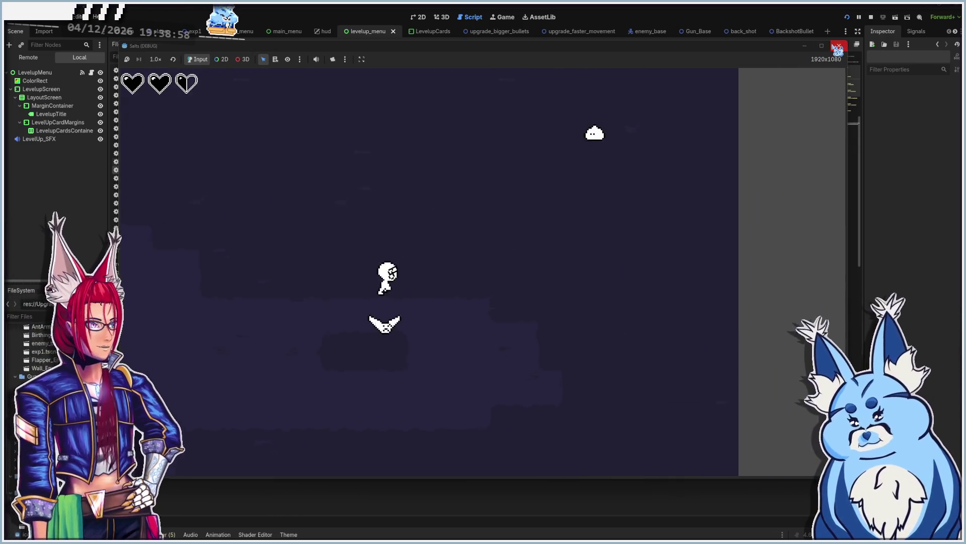
Check the back_shot scene's Muzzle transform and the BackshotBullet scene, then open back_shot.gd.
{"action": "left_click", "coordinate": [420, 17]}
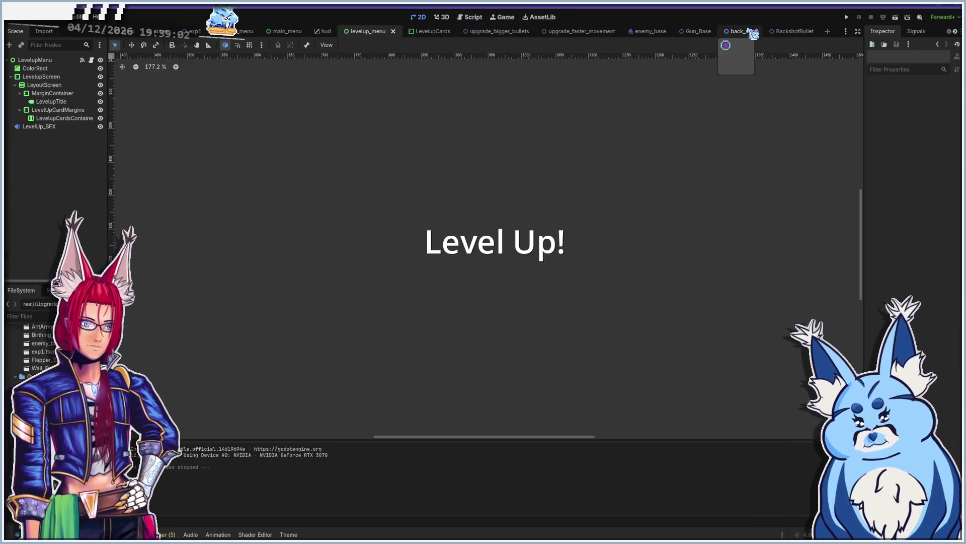
{"action": "left_click", "coordinate": [742, 31]}
{"action": "scroll", "coordinate": [388, 186], "scroll_direction": "up", "scroll_amount": 3}
{"action": "left_click", "coordinate": [378, 187]}
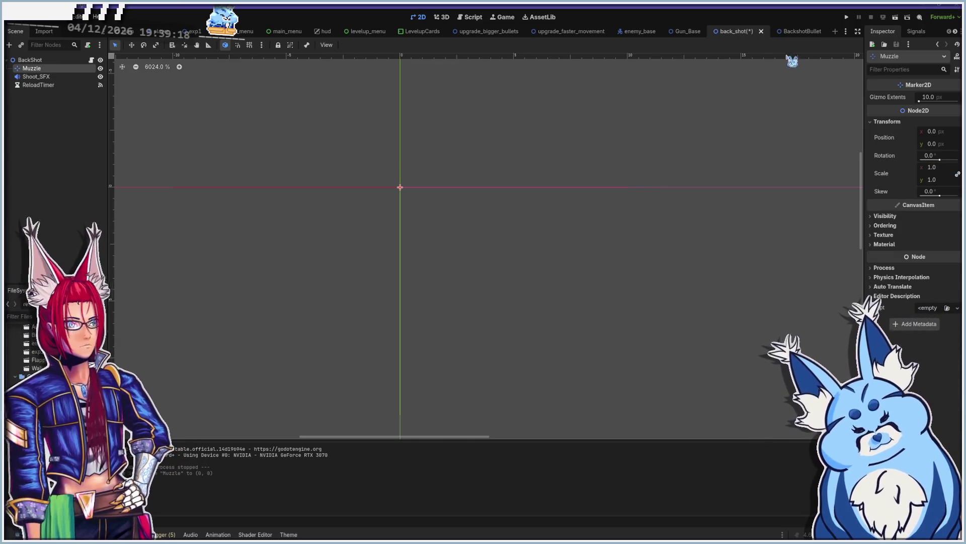
{"action": "left_click", "coordinate": [808, 31]}
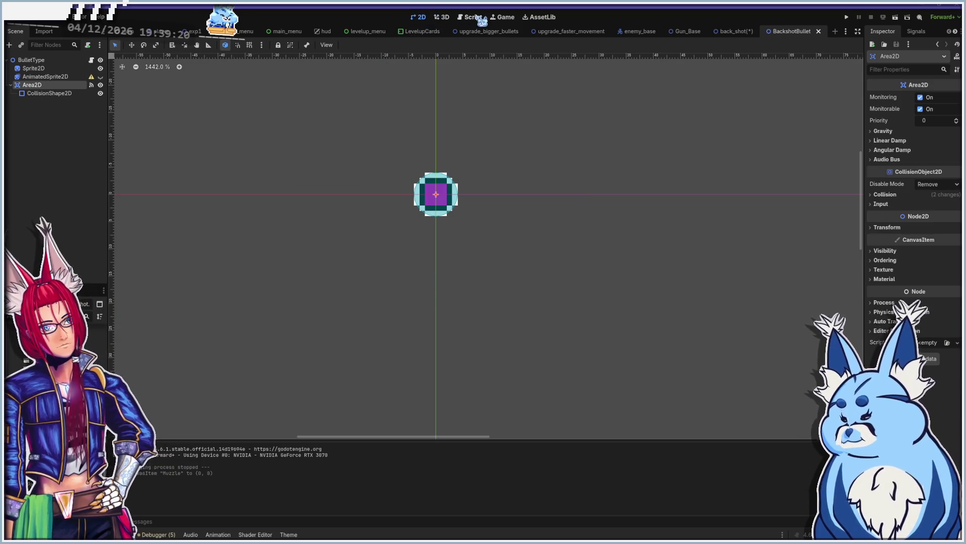
{"action": "left_click", "coordinate": [733, 32]}
{"action": "left_click", "coordinate": [472, 19]}
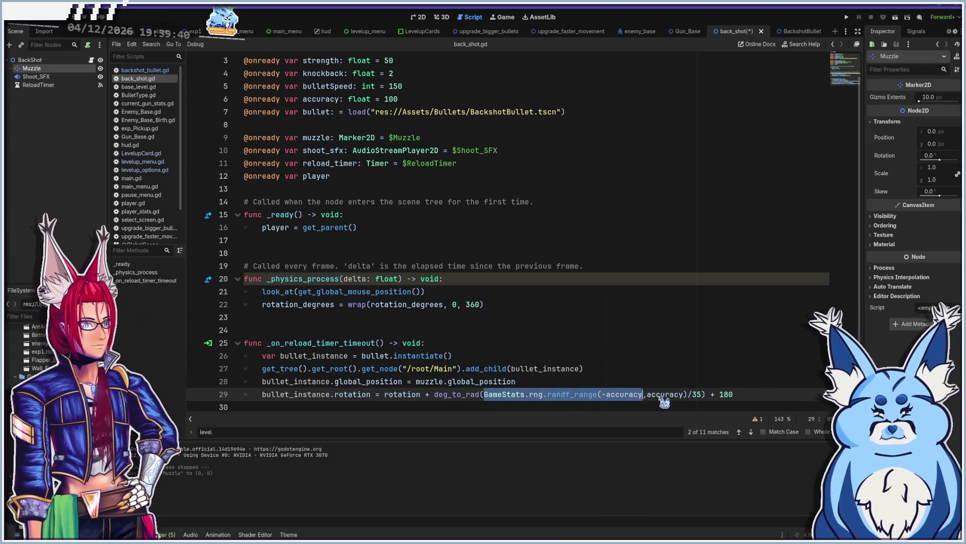
Move + 180 inside deg_to_rad() on line 29, save, and run the game with F5.
{"action": "left_click_drag", "start_coordinate": [665, 403], "coordinate": [705, 396]}
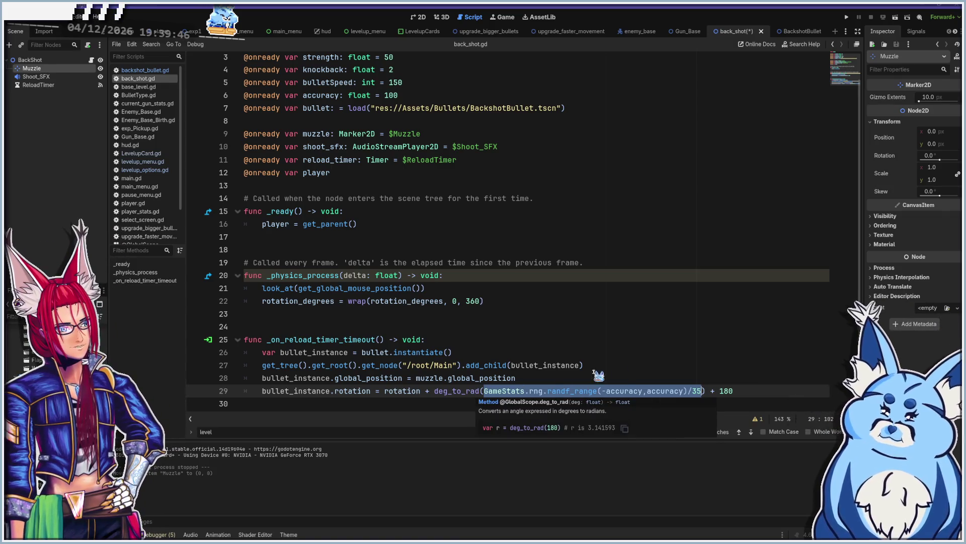
{"action": "double_click", "coordinate": [725, 392]}
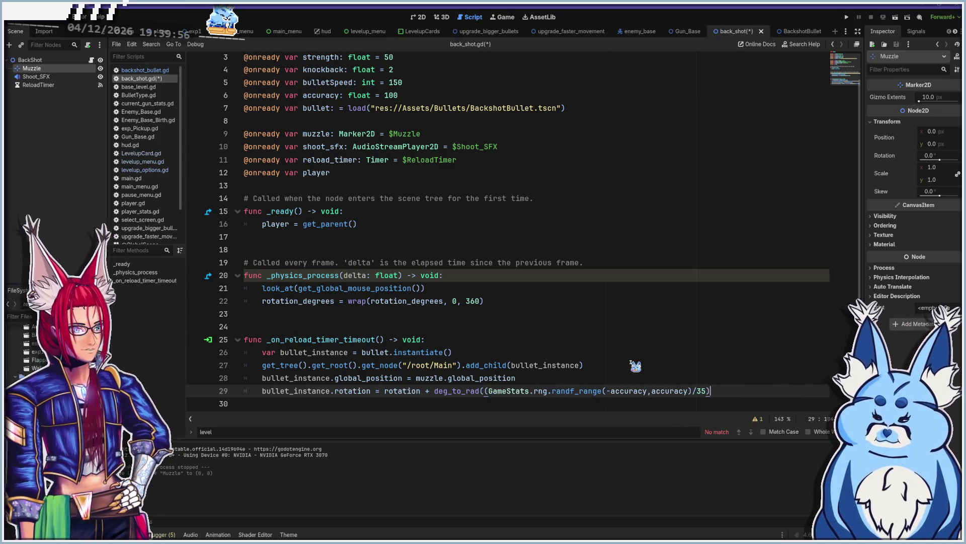
{"action": "key", "text": "Left"}
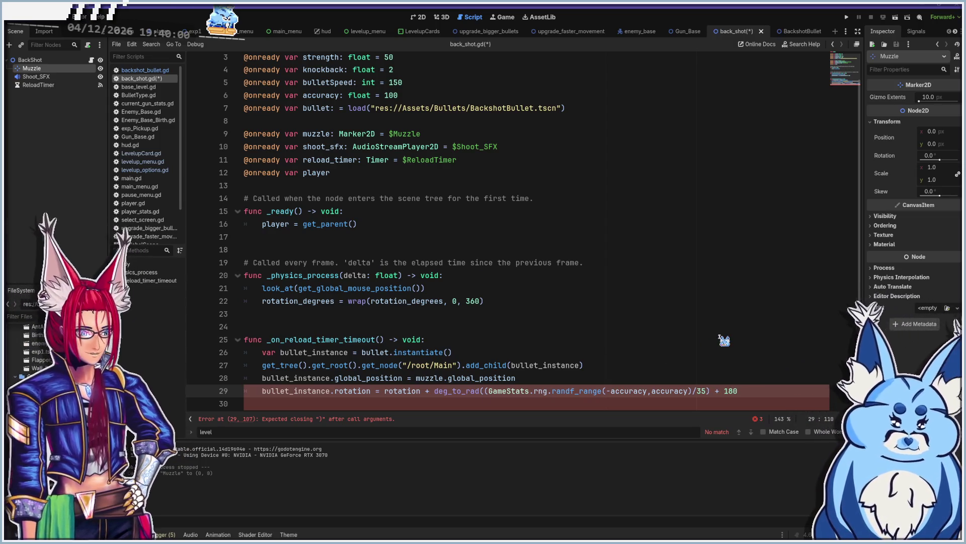
{"action": "key", "text": "ctrl+s"}
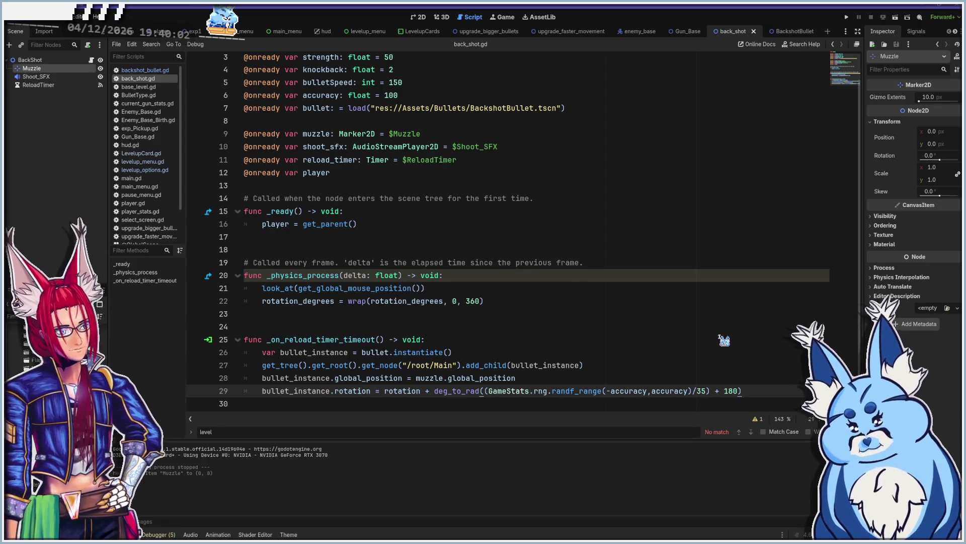
{"action": "key", "text": "F5"}
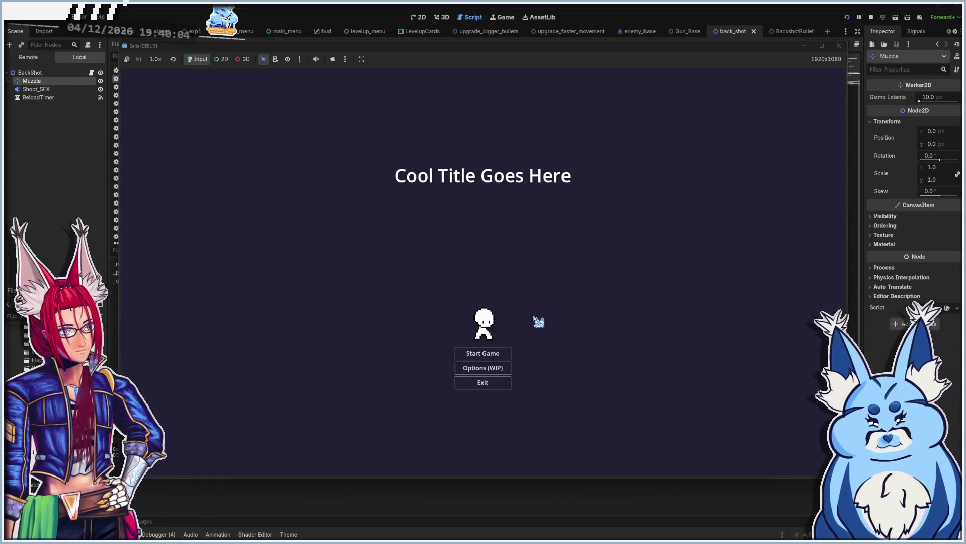
Start a new game with the Pistol weapon and move the player side to side.
{"action": "left_click", "coordinate": [500, 354]}
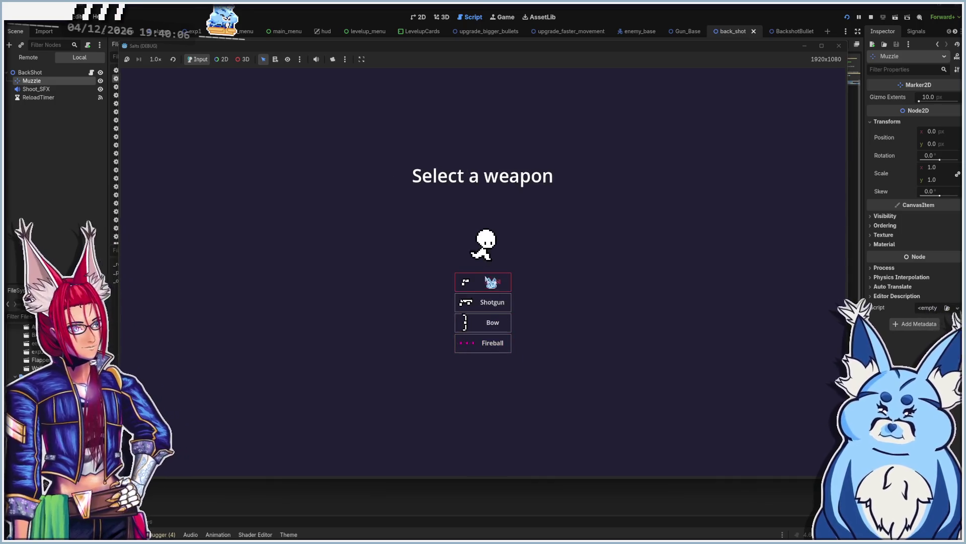
{"action": "left_click", "coordinate": [496, 287]}
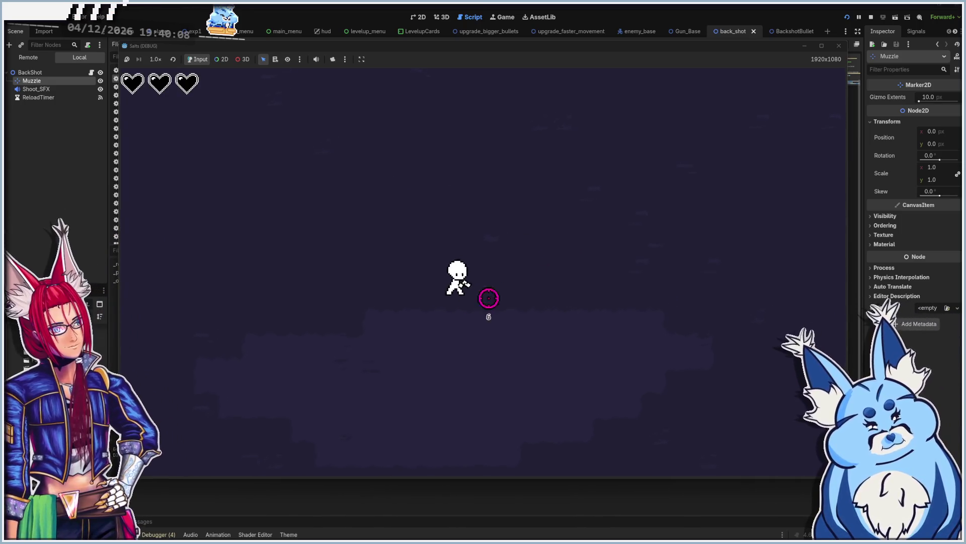
{"action": "key", "text": "d"}
{"action": "key", "text": "a"}
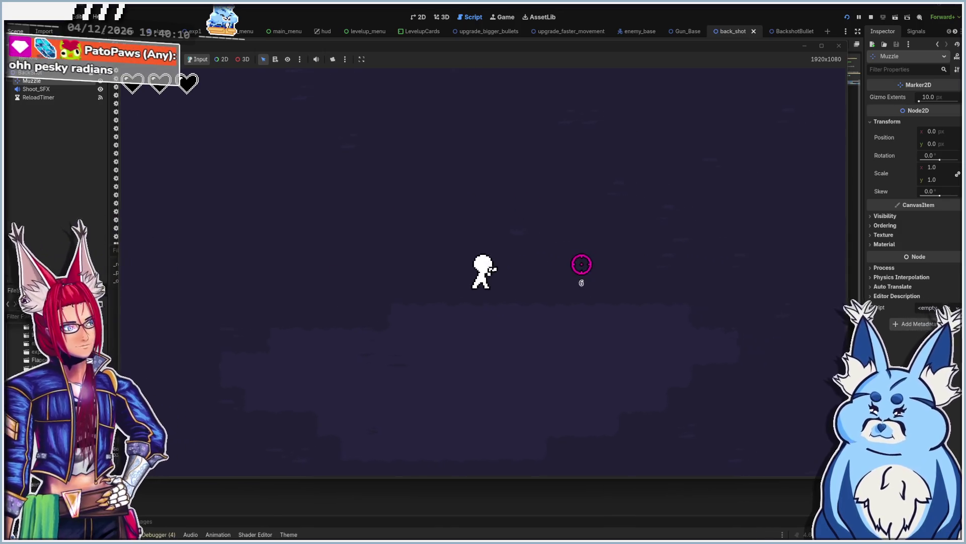
{"action": "key", "text": "a"}
{"action": "key", "text": "d"}
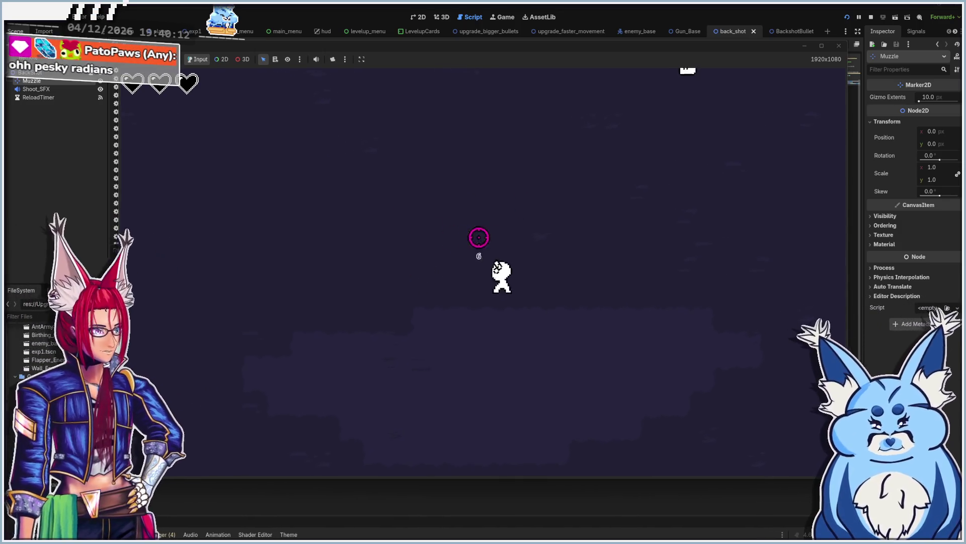
{"action": "key", "text": "a"}
Shoot the enemy up-right until level-up, then take the Backshots upgrade card.
{"action": "left_click", "coordinate": [552, 184]}
{"action": "left_click", "coordinate": [554, 194]}
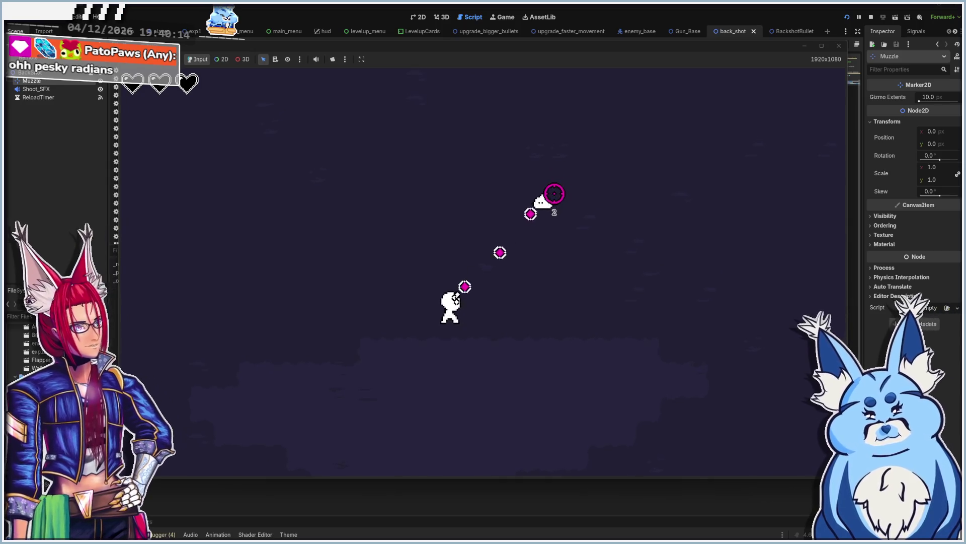
{"action": "key", "text": "w"}
{"action": "key", "text": "d"}
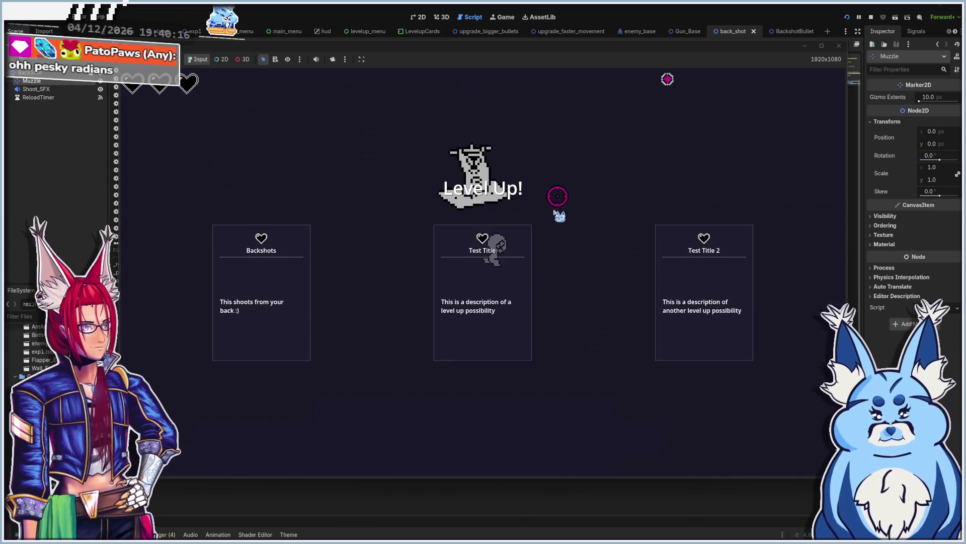
{"action": "left_click", "coordinate": [260, 277]}
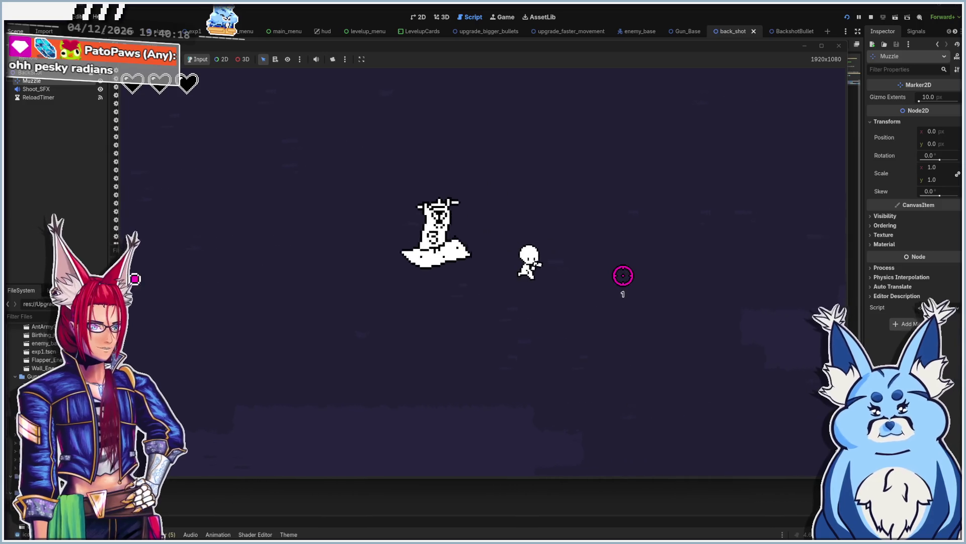
Steer the character around the enemies in every direction with WASD.
{"action": "key", "text": "s"}
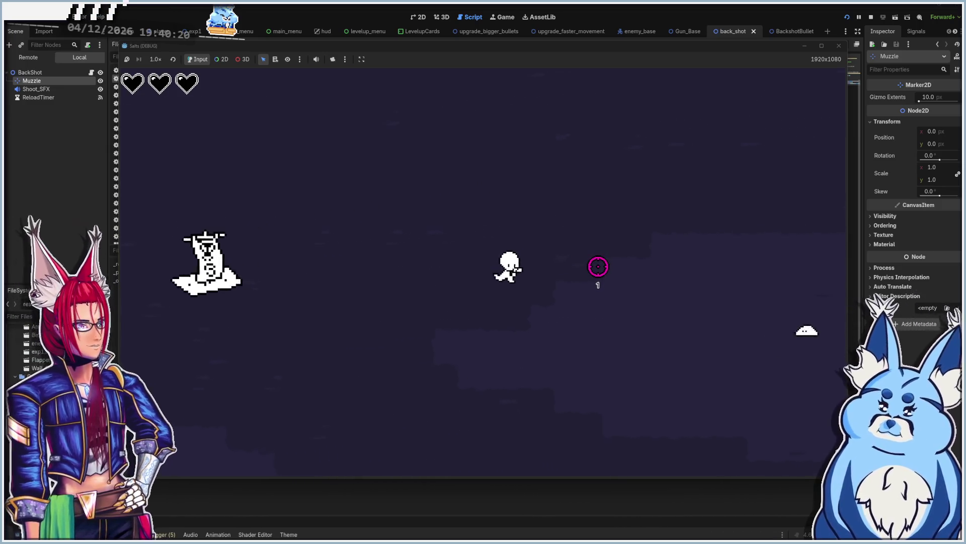
{"action": "key", "text": "a"}
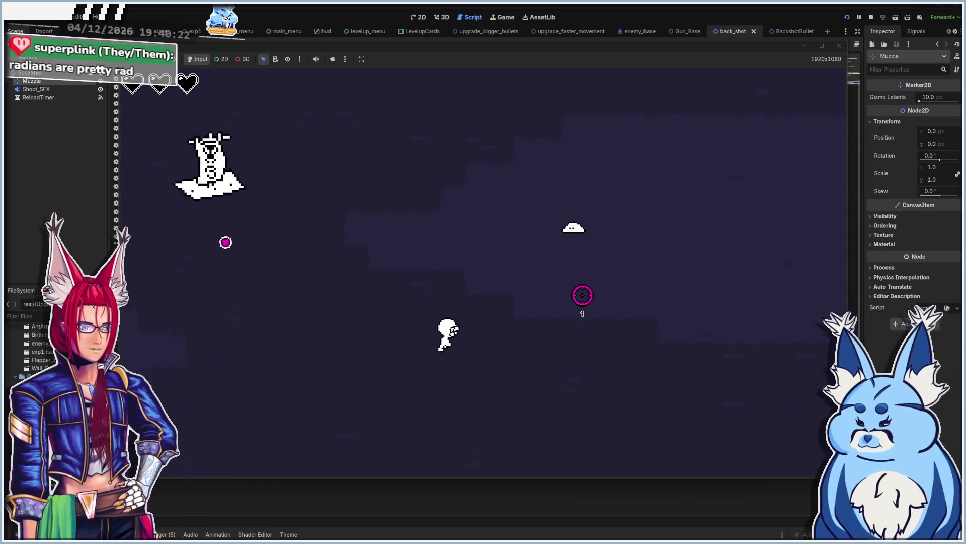
{"action": "key", "text": "d"}
{"action": "key", "text": "w"}
{"action": "key", "text": "s"}
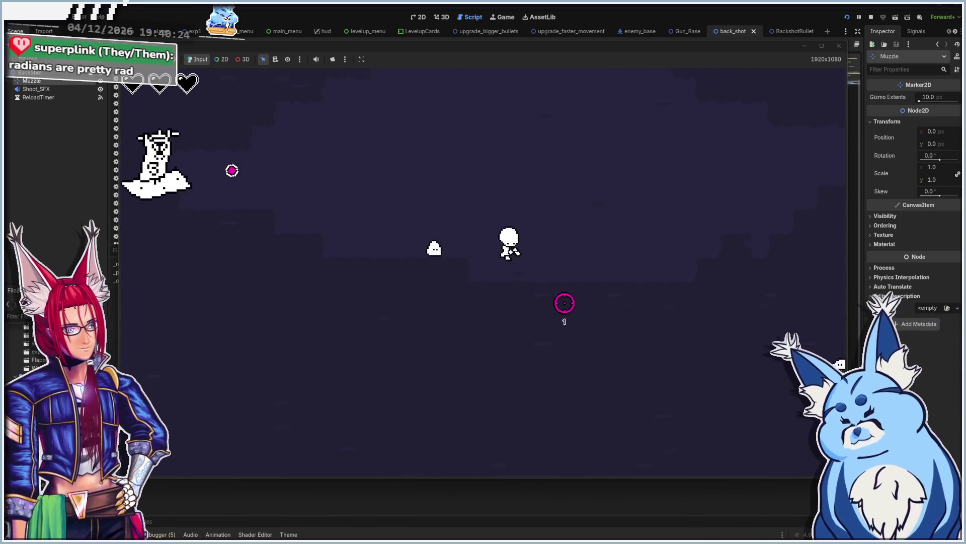
{"action": "key", "text": "a"}
{"action": "key", "text": "a"}
{"action": "key", "text": "s"}
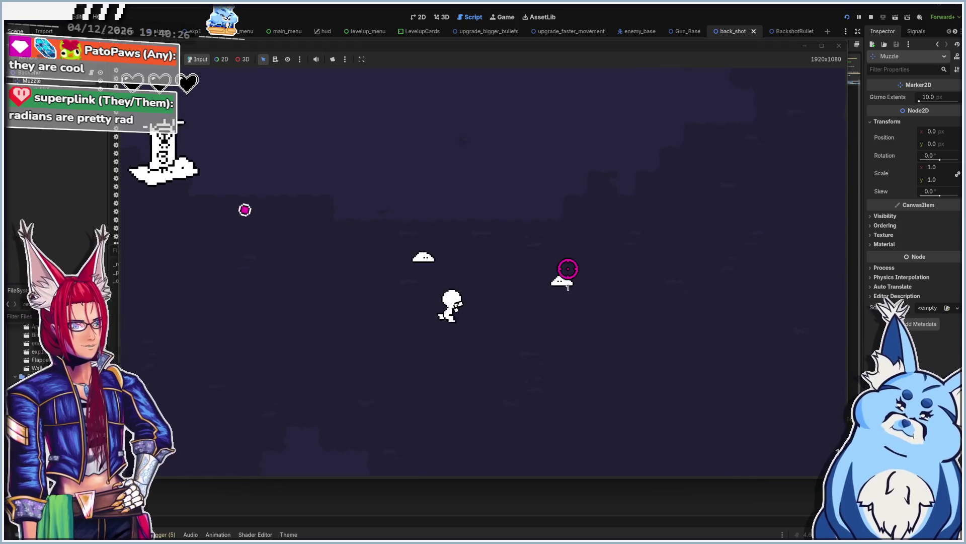
{"action": "key", "text": "d"}
{"action": "key", "text": "w"}
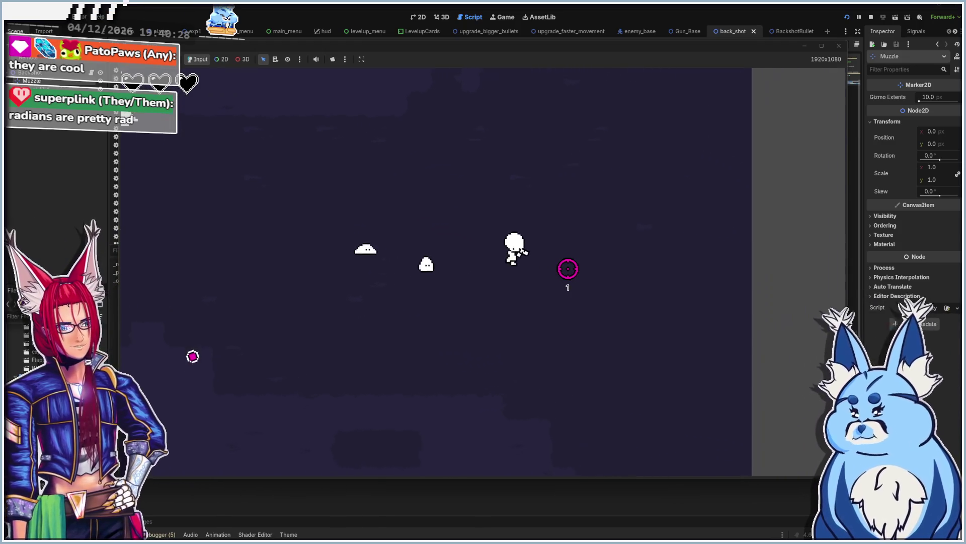
{"action": "key", "text": "a"}
{"action": "key", "text": "s"}
{"action": "key", "text": "d"}
{"action": "key", "text": "s"}
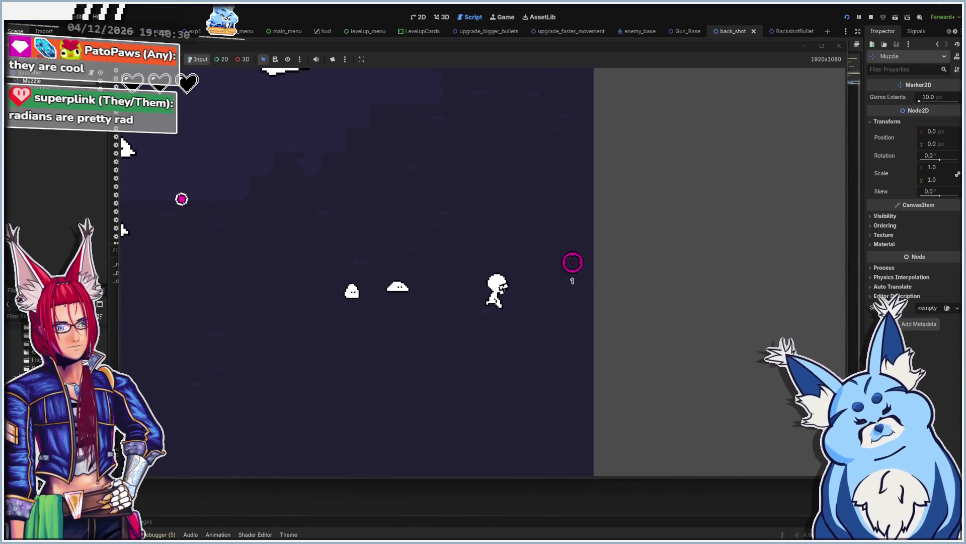
{"action": "key", "text": "a"}
{"action": "key", "text": "w"}
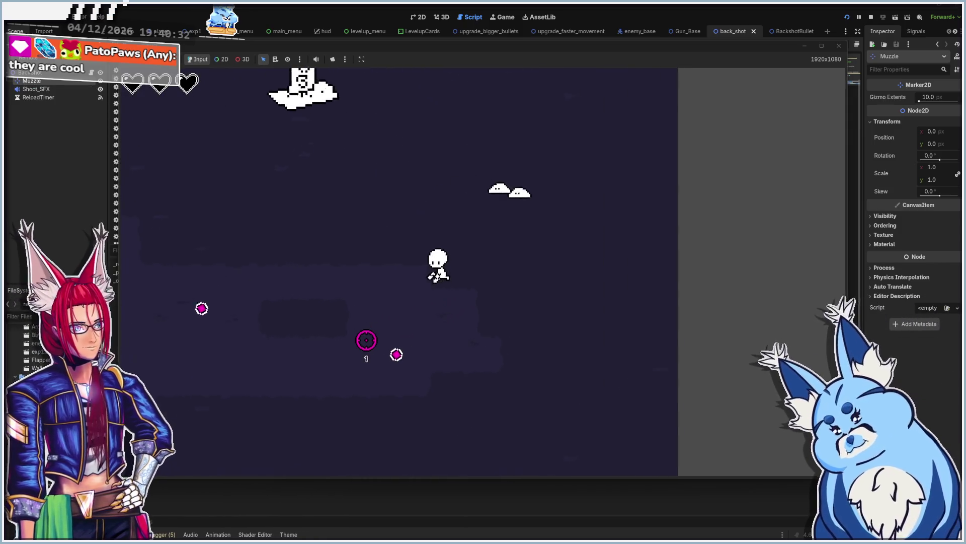
{"action": "key", "text": "w"}
{"action": "key", "text": "d"}
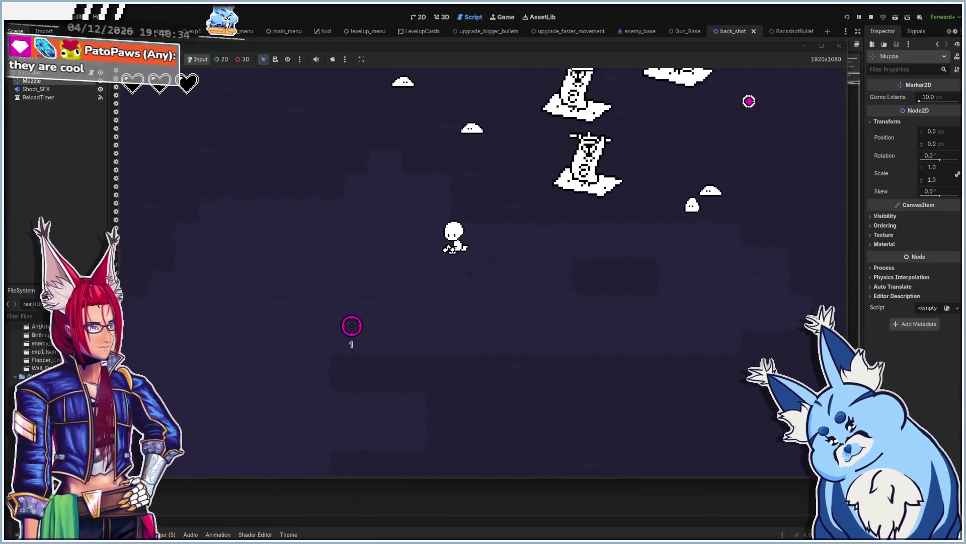
{"action": "key", "text": "s"}
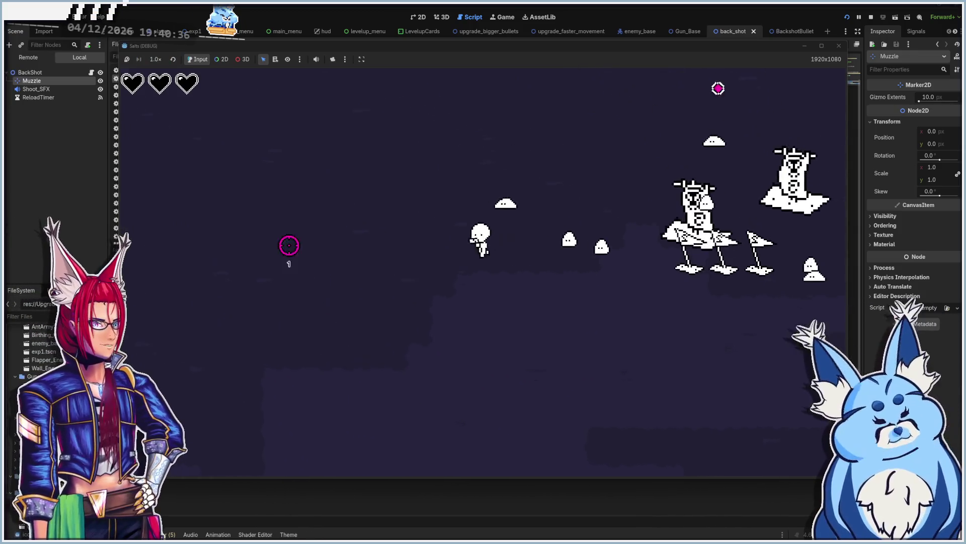
{"action": "key", "text": "d"}
{"action": "key", "text": "d"}
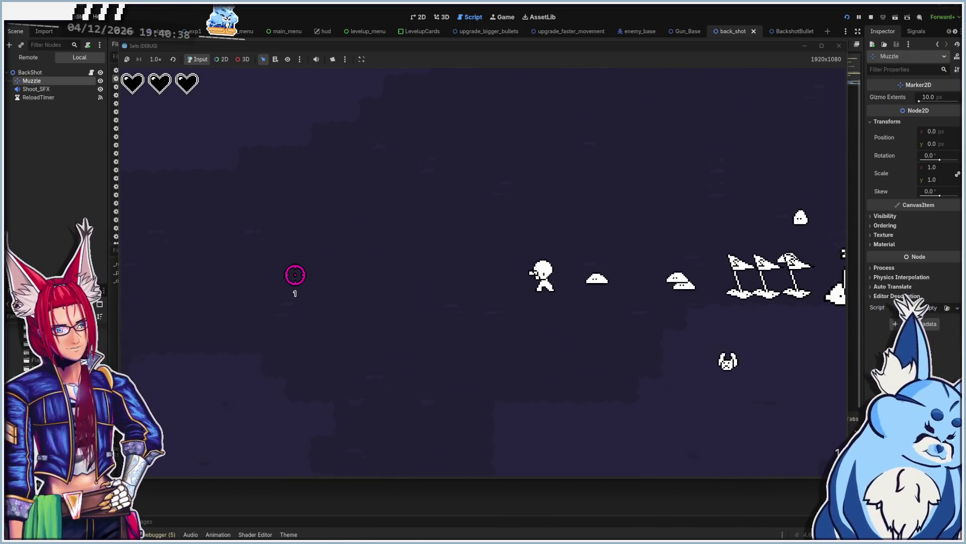
{"action": "key", "text": "a"}
{"action": "key", "text": "s"}
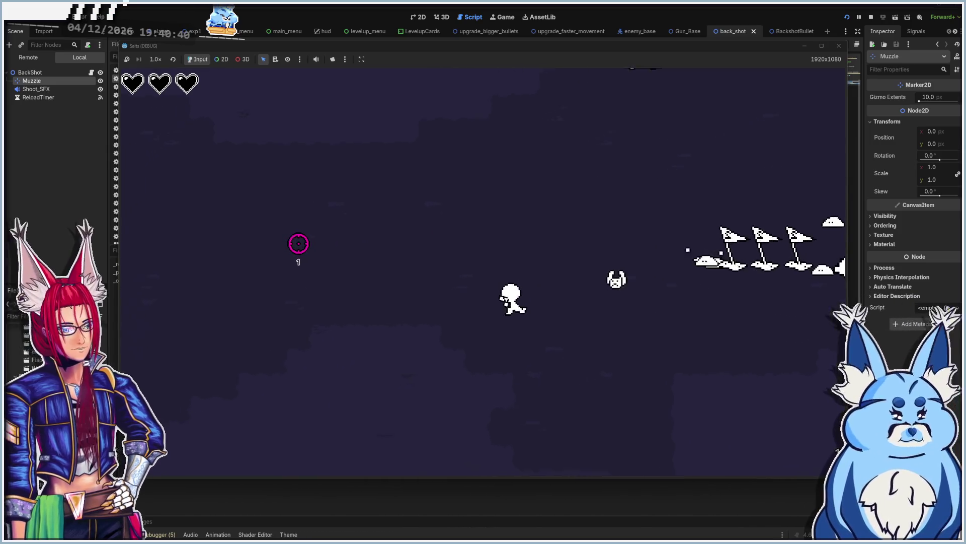
Fire test shots in several directions to check that bullets also fly backward.
{"action": "left_click", "coordinate": [297, 244]}
{"action": "key", "text": "w"}
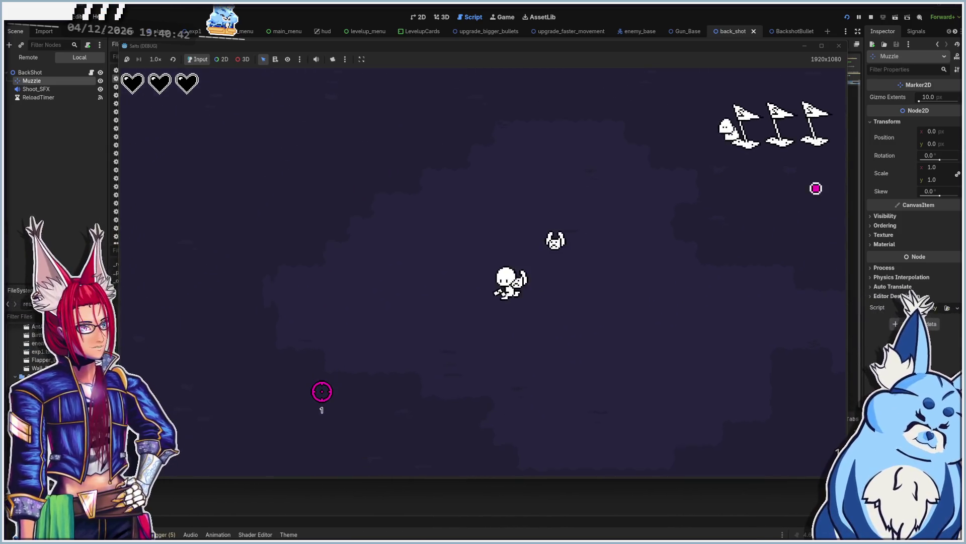
{"action": "key", "text": "a"}
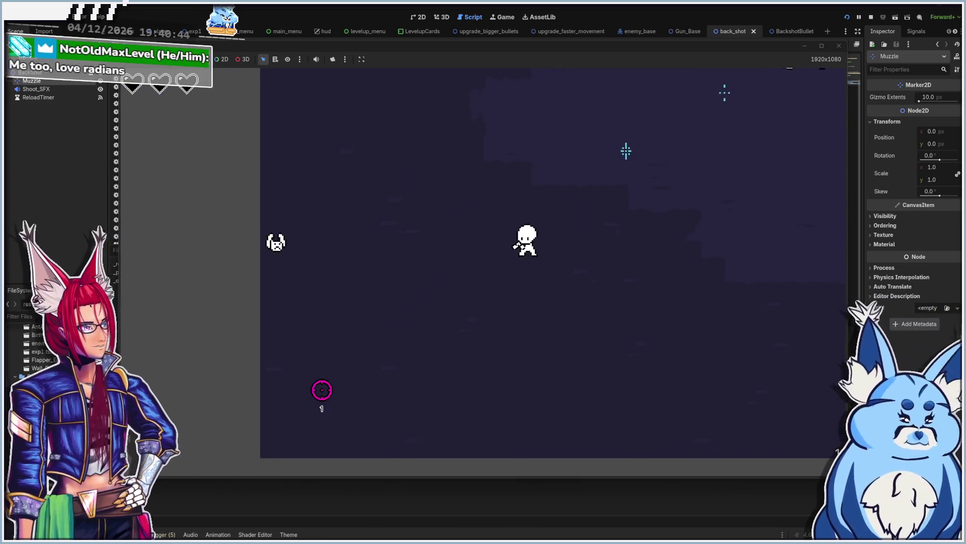
{"action": "left_click", "coordinate": [629, 141]}
{"action": "key", "text": "a"}
{"action": "left_click", "coordinate": [663, 268]}
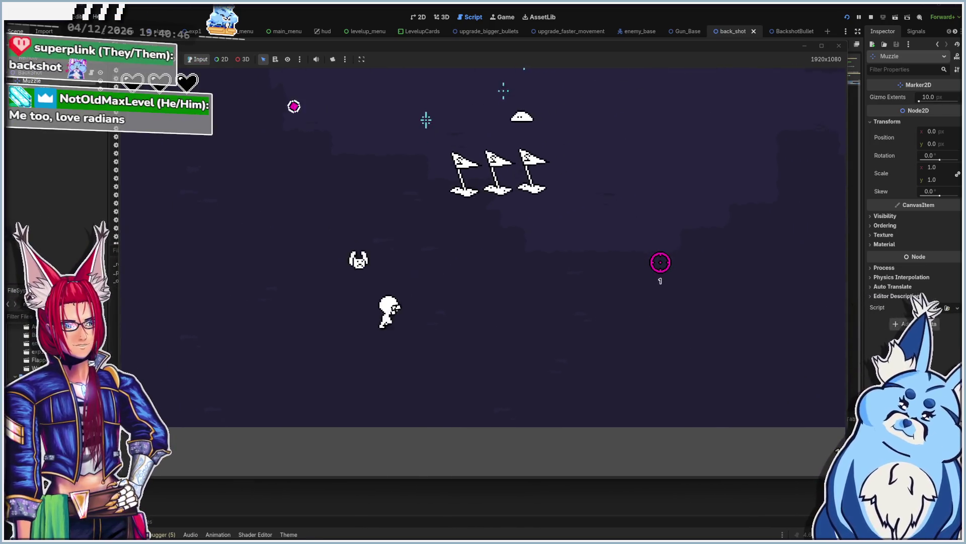
{"action": "left_click", "coordinate": [657, 309]}
{"action": "key", "text": "w"}
{"action": "key", "text": "d"}
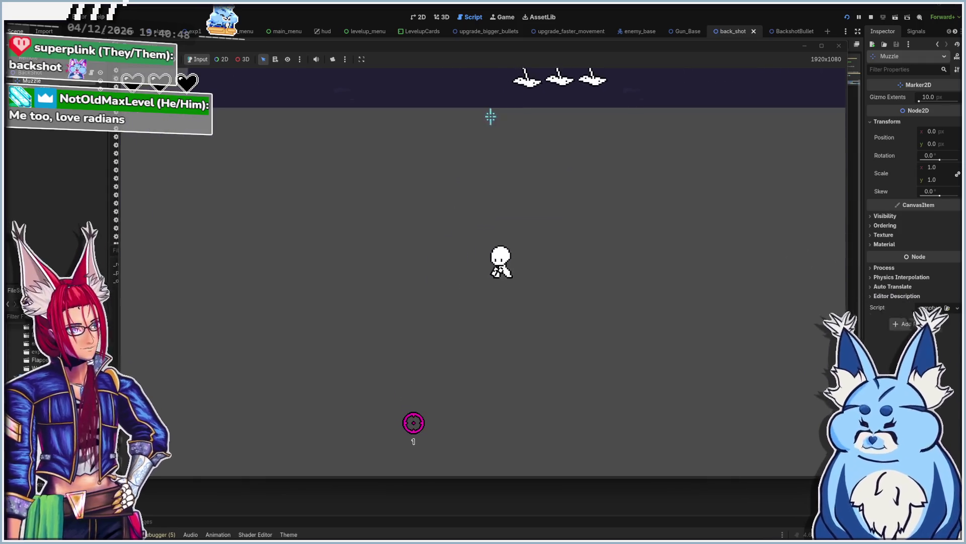
{"action": "left_click", "coordinate": [475, 78]}
{"action": "key", "text": "w"}
{"action": "left_click", "coordinate": [392, 108]}
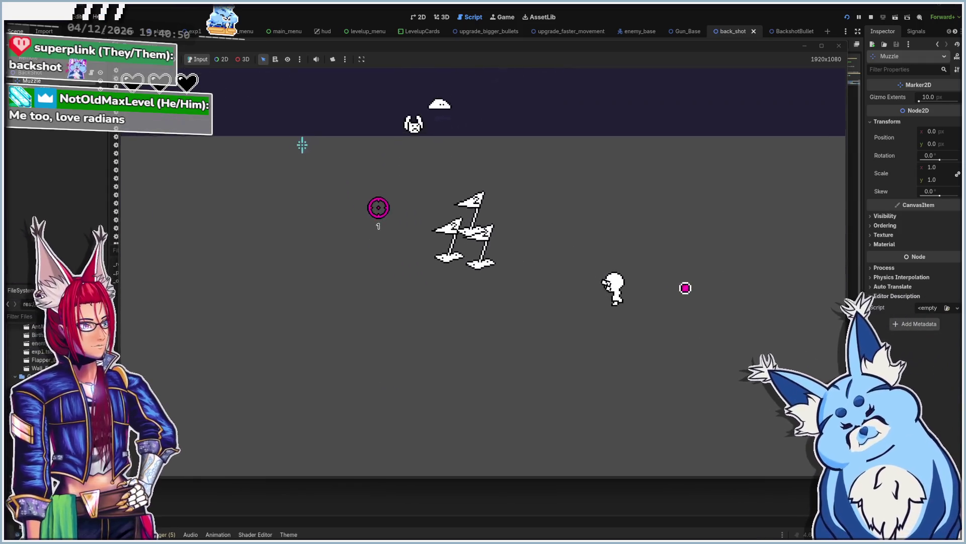
{"action": "left_click", "coordinate": [261, 149]}
{"action": "key", "text": "w"}
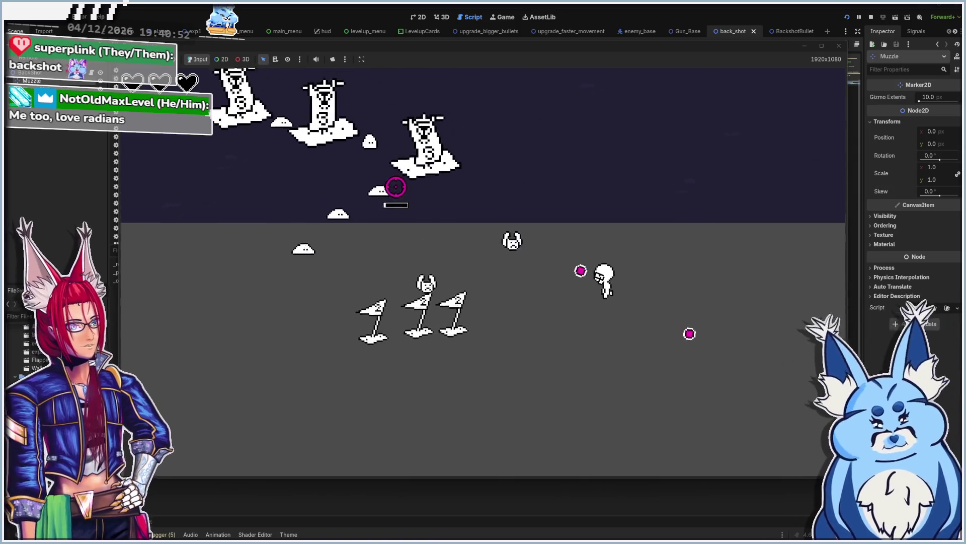
{"action": "left_click", "coordinate": [409, 232]}
Keep firing bursts while moving toward the towers, then close the game window.
{"action": "key", "text": "w"}
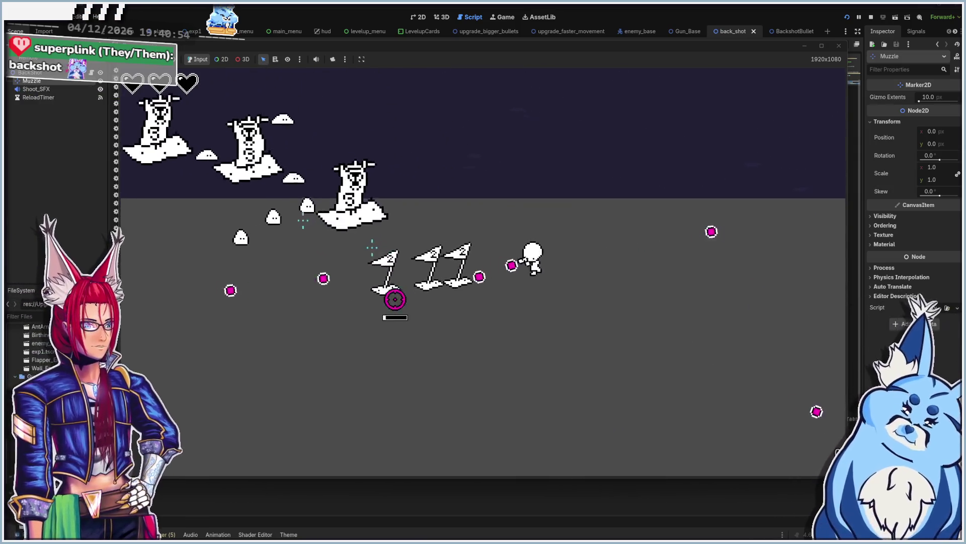
{"action": "key", "text": "s"}
{"action": "left_click", "coordinate": [734, 252]}
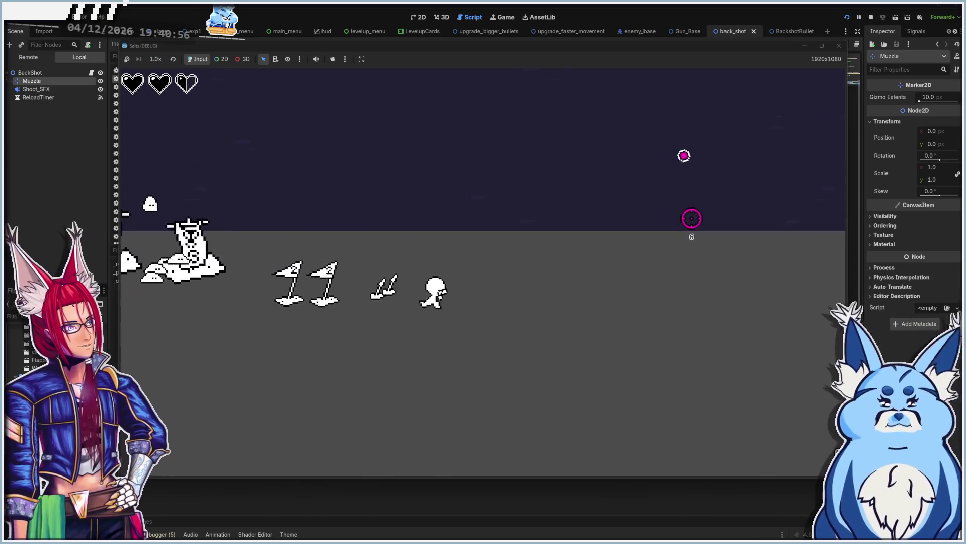
{"action": "key", "text": "w"}
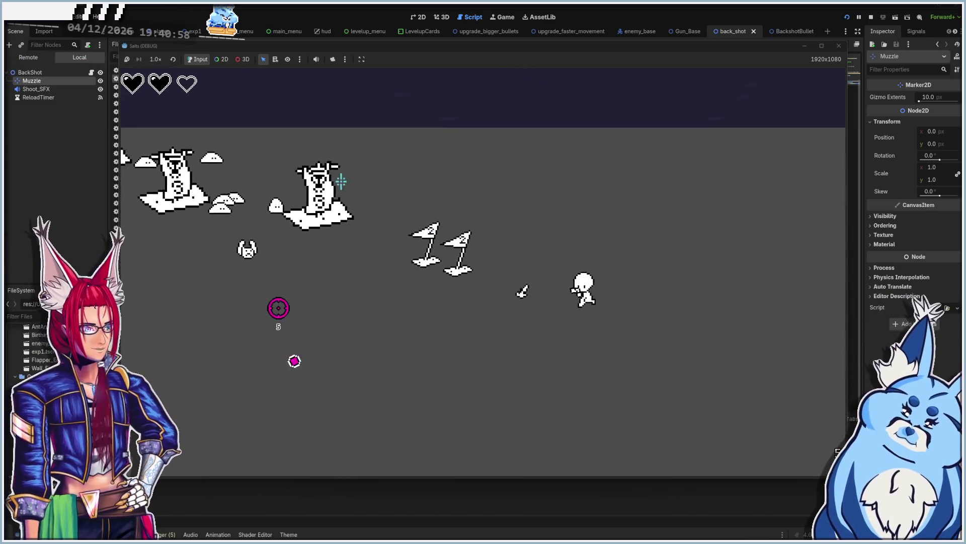
{"action": "left_click", "coordinate": [280, 248]}
{"action": "key", "text": "d"}
{"action": "key", "text": "w"}
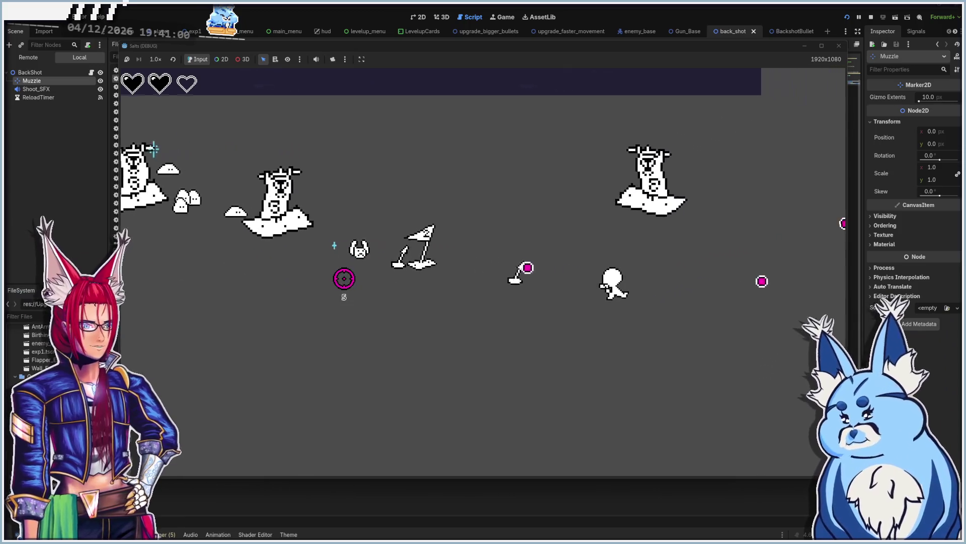
{"action": "key", "text": "d"}
{"action": "left_click", "coordinate": [349, 228]}
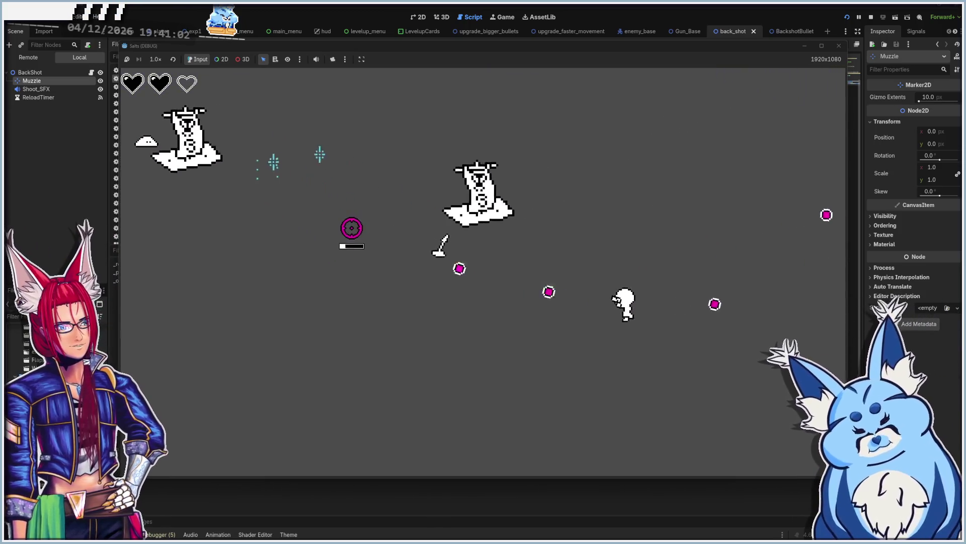
{"action": "key", "text": "d"}
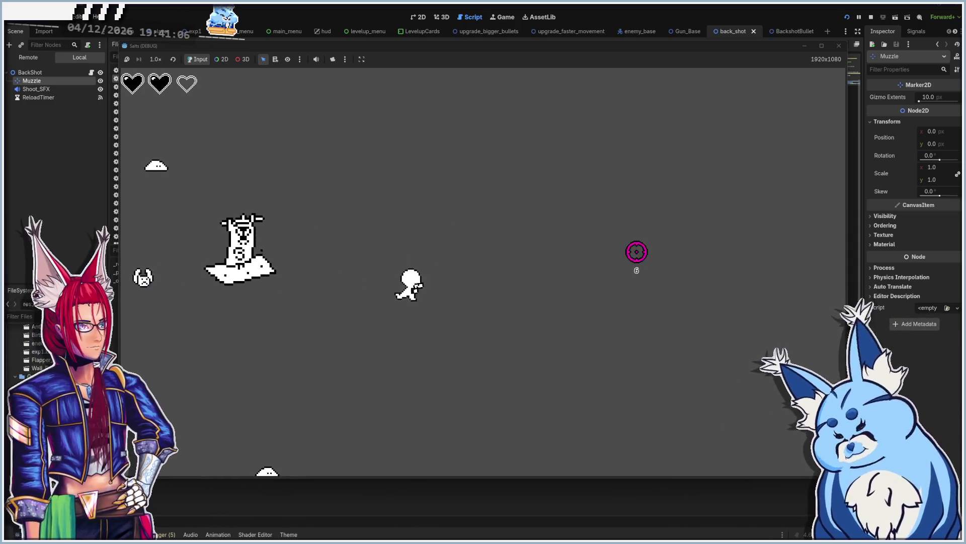
{"action": "key", "text": "d"}
{"action": "key", "text": "s"}
{"action": "left_click", "coordinate": [839, 45]}
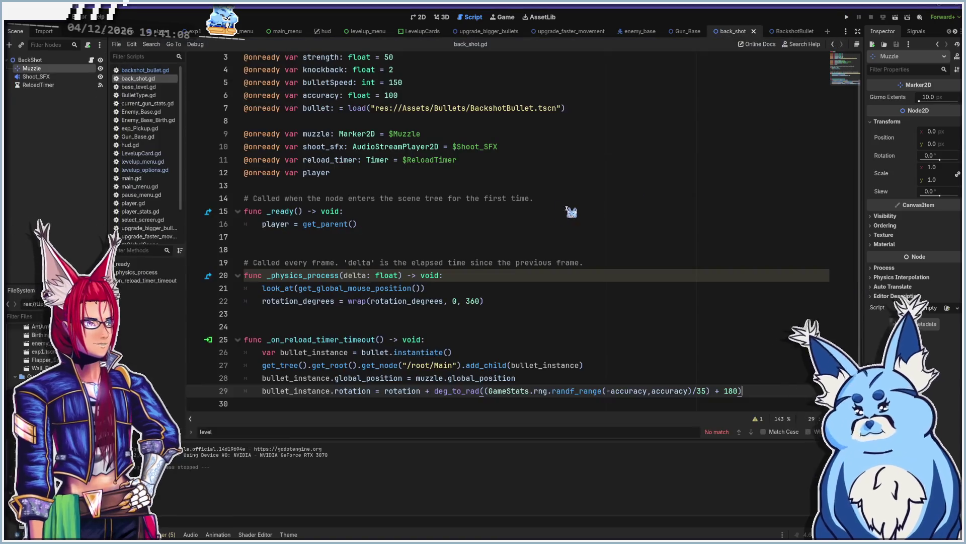
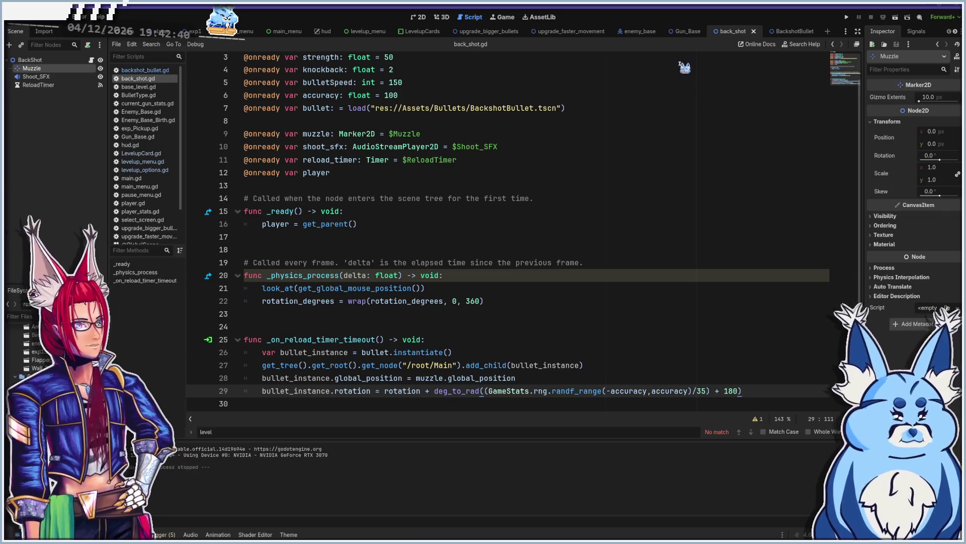
Go from the LevelupCard script to the level-up menu scene's levelup_options.gd script.
{"action": "left_click", "coordinate": [423, 32]}
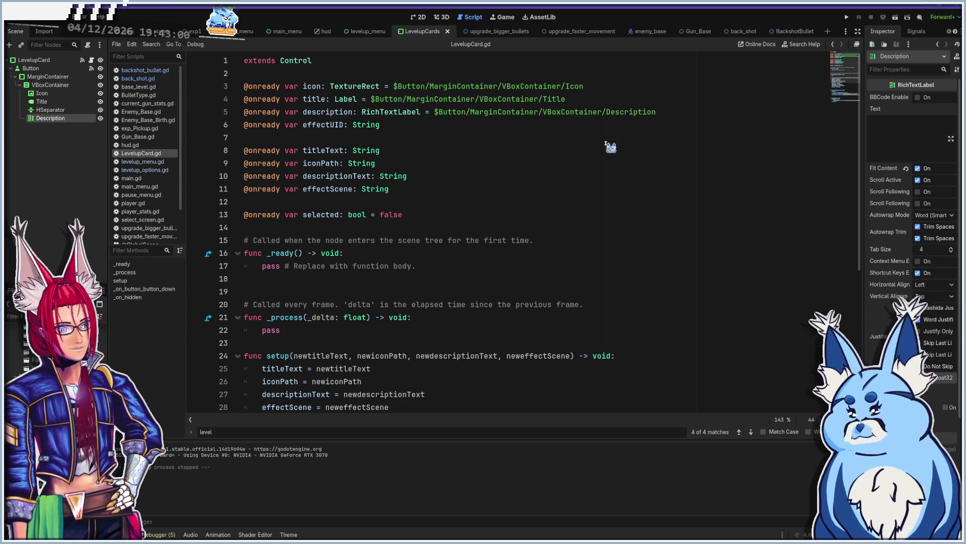
{"action": "scroll", "coordinate": [553, 179], "scroll_direction": "down", "scroll_amount": 6}
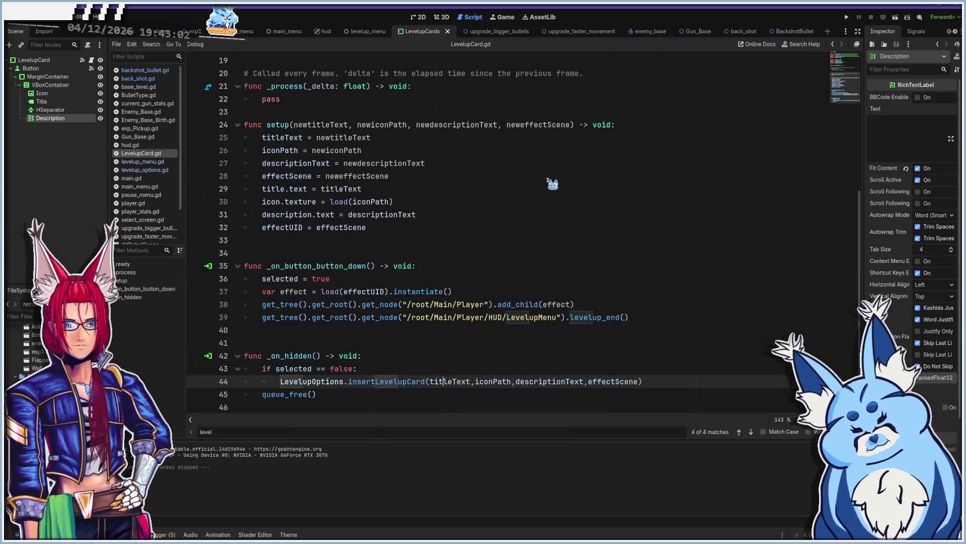
{"action": "left_click", "coordinate": [363, 33]}
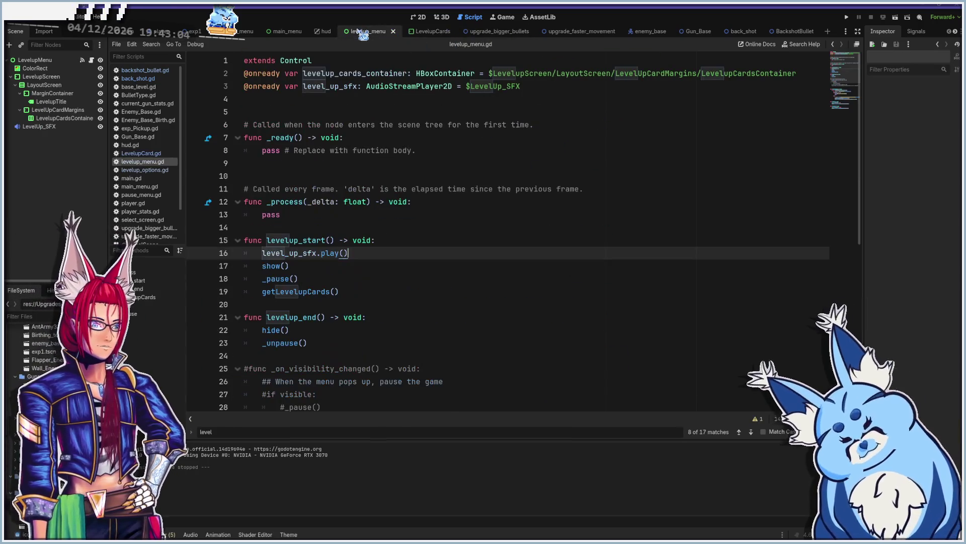
{"action": "left_click", "coordinate": [145, 169]}
{"action": "scroll", "coordinate": [328, 279], "scroll_direction": "down", "scroll_amount": 9}
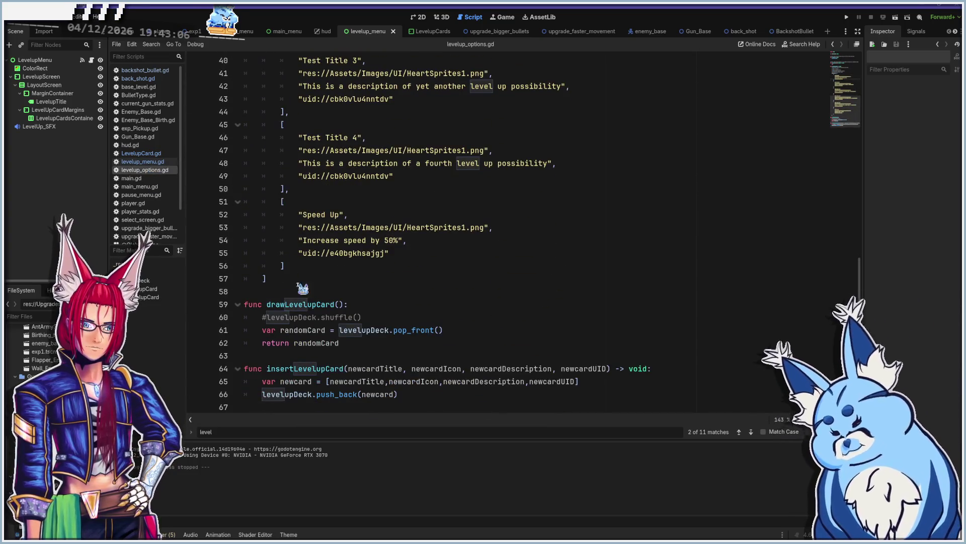
Uncomment levelupDeck.shuffle() on line 60 and save levelup_options.gd.
{"action": "left_click", "coordinate": [261, 317]}
{"action": "key", "text": "Delete"}
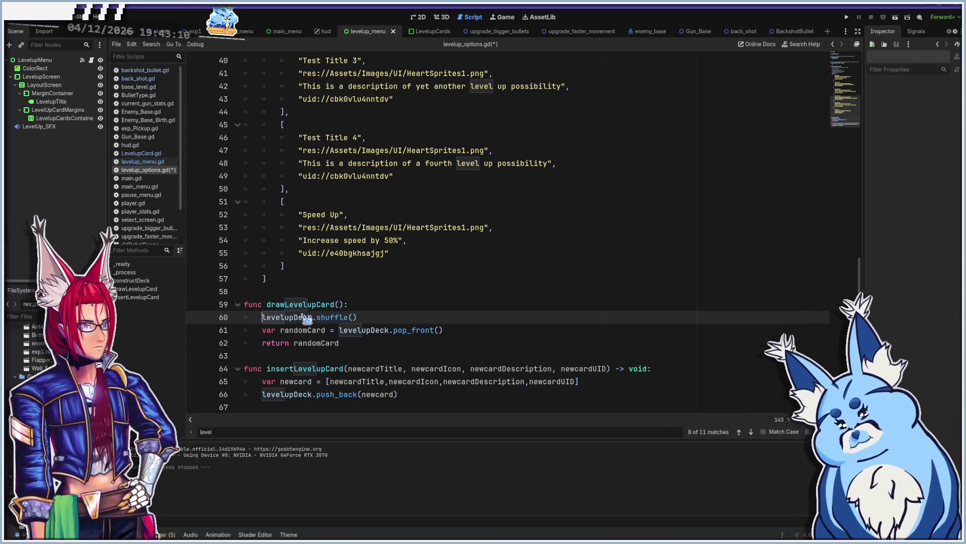
{"action": "key", "text": "ctrl+s"}
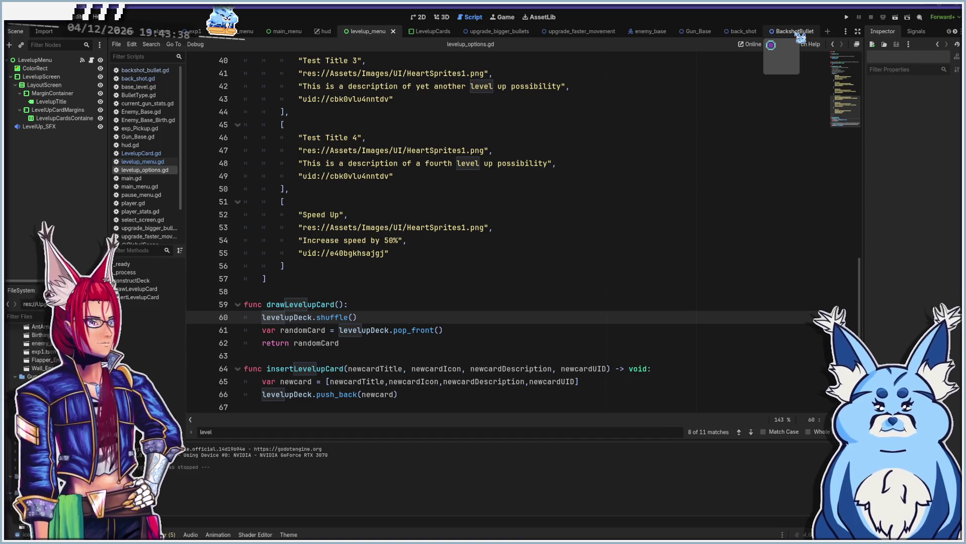
{"action": "left_click", "coordinate": [798, 34]}
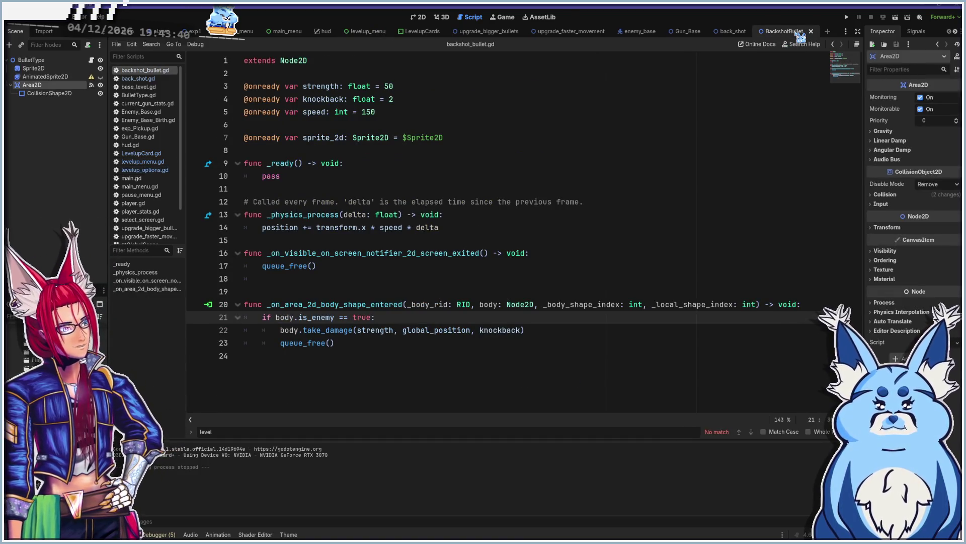
Review back_shot.gd's bullet-spawning code, then switch to the 2D workspace.
{"action": "left_click", "coordinate": [736, 33]}
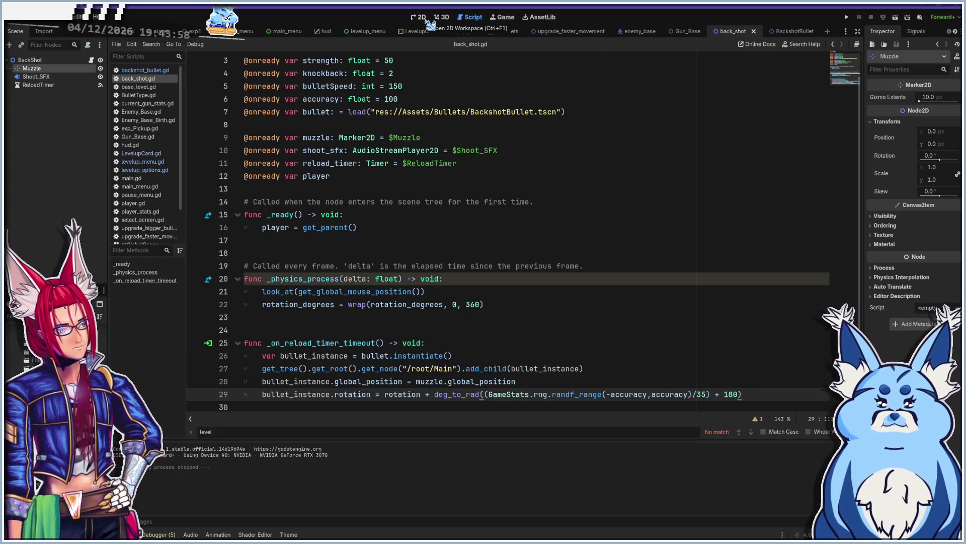
{"action": "scroll", "coordinate": [411, 61], "scroll_direction": "up", "scroll_amount": 2}
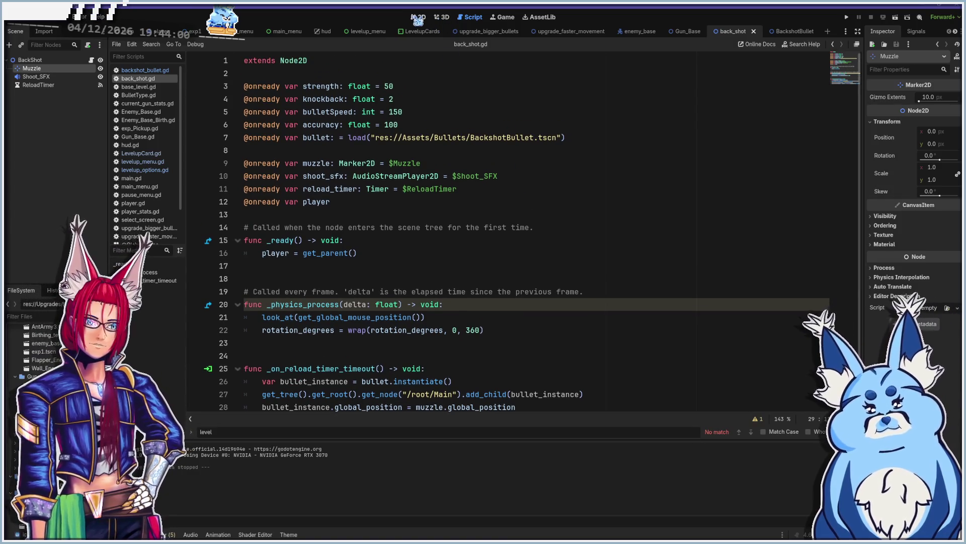
{"action": "left_click", "coordinate": [417, 17]}
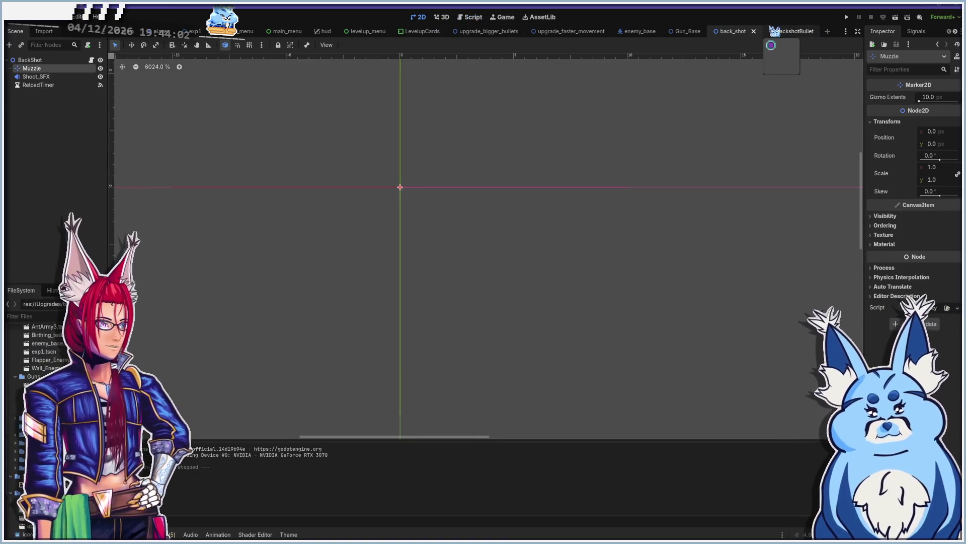
Close the back_shot, Gun_Base, enemy_base, upgrade_faster_movement, upgrade_bigger_bullets and BackshotBullet scenes.
{"action": "left_click", "coordinate": [754, 31]}
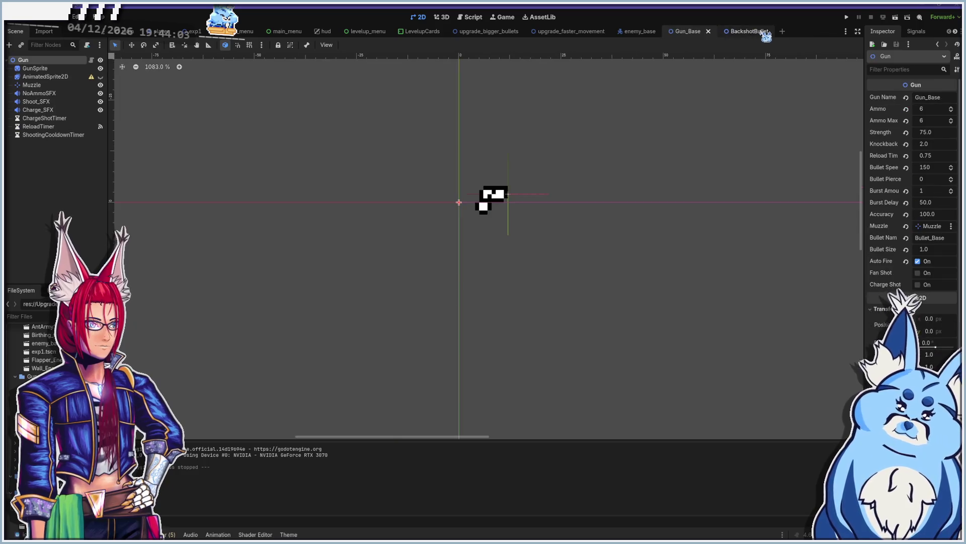
{"action": "left_click", "coordinate": [709, 32]}
{"action": "left_click", "coordinate": [662, 32]}
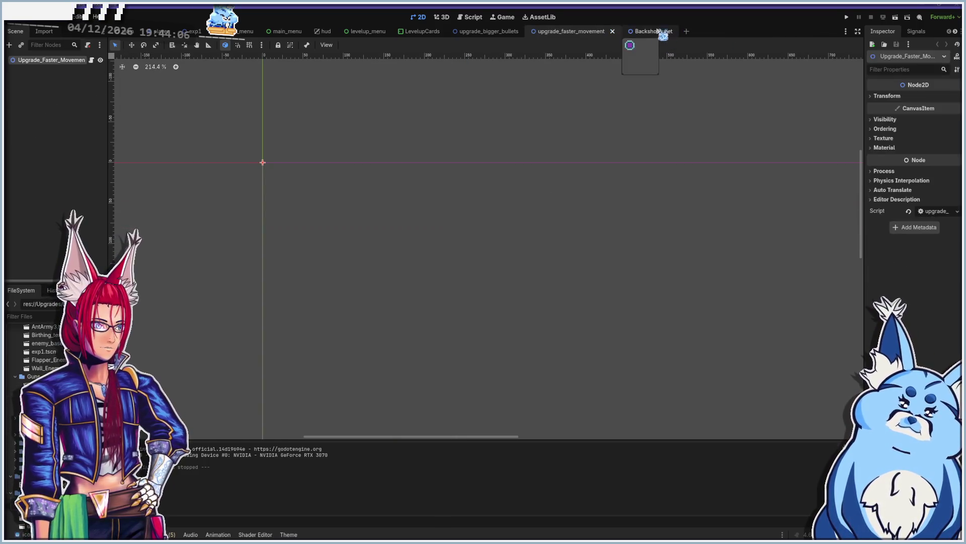
{"action": "left_click", "coordinate": [613, 32]}
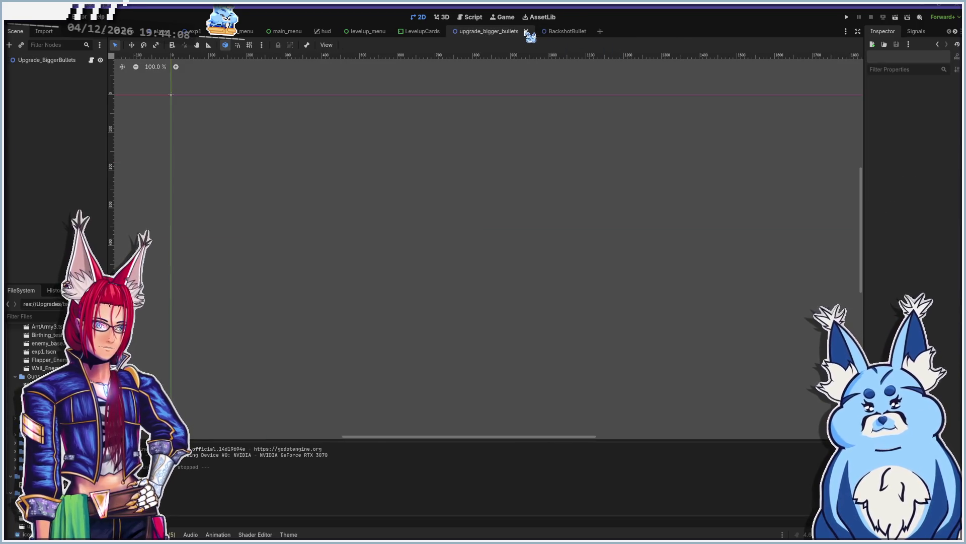
{"action": "left_click", "coordinate": [527, 32]}
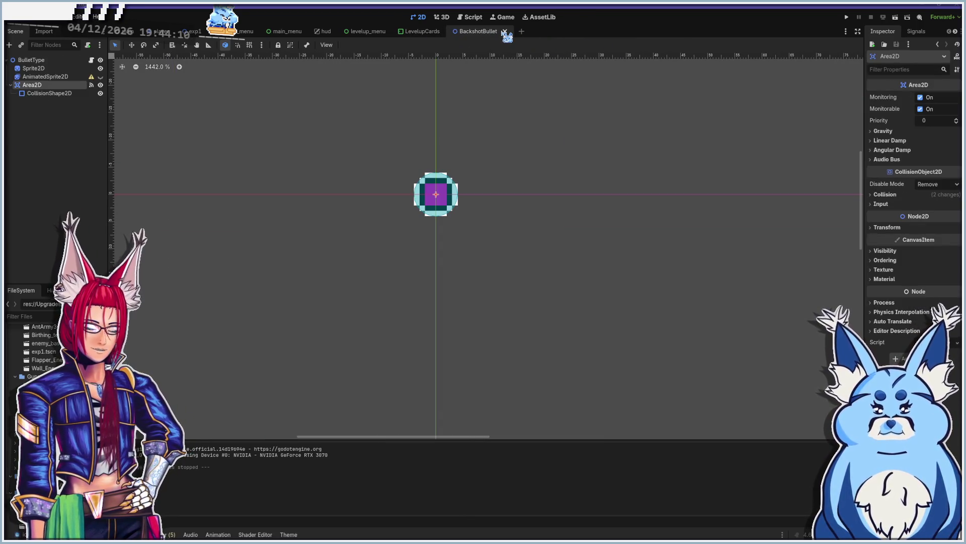
{"action": "left_click", "coordinate": [504, 31]}
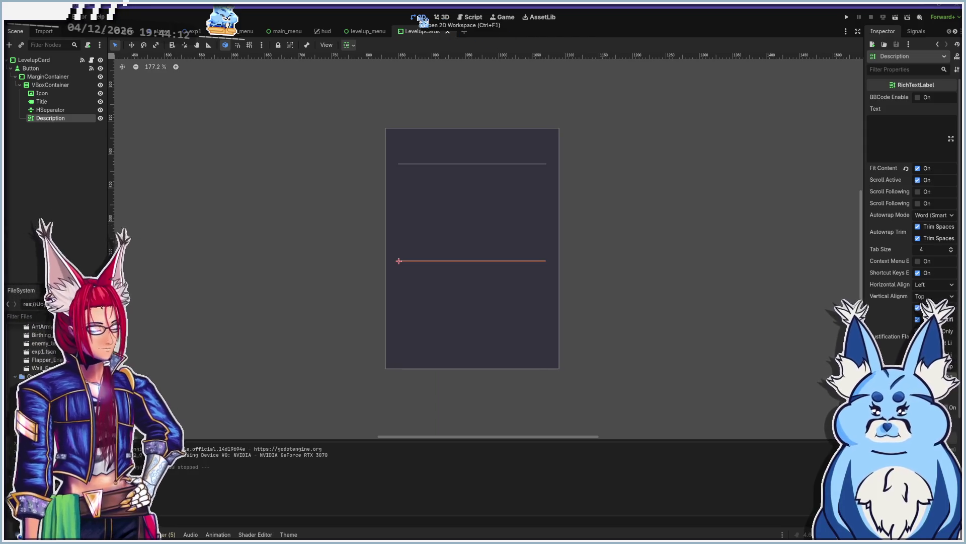
Create a new 2D scene and name its root node VampSurvGarlic.
{"action": "left_click", "coordinate": [464, 31]}
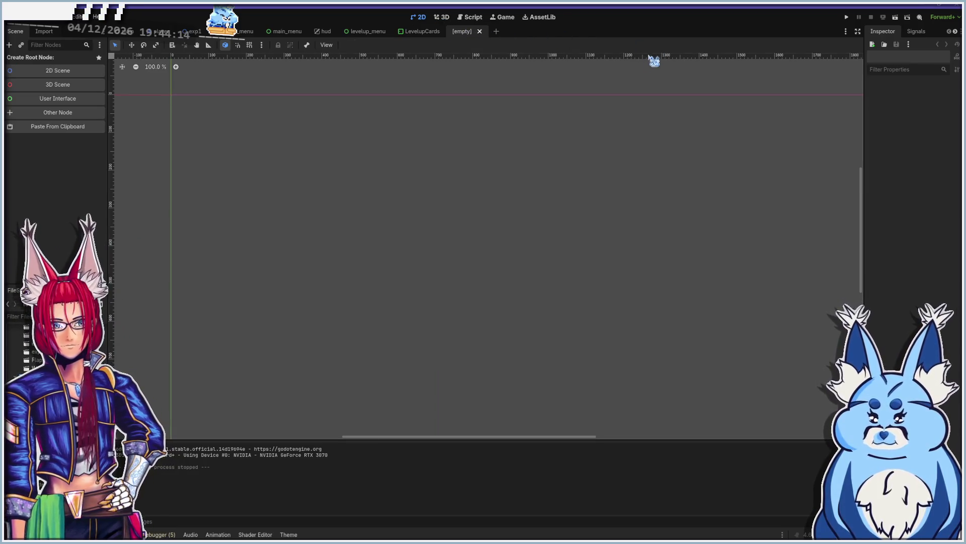
{"action": "left_click", "coordinate": [48, 74]}
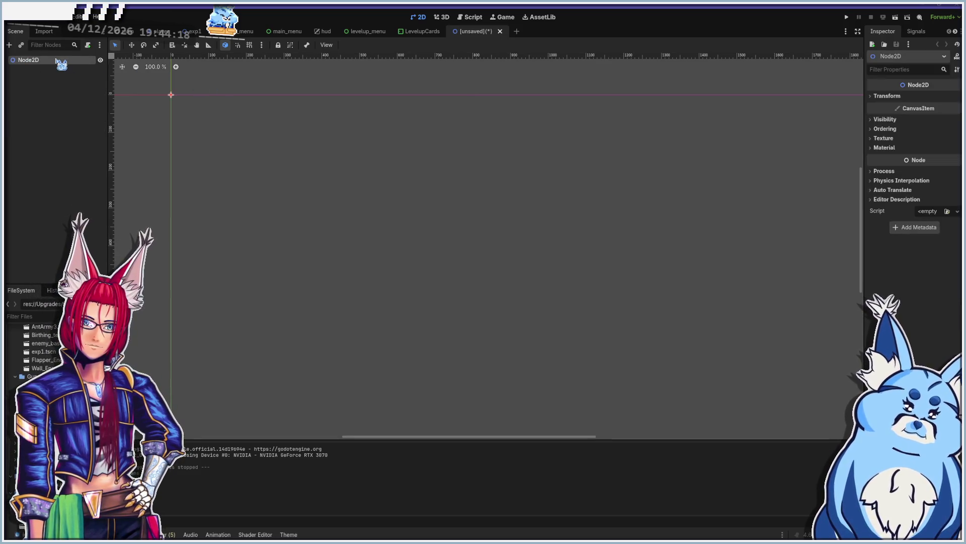
{"action": "double_click", "coordinate": [59, 61]}
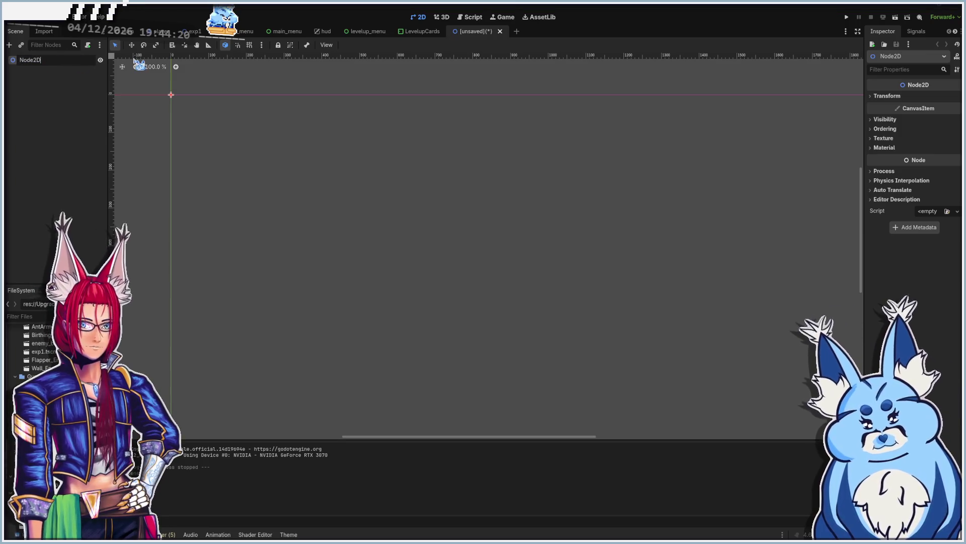
{"action": "type", "text": "VampS"}
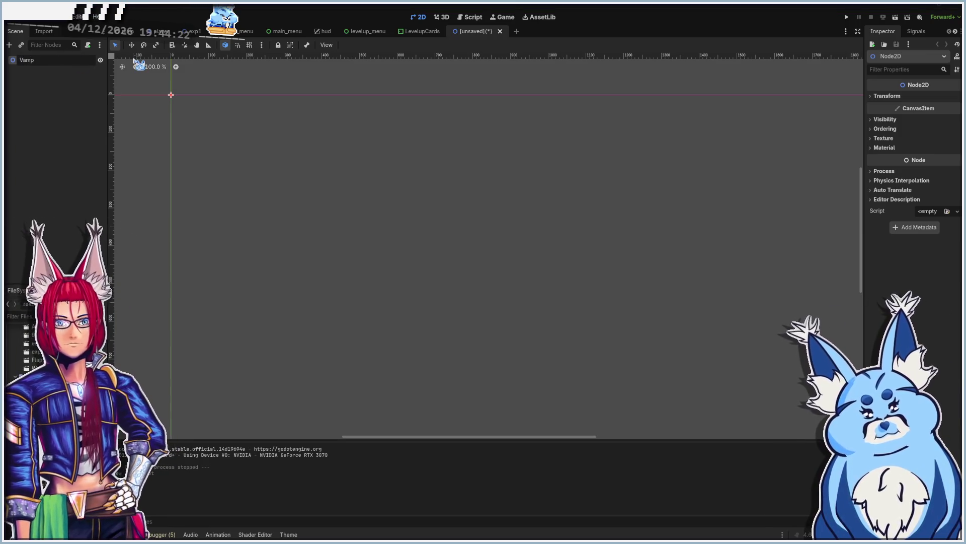
{"action": "type", "text": "urvGarlic"}
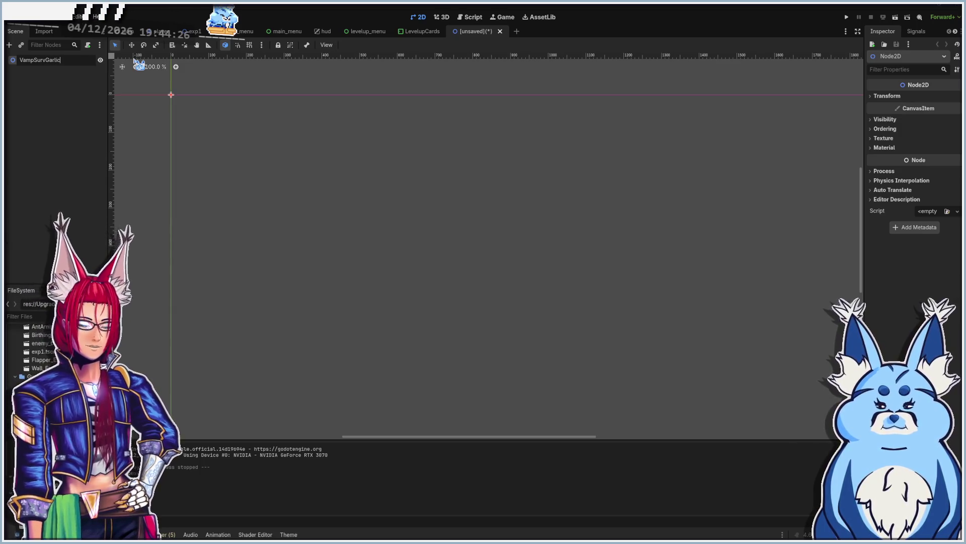
{"action": "key", "text": "Return"}
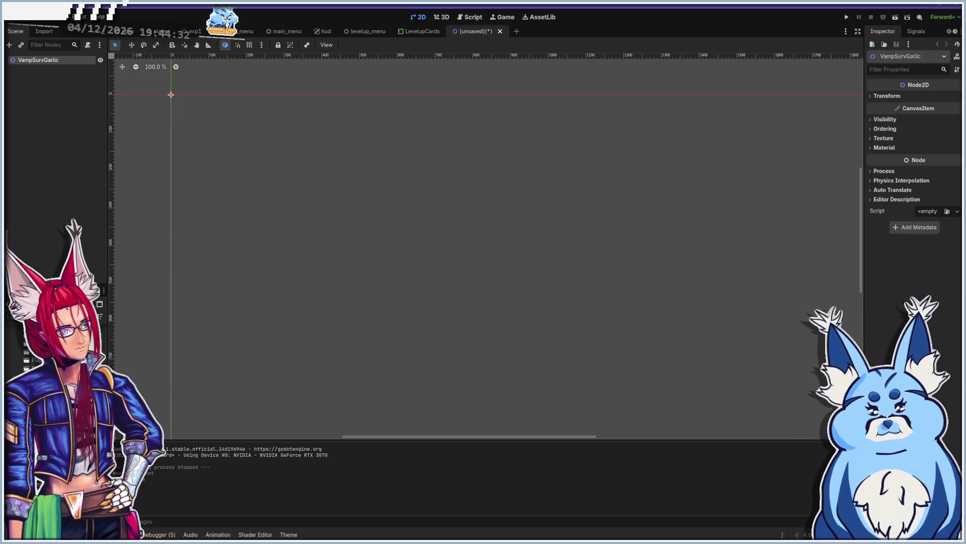
{"action": "key", "text": "alt+Tab"}
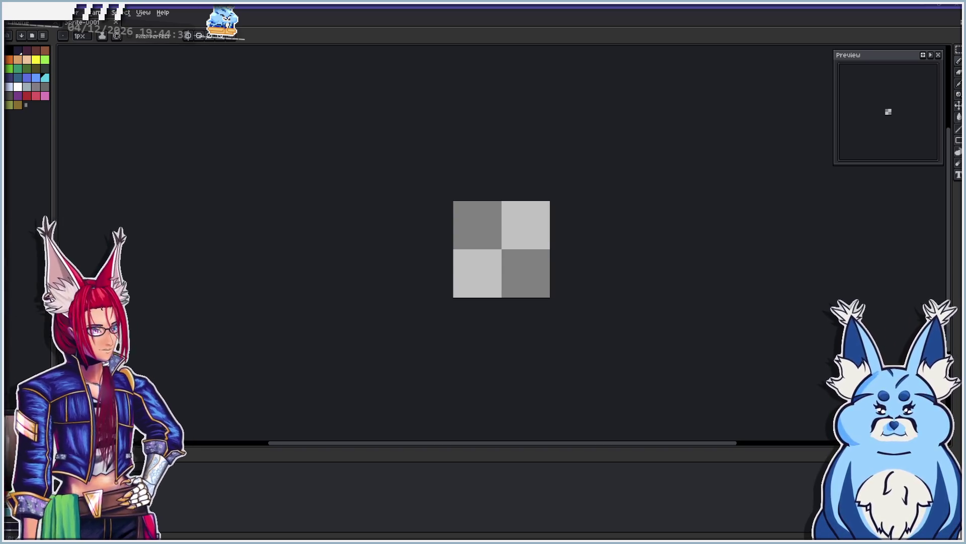
Draw a black circle outline in Aseprite using vertical and horizontal mirror symmetry.
{"action": "scroll", "coordinate": [515, 252], "scroll_direction": "up", "scroll_amount": 2}
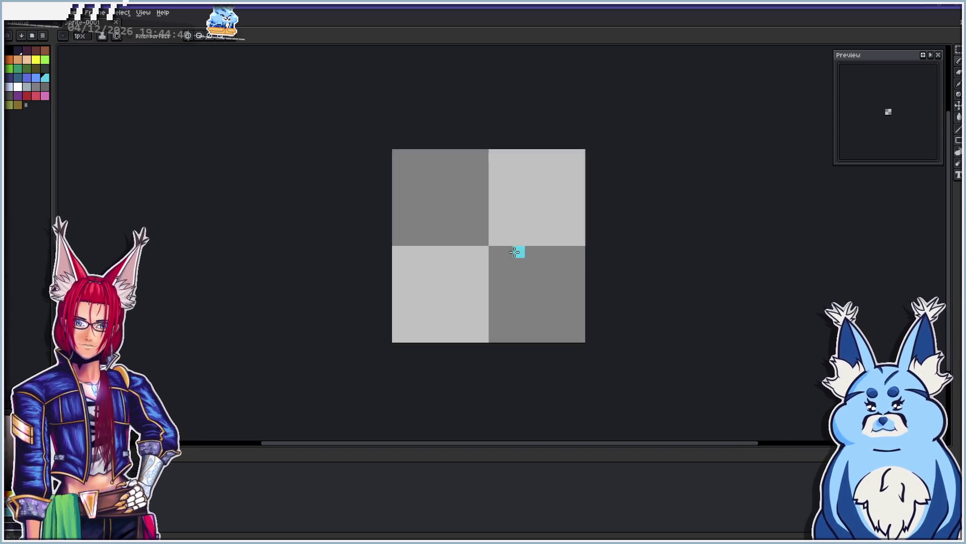
{"action": "scroll", "coordinate": [426, 205], "scroll_direction": "down", "scroll_amount": 1}
{"action": "left_click", "coordinate": [9, 52]}
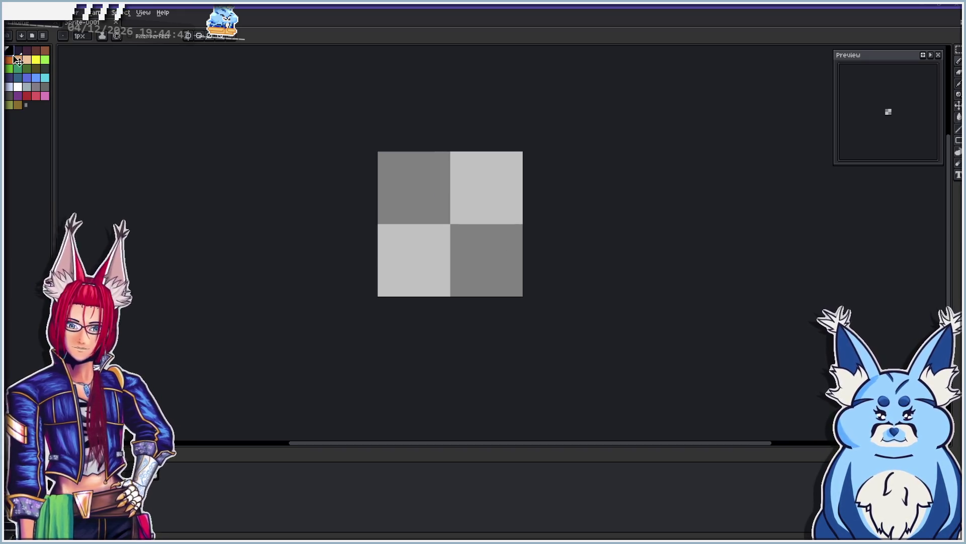
{"action": "scroll", "coordinate": [422, 262], "scroll_direction": "up", "scroll_amount": 1}
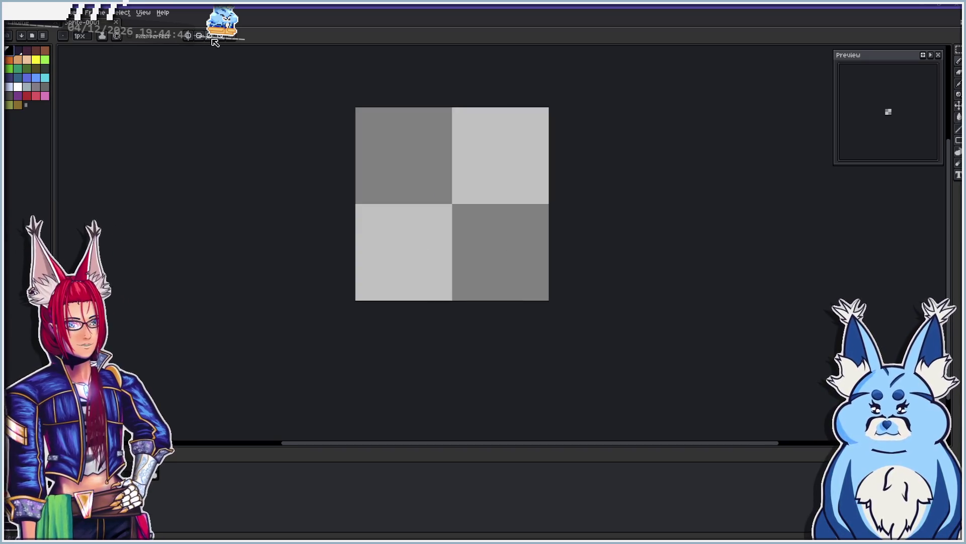
{"action": "left_click", "coordinate": [191, 35]}
{"action": "left_click", "coordinate": [199, 35]}
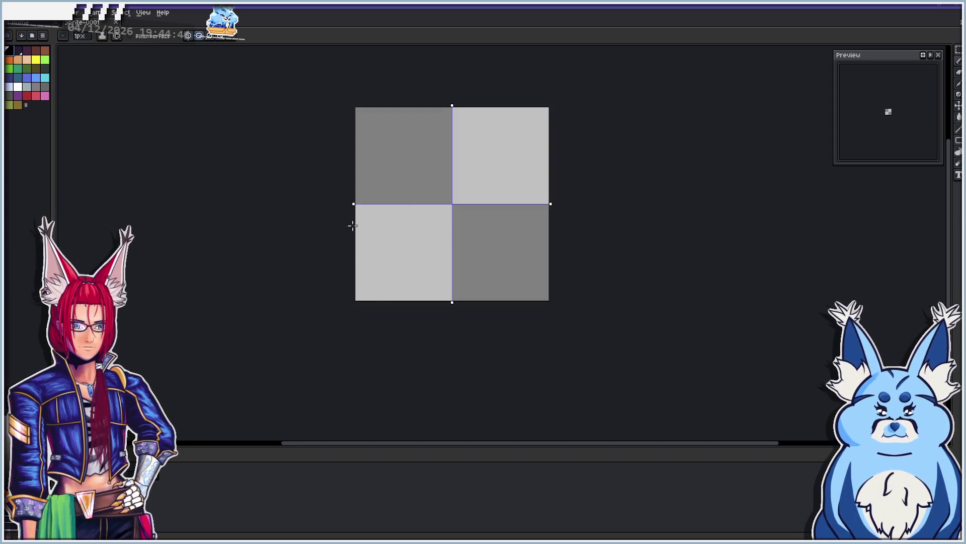
{"action": "mouse_move", "coordinate": [362, 198]}
{"action": "left_mouse_down"}
{"action": "mouse_move", "coordinate": [362, 186]}
{"action": "mouse_move", "coordinate": [361, 242]}
{"action": "mouse_move", "coordinate": [361, 234]}
{"action": "left_mouse_up"}
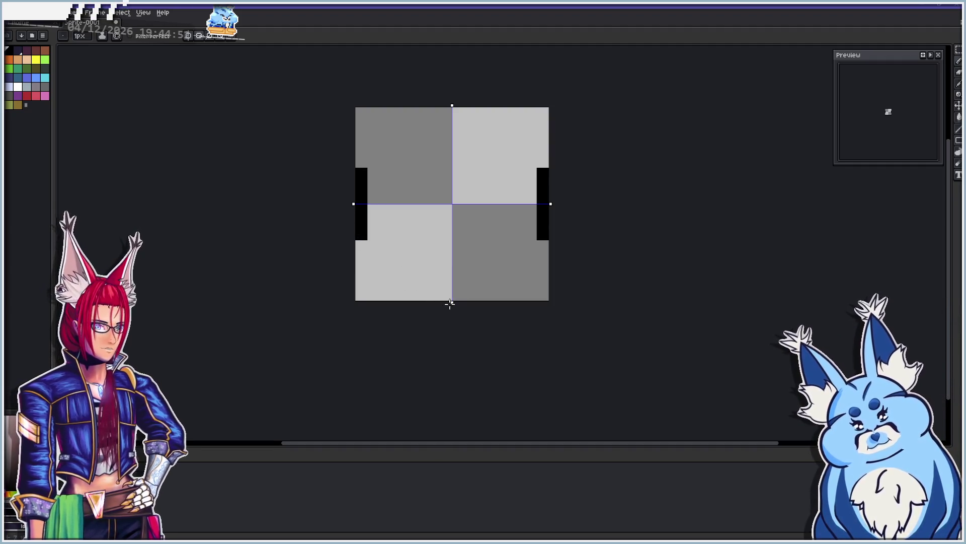
{"action": "left_click_drag", "start_coordinate": [448, 296], "coordinate": [422, 293]}
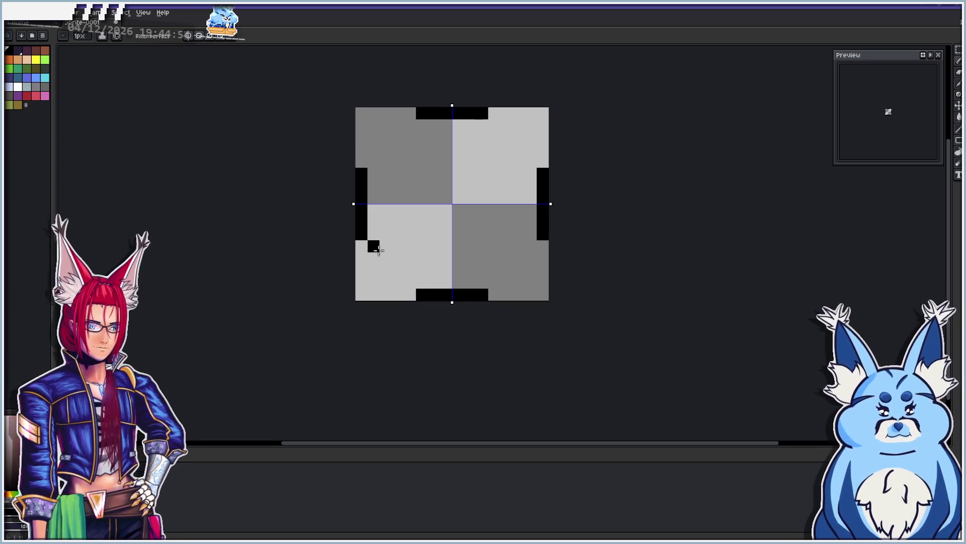
{"action": "left_click_drag", "start_coordinate": [373, 246], "coordinate": [385, 270]}
{"action": "left_click", "coordinate": [410, 282]}
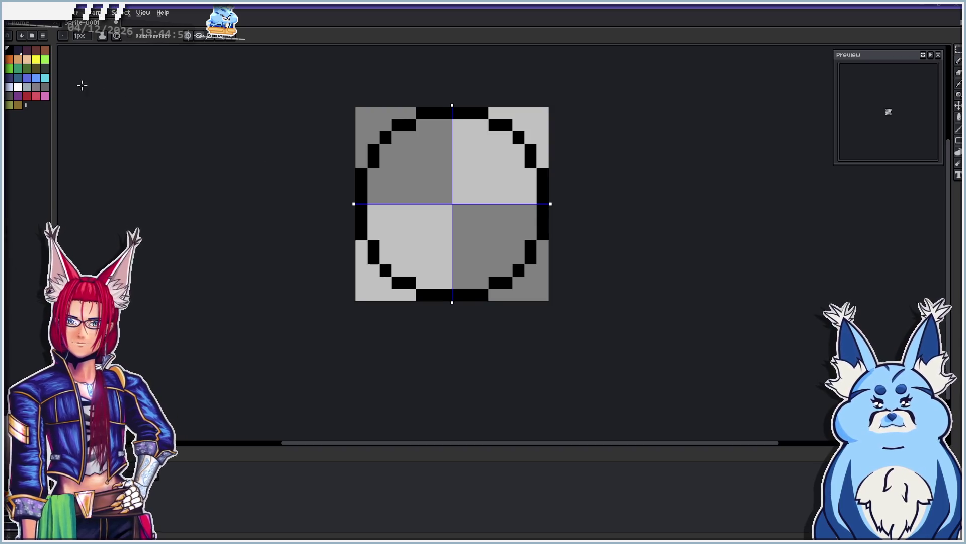
Fill only the circle's interior with white, undoing an accidental whole-canvas fill.
{"action": "left_click", "coordinate": [19, 87]}
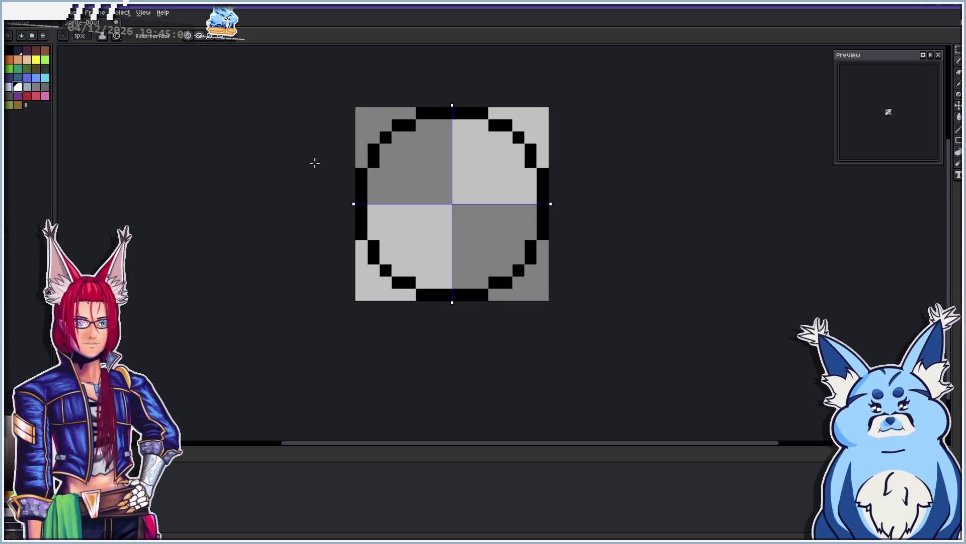
{"action": "key", "text": "g"}
{"action": "left_click", "coordinate": [423, 207]}
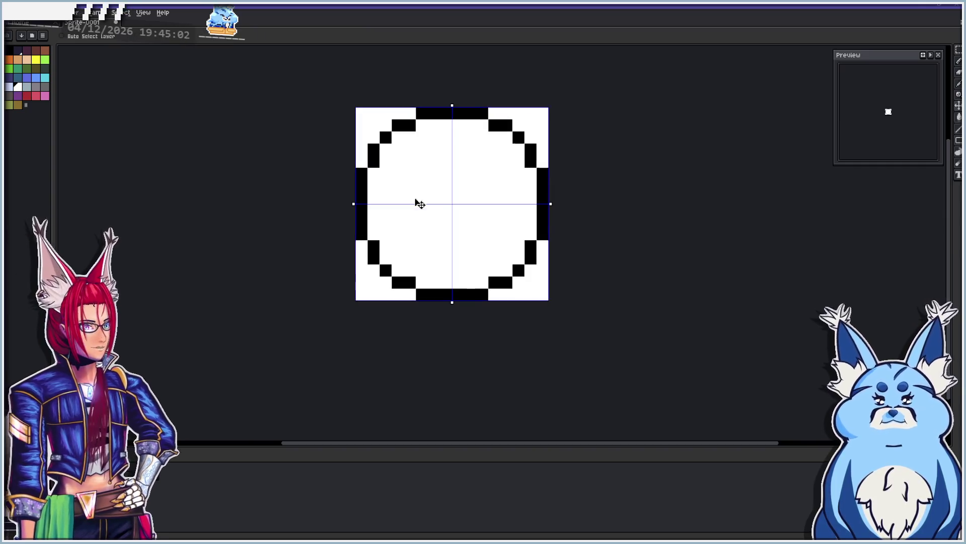
{"action": "key", "text": "ctrl+z"}
{"action": "left_click", "coordinate": [158, 36]}
{"action": "left_click", "coordinate": [426, 170]}
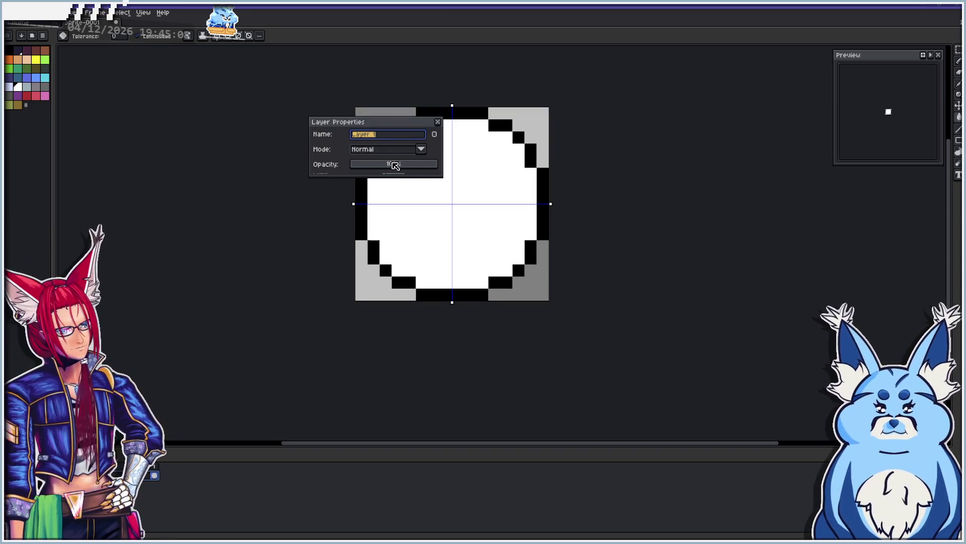
Close the Layer Properties dialog and bring up the File menu's Export options.
{"action": "left_click", "coordinate": [438, 122]}
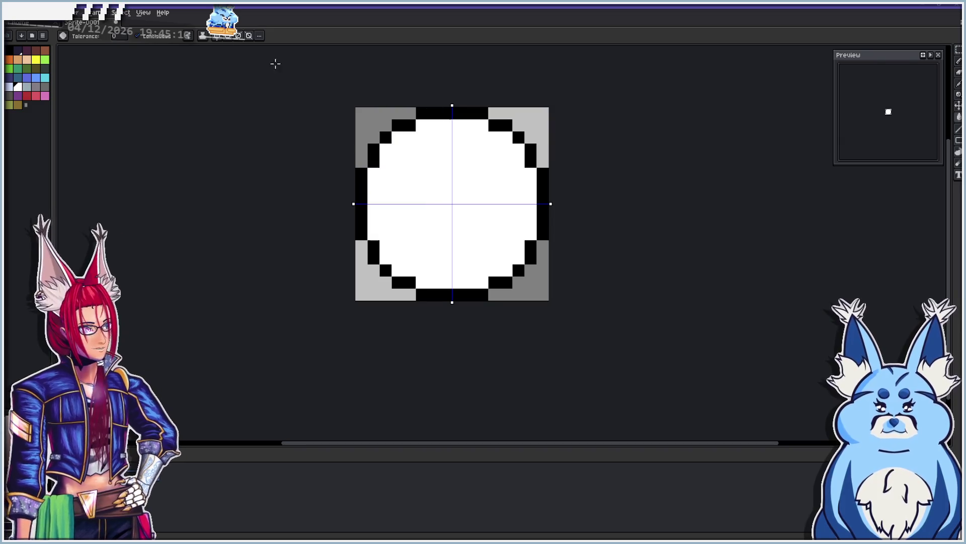
{"action": "key", "text": "alt+f"}
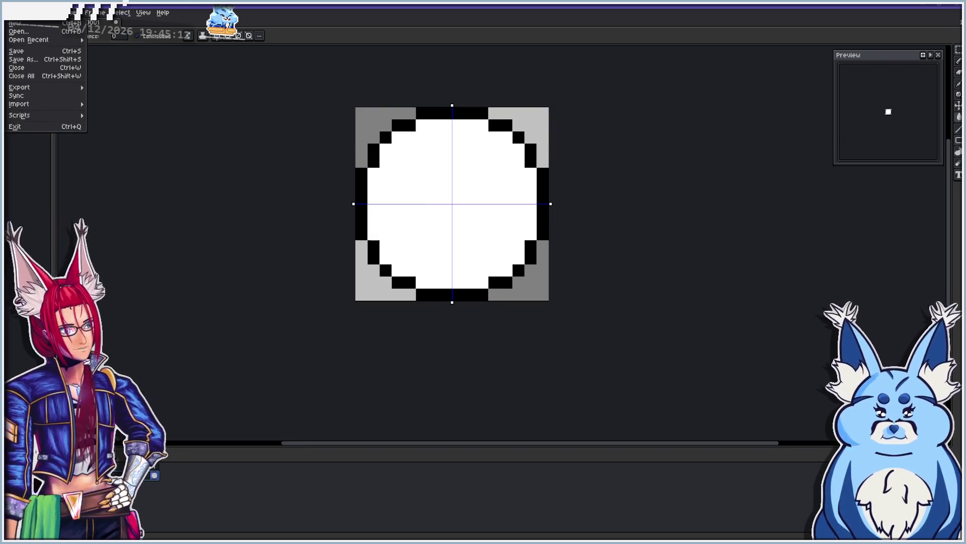
{"action": "mouse_move", "coordinate": [33, 89]}
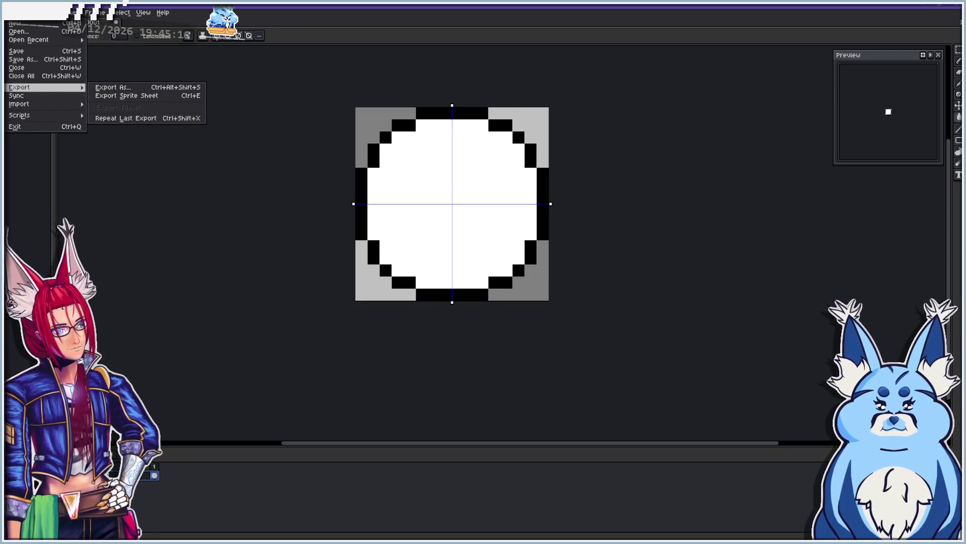
{"action": "key", "text": "ctrl+f"}
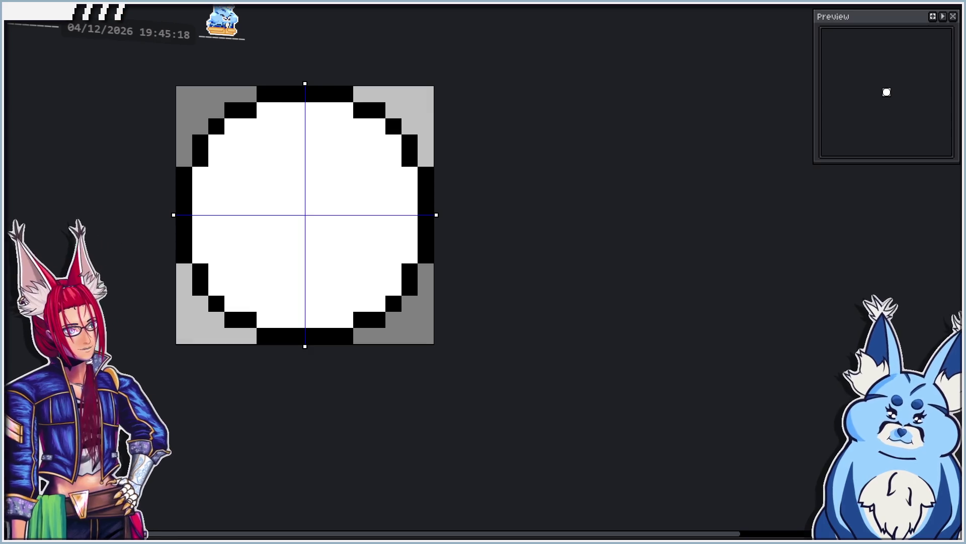
Export the circle sprite as Godot_Garlic.png at 100% into the pinned Asperite folder.
{"action": "key", "text": "ctrl+alt+shift+s"}
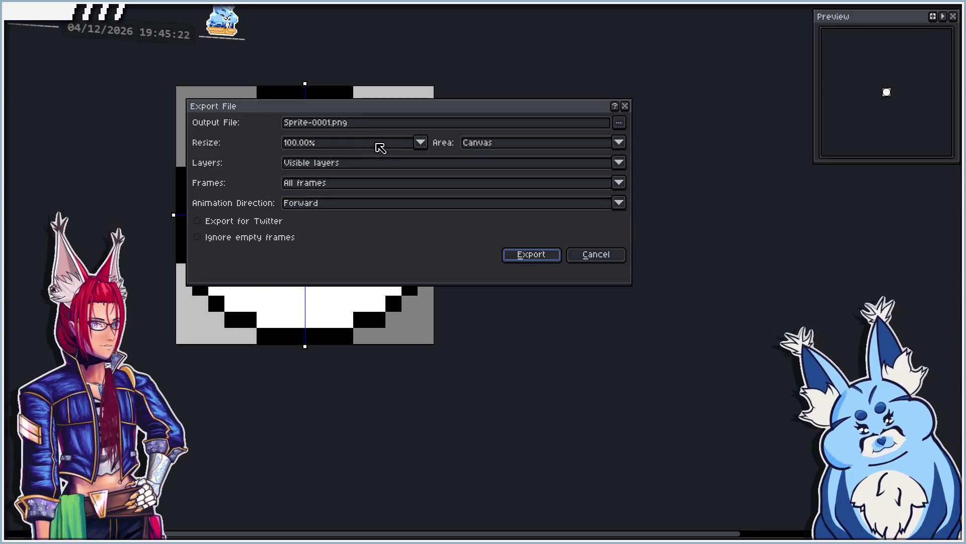
{"action": "left_click", "coordinate": [621, 125]}
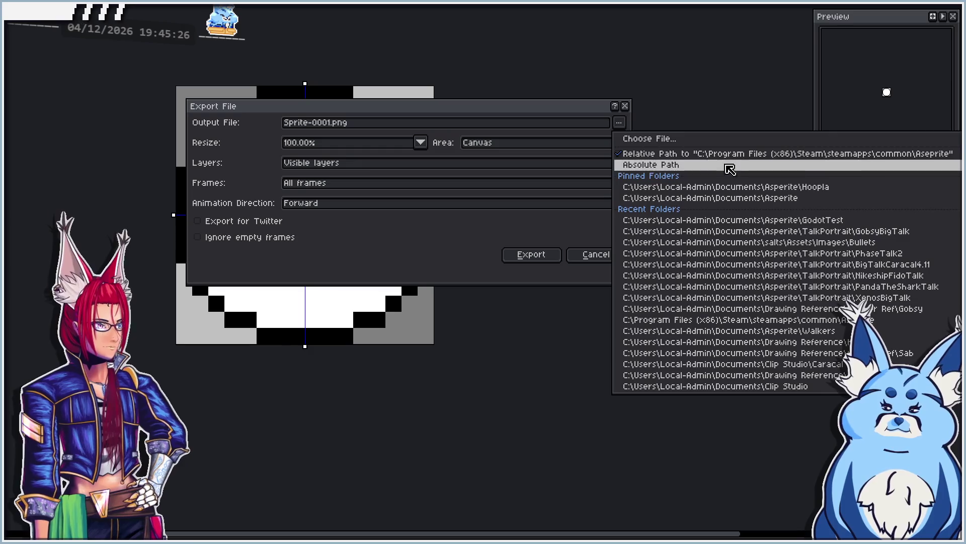
{"action": "left_click", "coordinate": [695, 197]}
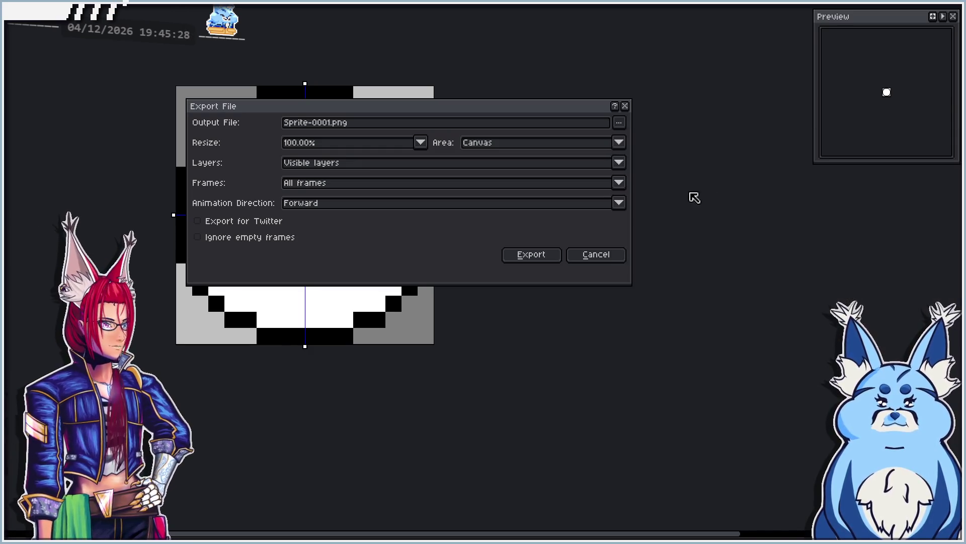
{"action": "left_click", "coordinate": [352, 124]}
{"action": "key", "text": "Home"}
{"action": "key", "text": "ctrl+shift+Right"}
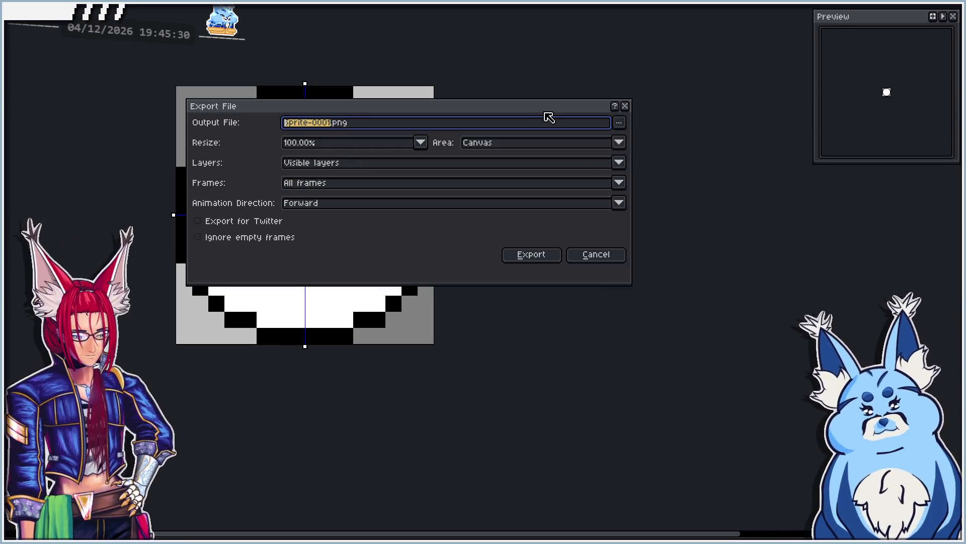
{"action": "type", "text": "Godot_Garlic"}
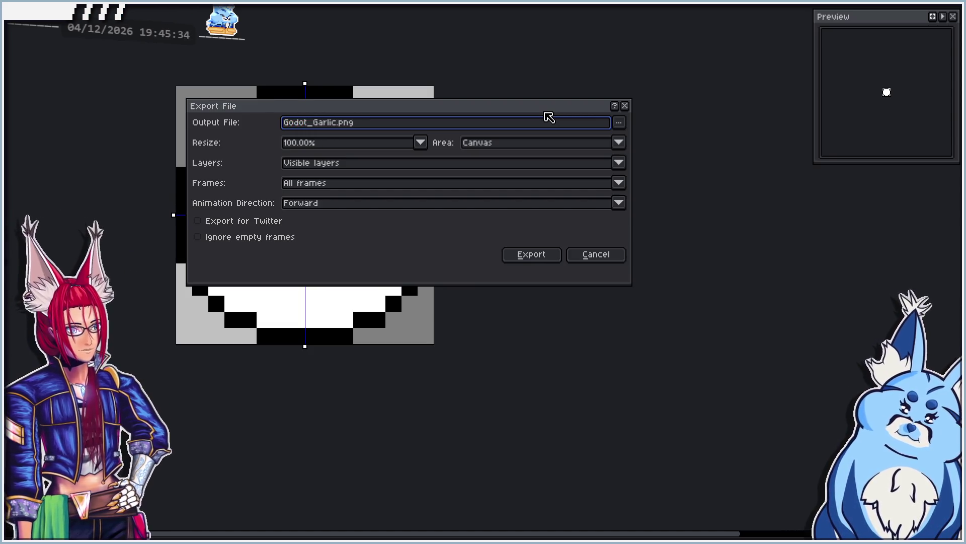
{"action": "left_click", "coordinate": [622, 126]}
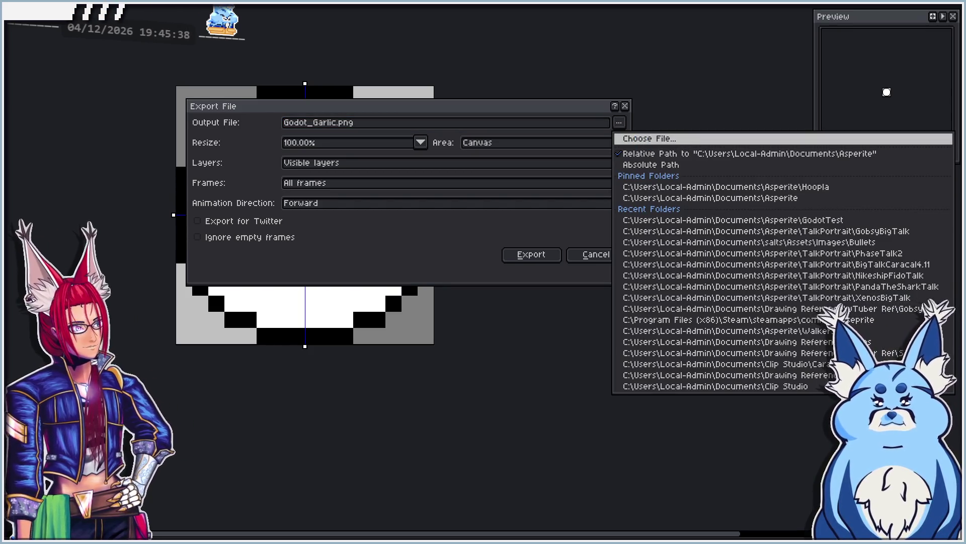
{"action": "left_click", "coordinate": [650, 138]}
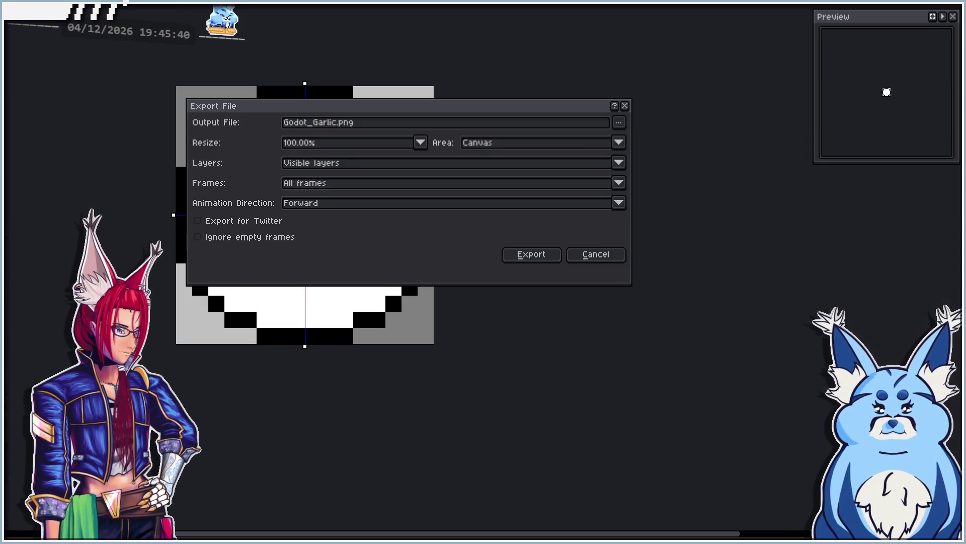
{"action": "left_click", "coordinate": [537, 257]}
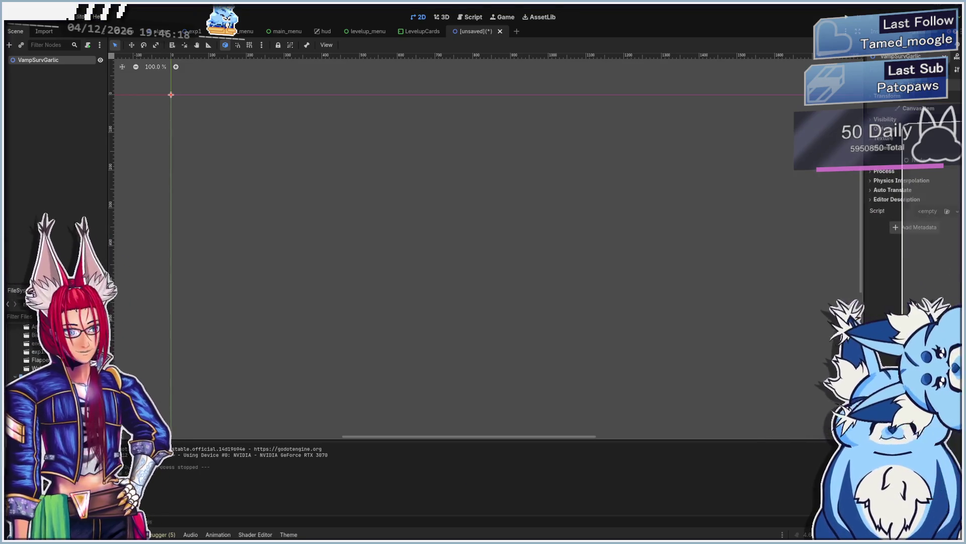
Add a Sprite2D child under VampSurvGarlic from the Node2D group of node types.
{"action": "right_click", "coordinate": [49, 61]}
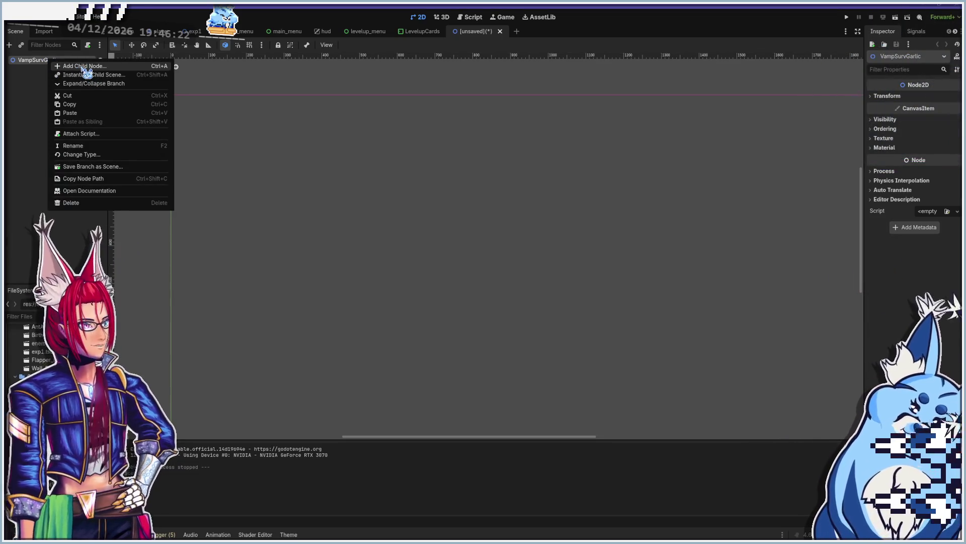
{"action": "left_click", "coordinate": [85, 66]}
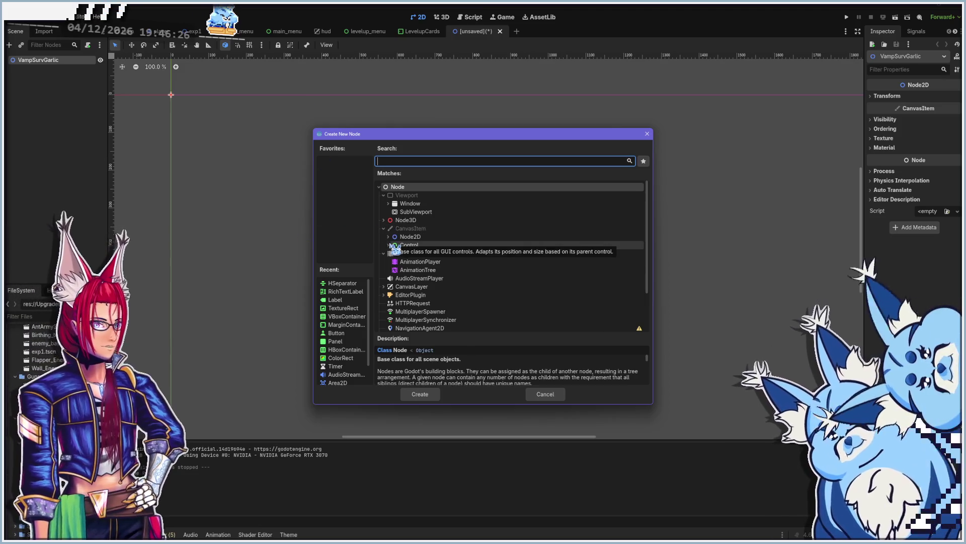
{"action": "left_click", "coordinate": [390, 245]}
{"action": "scroll", "coordinate": [453, 254], "scroll_direction": "down", "scroll_amount": 2}
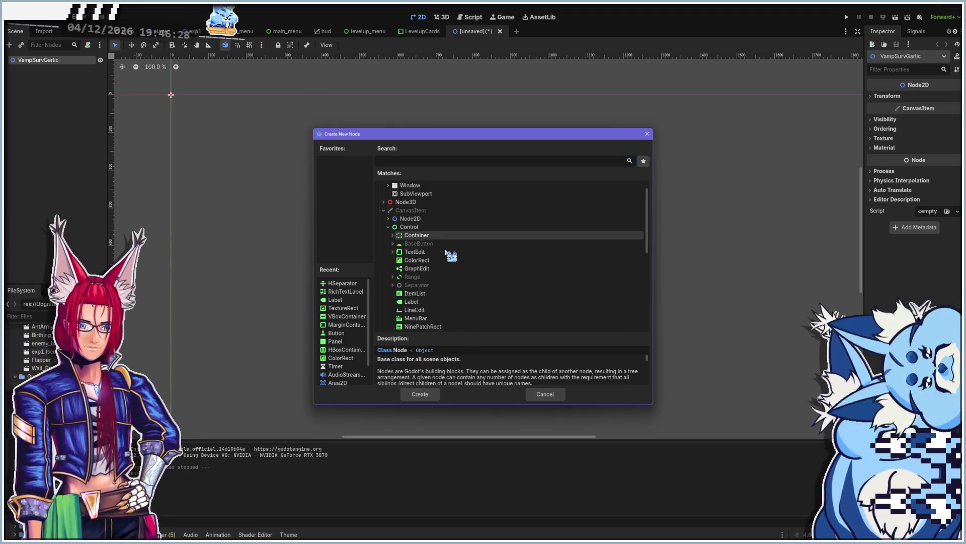
{"action": "scroll", "coordinate": [443, 273], "scroll_direction": "down", "scroll_amount": 3}
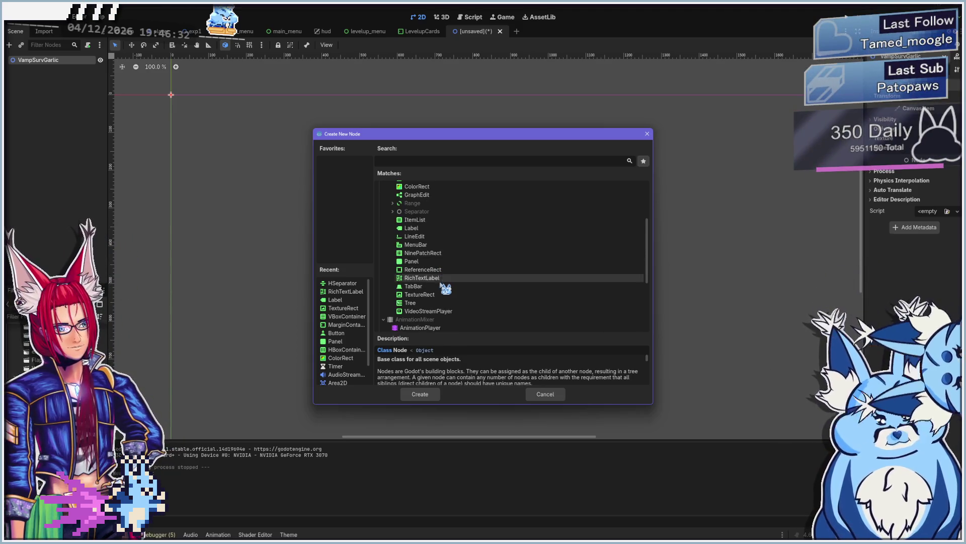
{"action": "scroll", "coordinate": [428, 271], "scroll_direction": "up", "scroll_amount": 5}
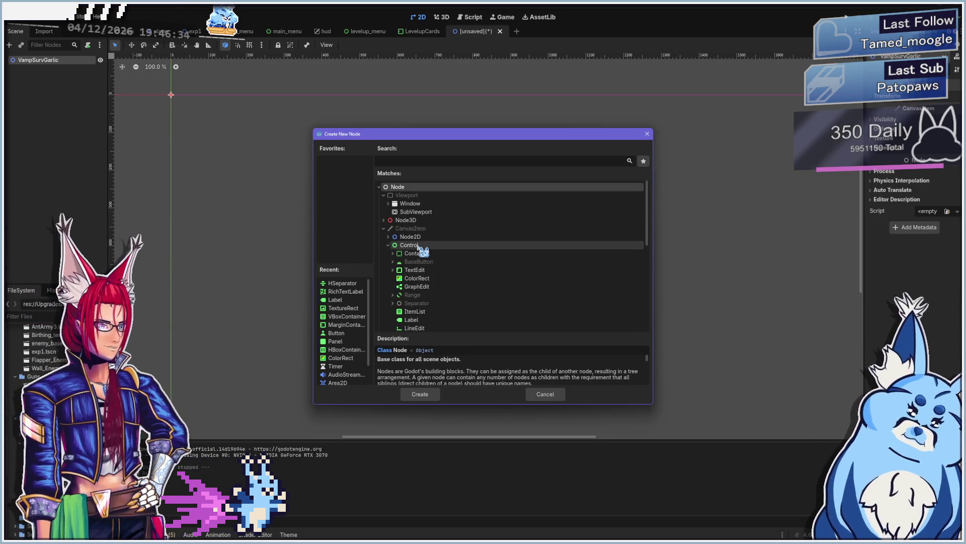
{"action": "left_click", "coordinate": [389, 236]}
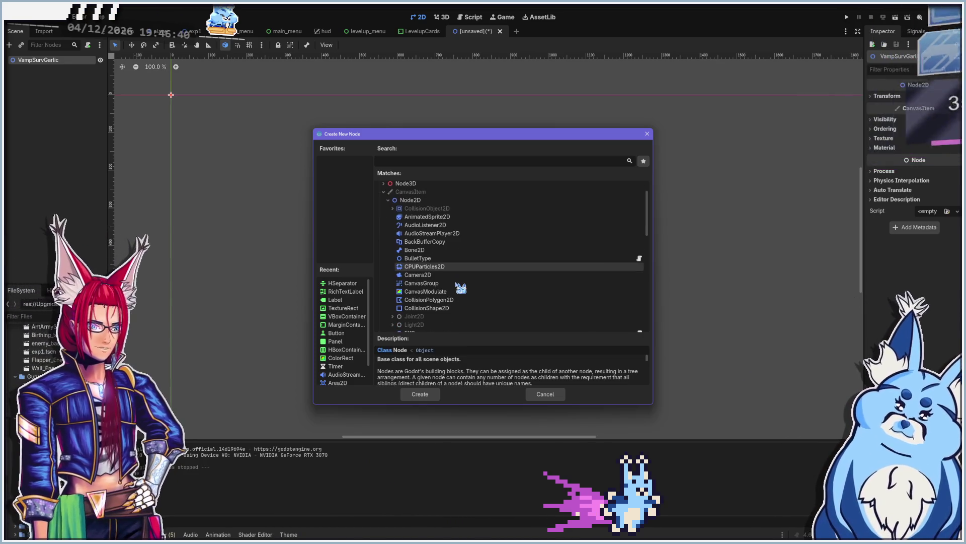
{"action": "scroll", "coordinate": [461, 288], "scroll_direction": "down", "scroll_amount": 3}
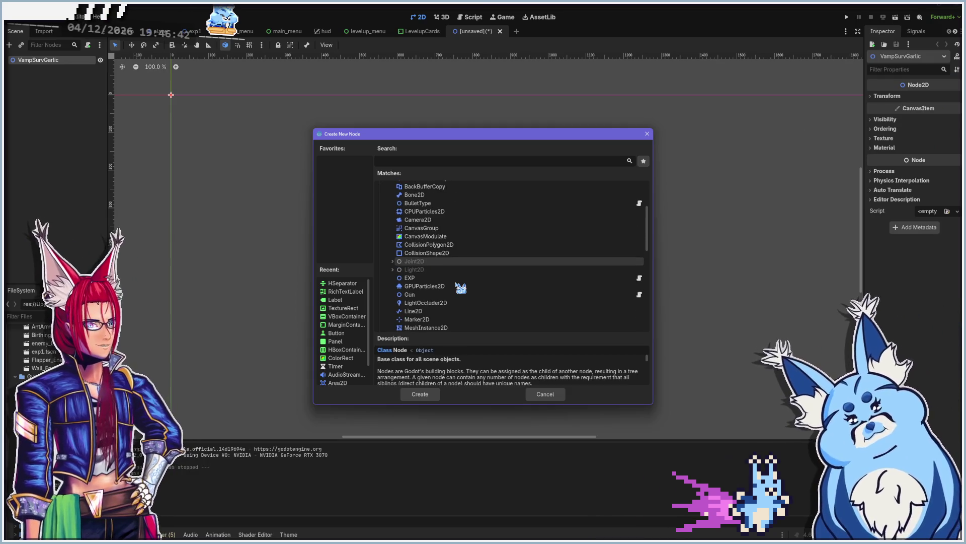
{"action": "scroll", "coordinate": [460, 288], "scroll_direction": "down", "scroll_amount": 5}
{"action": "left_click", "coordinate": [416, 325]}
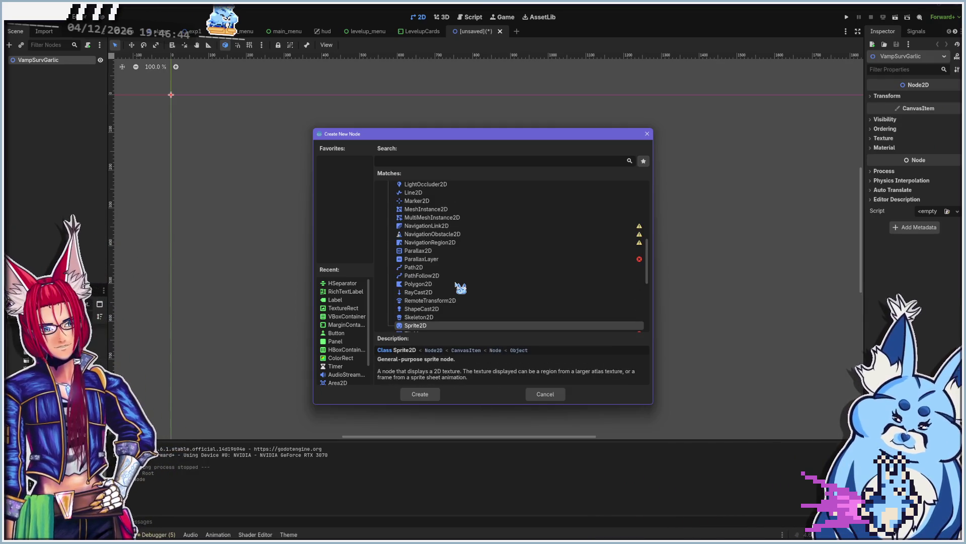
{"action": "double_click", "coordinate": [427, 328]}
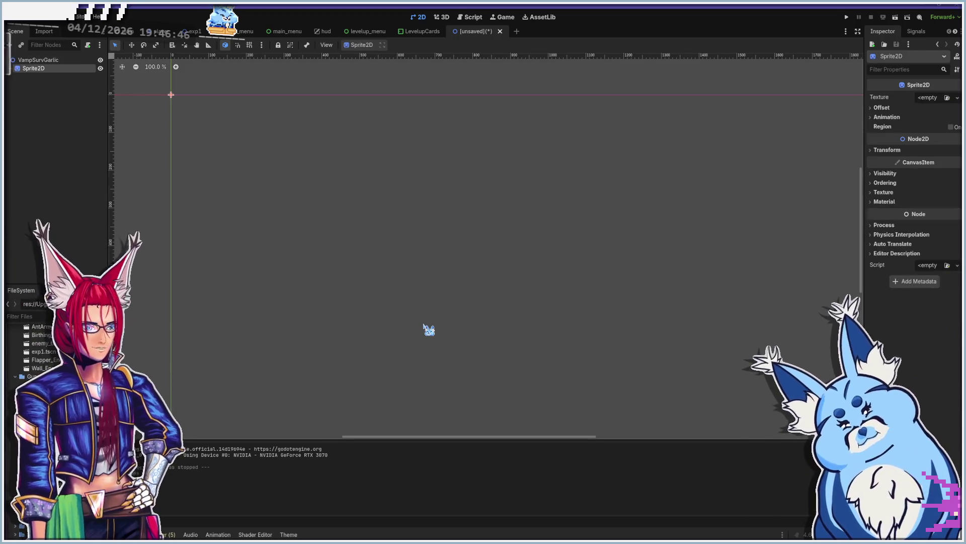
Assign the white circle PNG as the Sprite2D texture and set its scale to 2.
{"action": "scroll", "coordinate": [155, 69], "scroll_direction": "up", "scroll_amount": 8}
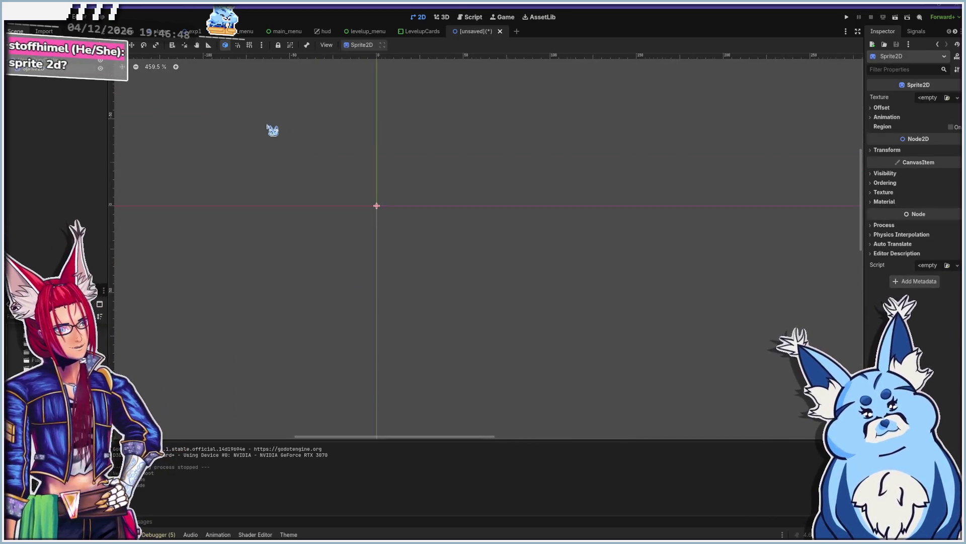
{"action": "scroll", "coordinate": [383, 159], "scroll_direction": "up", "scroll_amount": 2}
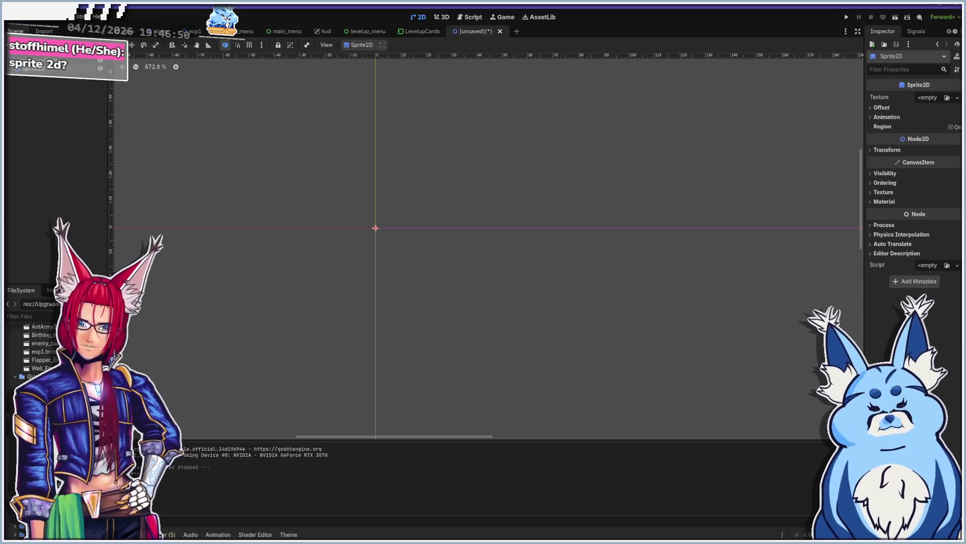
{"action": "mouse_move", "coordinate": [37, 360]}
{"action": "left_mouse_down"}
{"action": "mouse_move", "coordinate": [524, 307]}
{"action": "mouse_move", "coordinate": [928, 97]}
{"action": "left_mouse_up"}
{"action": "scroll", "coordinate": [346, 246], "scroll_direction": "up", "scroll_amount": 3}
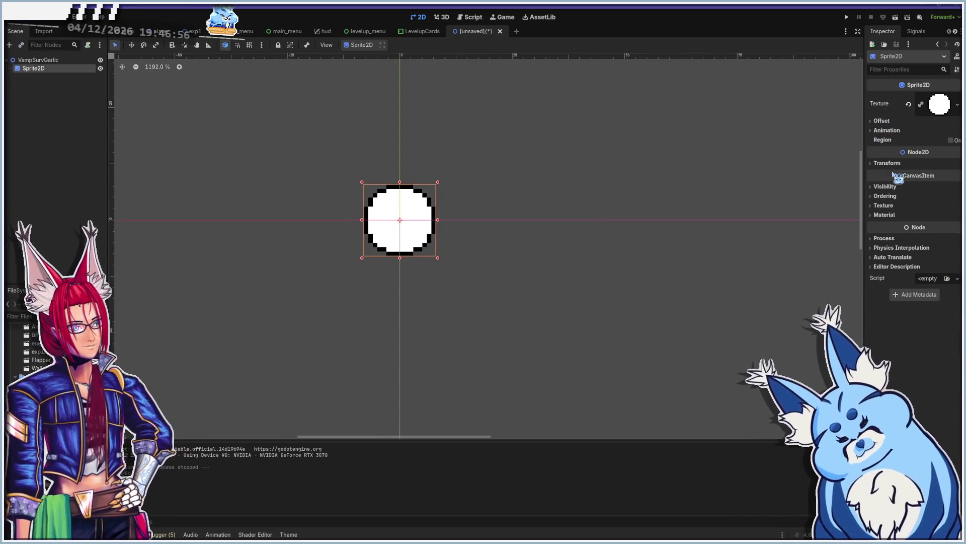
{"action": "left_click", "coordinate": [880, 163]}
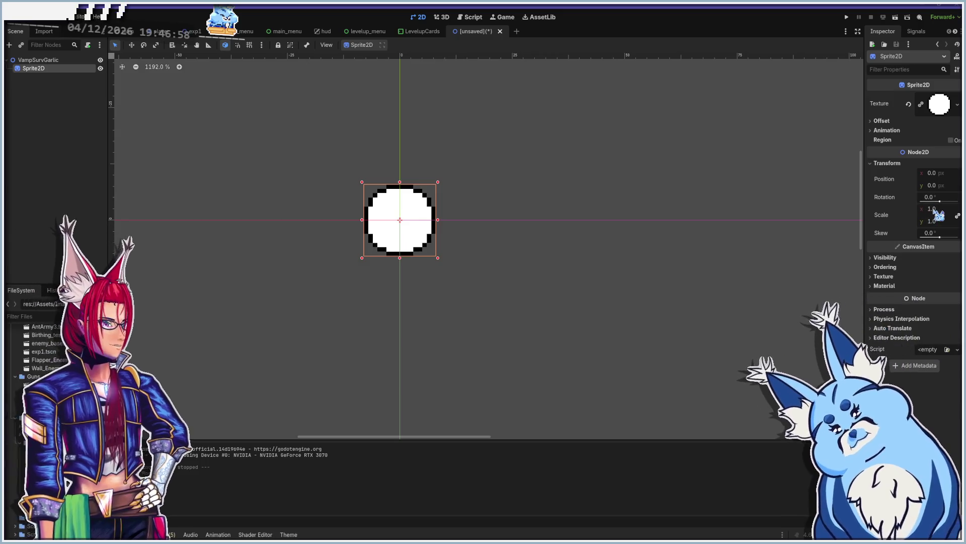
{"action": "left_click", "coordinate": [933, 209]}
{"action": "type", "text": "2"}
{"action": "key", "text": "Return"}
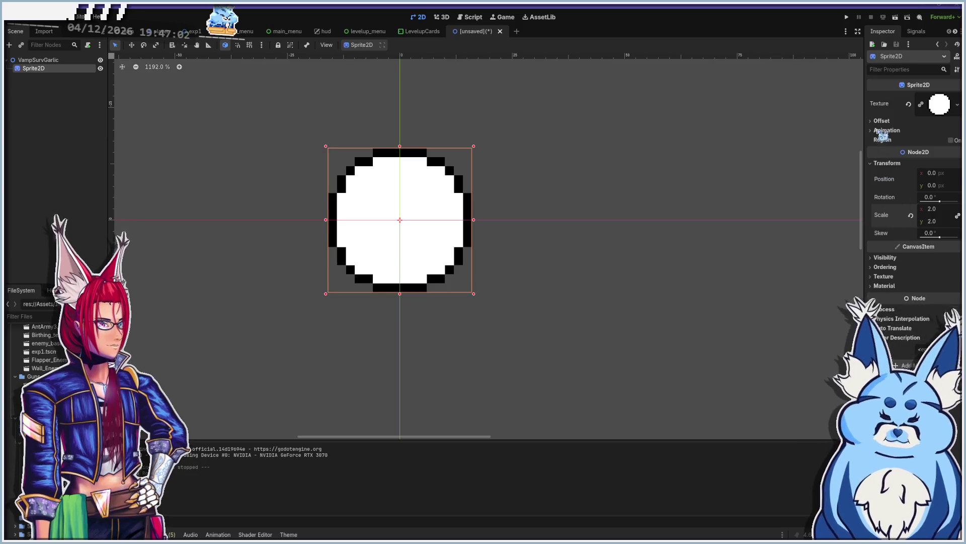
Check the sprite's Offset and Animation sections, then expand its Visibility properties.
{"action": "left_click", "coordinate": [882, 121]}
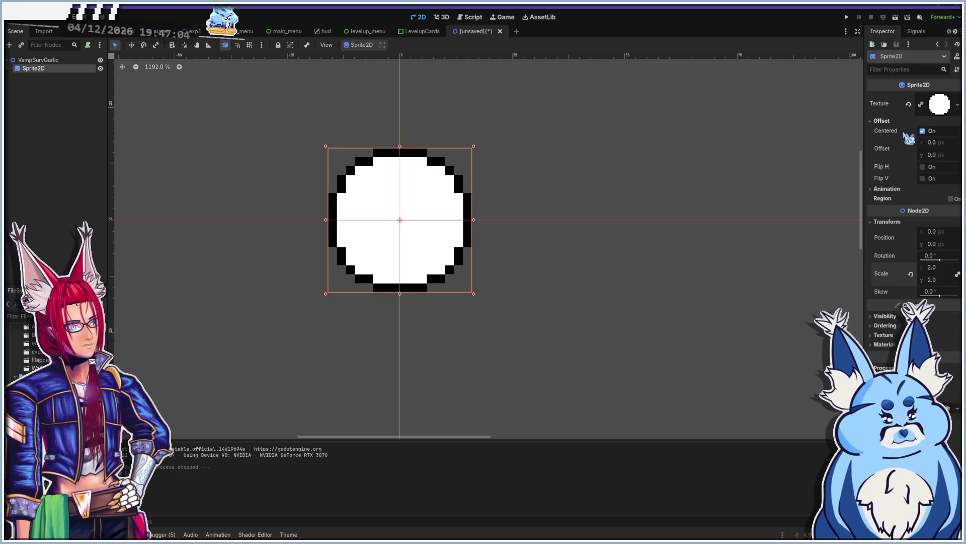
{"action": "left_click", "coordinate": [881, 121]}
{"action": "left_click", "coordinate": [886, 129]}
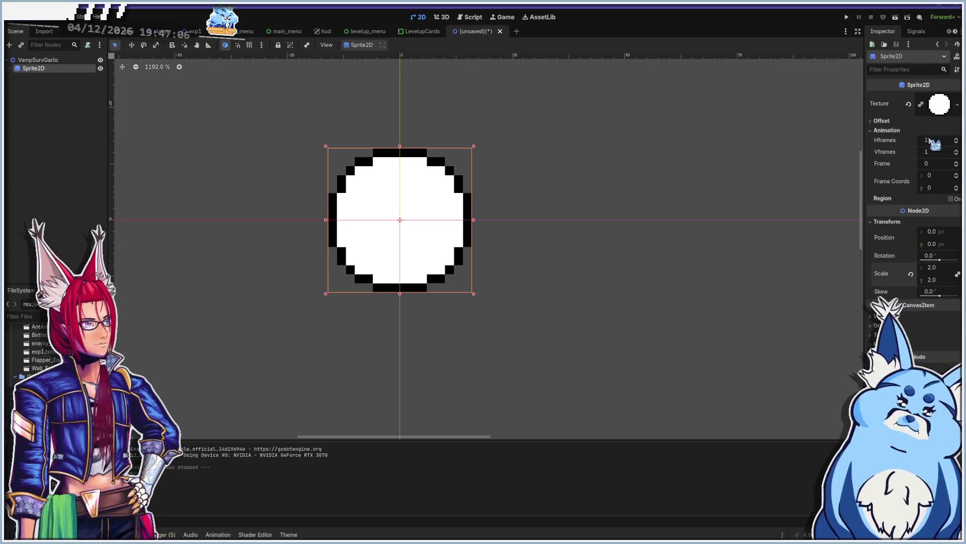
{"action": "left_click", "coordinate": [886, 130]}
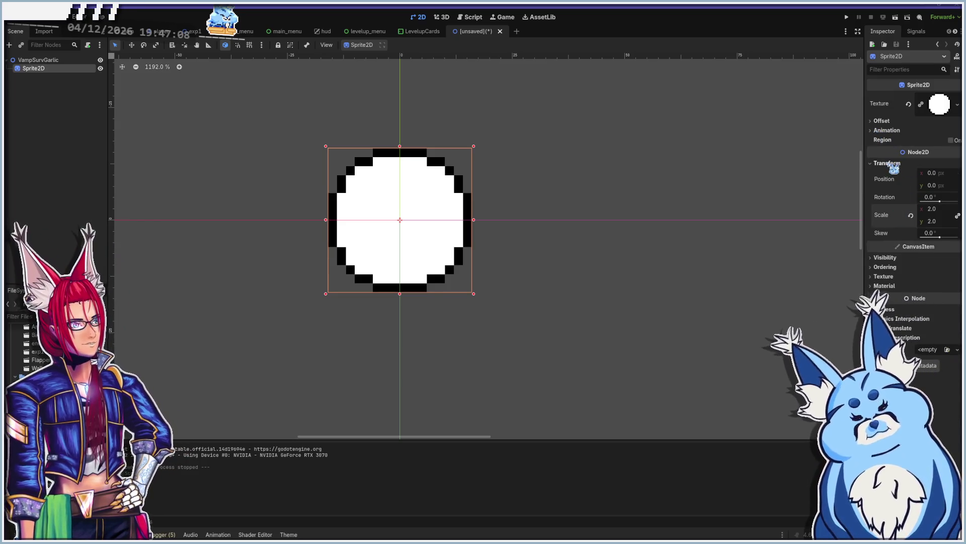
{"action": "left_click", "coordinate": [891, 164]}
{"action": "left_click", "coordinate": [886, 187]}
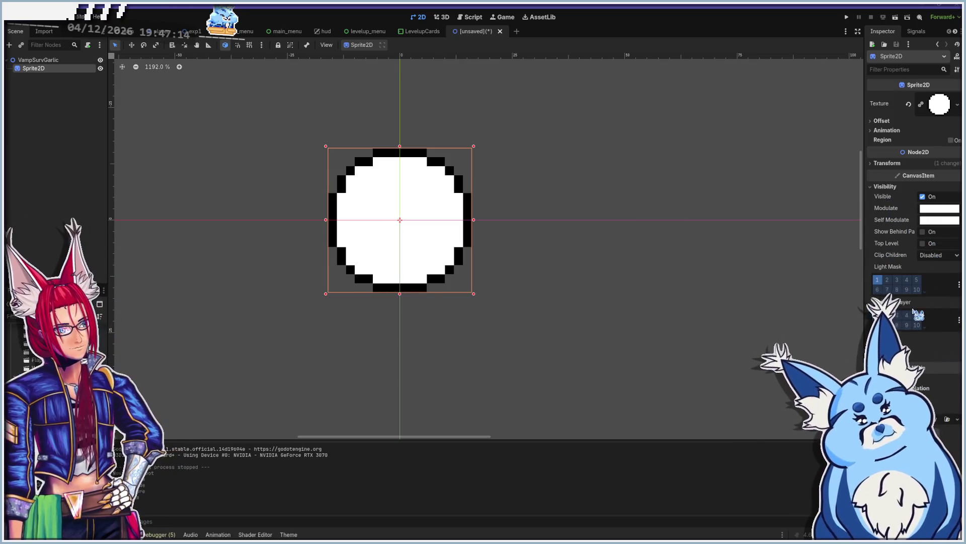
Lower the sprite's Modulate alpha to make the circle semi-transparent, then start saving the scene.
{"action": "left_click", "coordinate": [939, 209]}
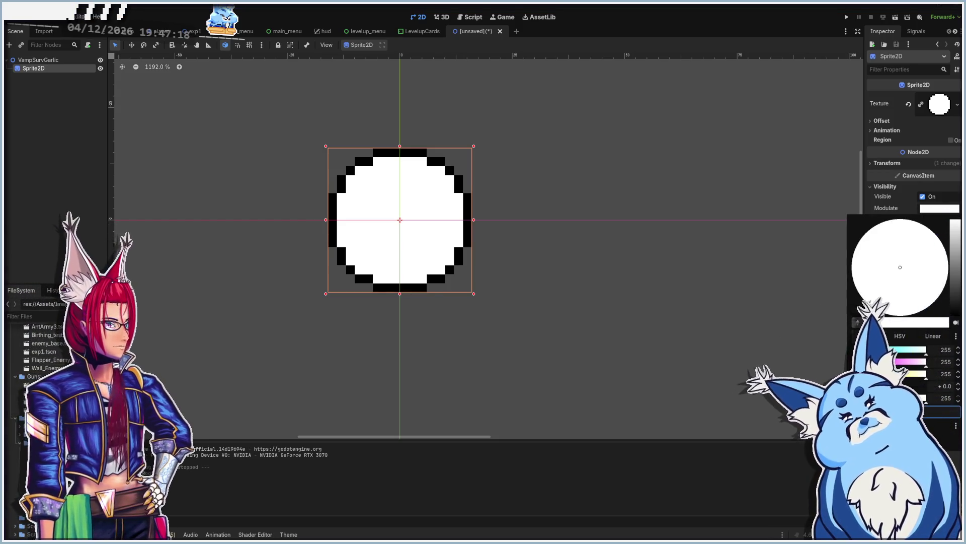
{"action": "left_click_drag", "start_coordinate": [929, 398], "coordinate": [874, 398]}
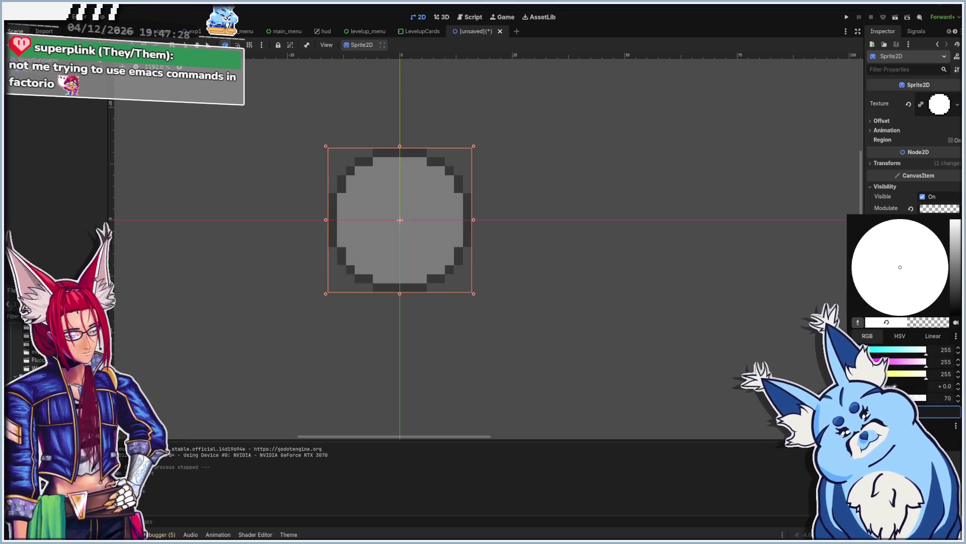
{"action": "key", "text": "Escape"}
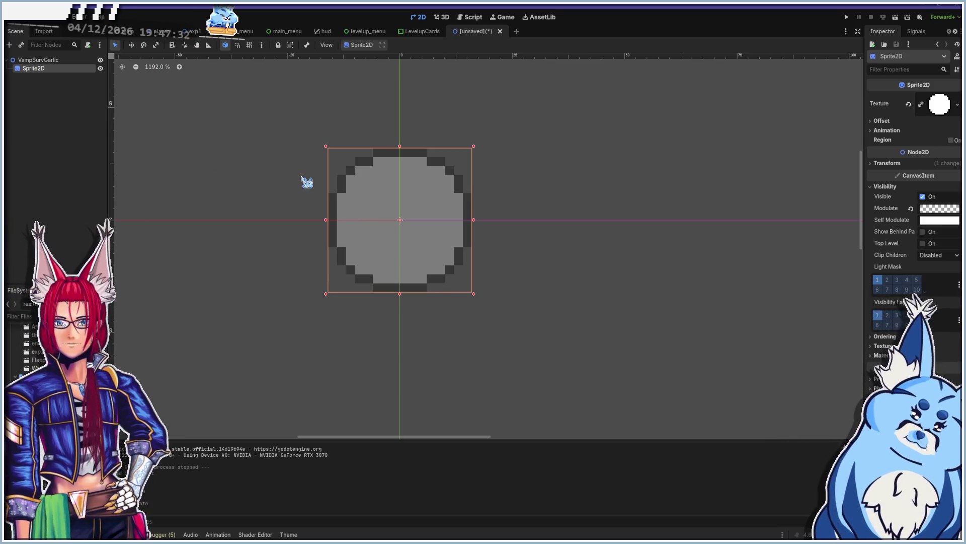
{"action": "key", "text": "ctrl+s"}
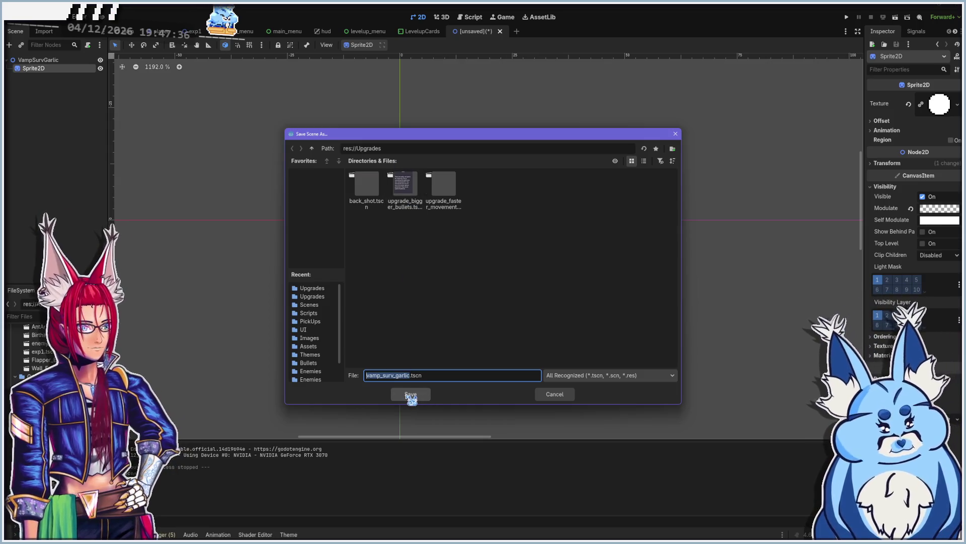
Save the scene as vamp_surv_garlic.tscn and attach a new sprite_2d.gd script to Sprite2D.
{"action": "left_click", "coordinate": [411, 394]}
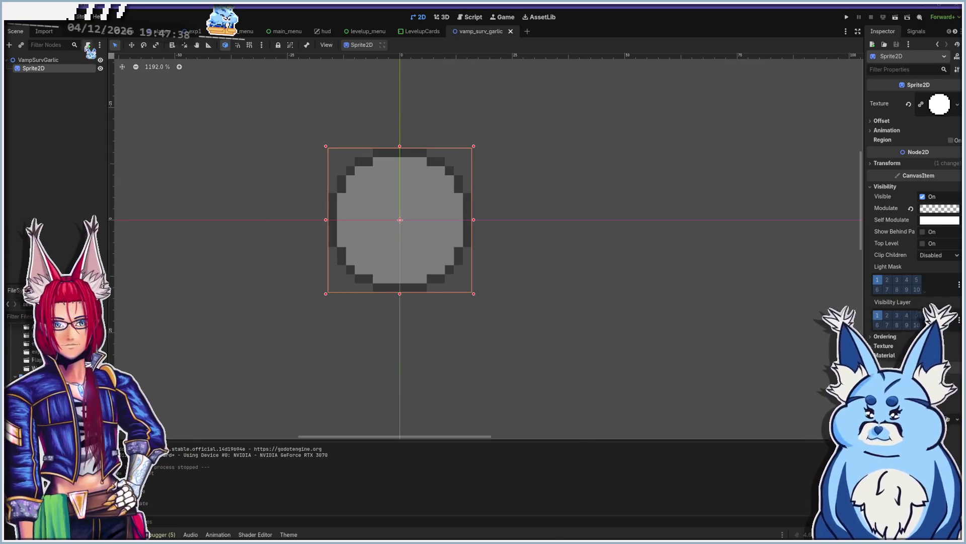
{"action": "left_click", "coordinate": [88, 45]}
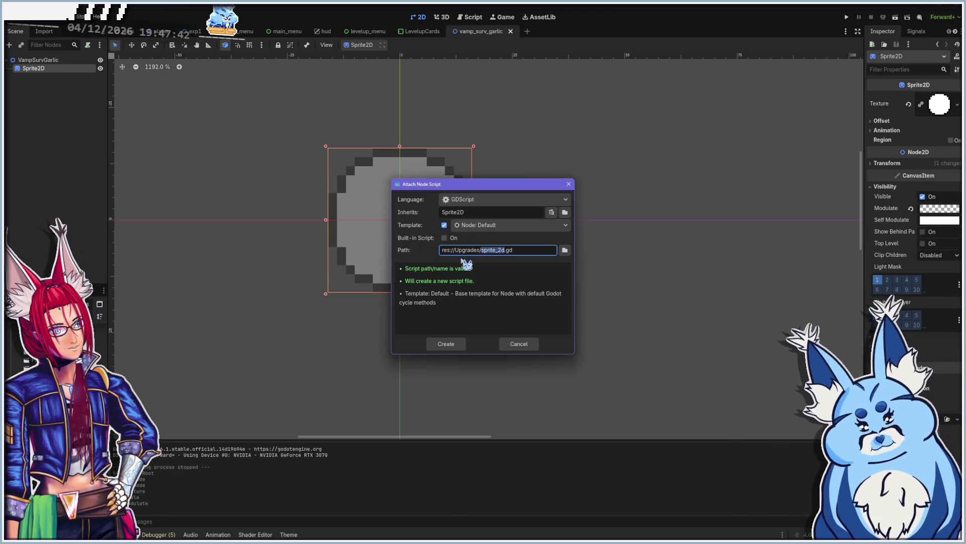
{"action": "left_click", "coordinate": [446, 344]}
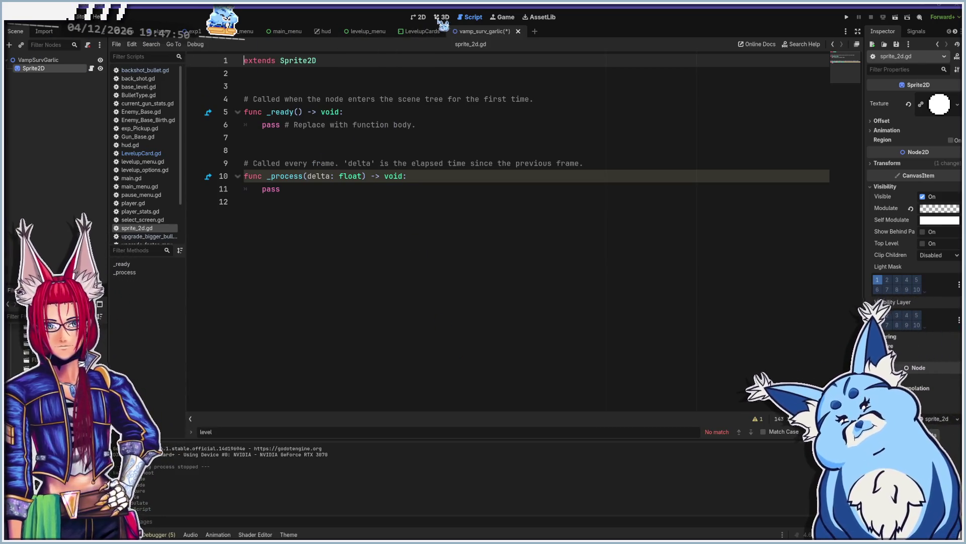
{"action": "left_click", "coordinate": [419, 17]}
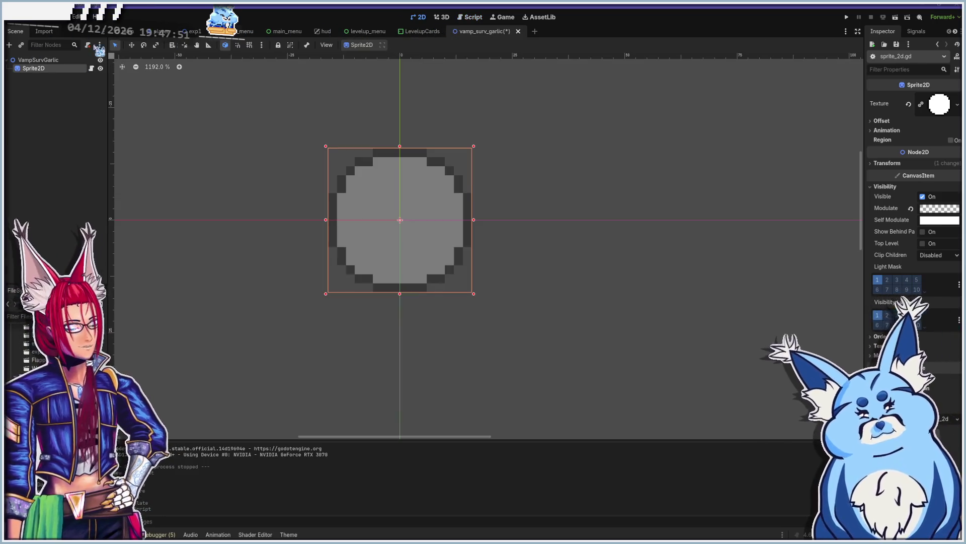
{"action": "left_click", "coordinate": [31, 61]}
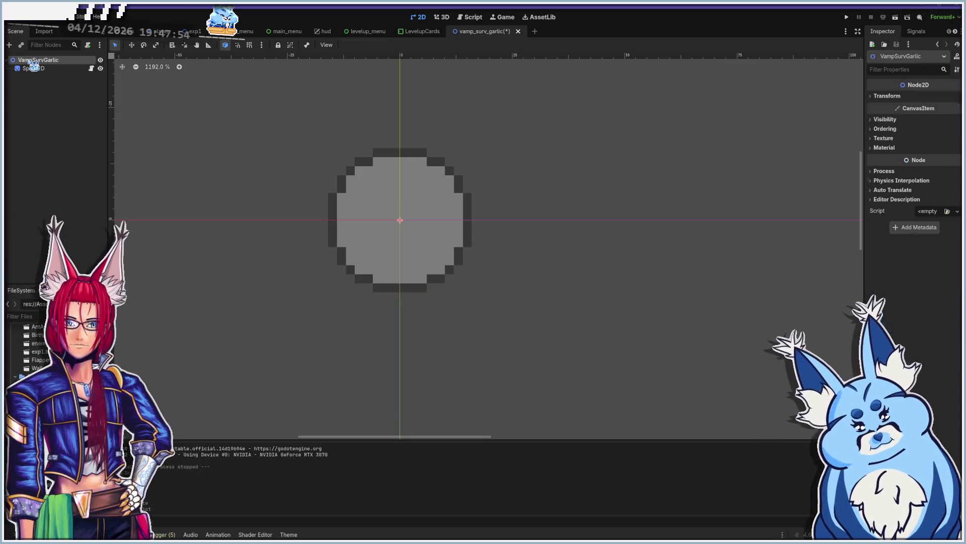
Add a CollisionShape2D node to the garlic scene and review its configuration warning.
{"action": "key", "text": "ctrl+a"}
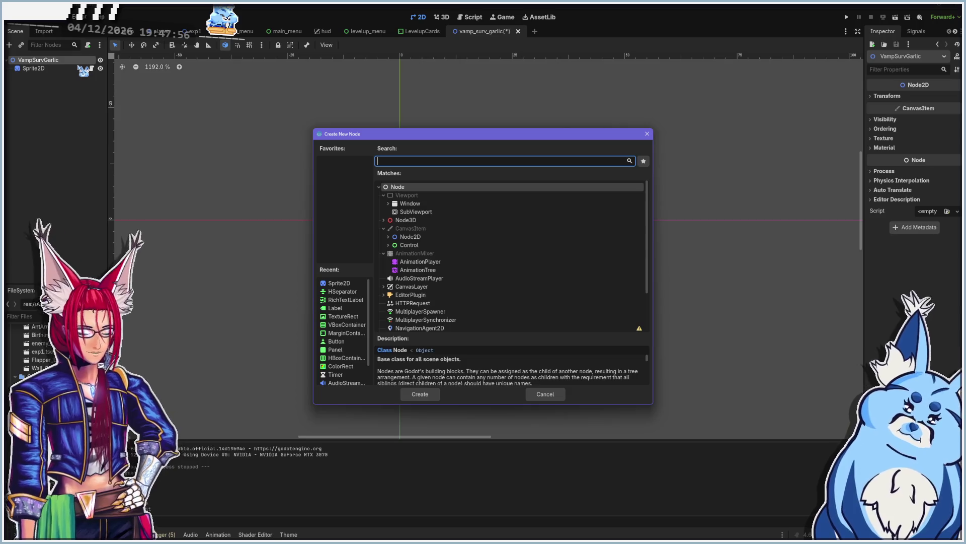
{"action": "type", "text": "shape"}
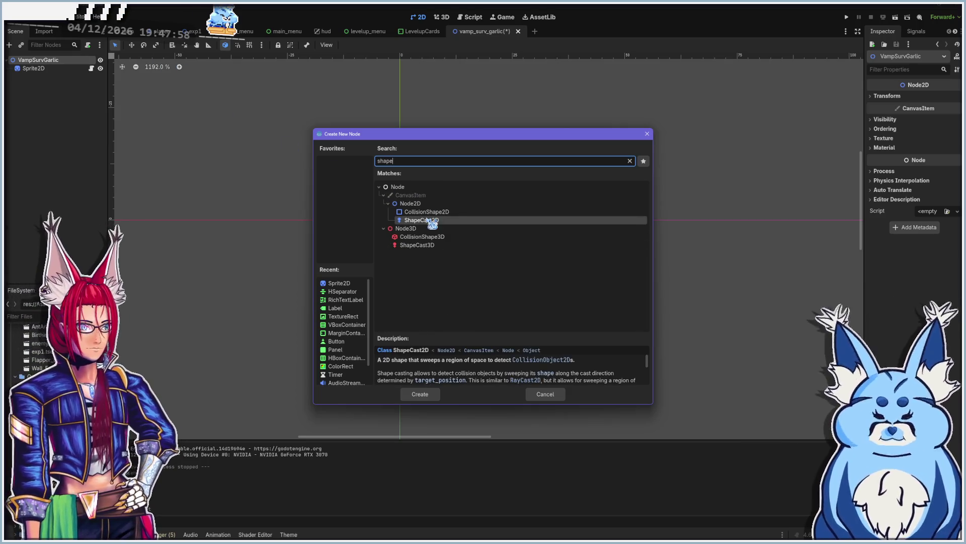
{"action": "left_click", "coordinate": [431, 212]}
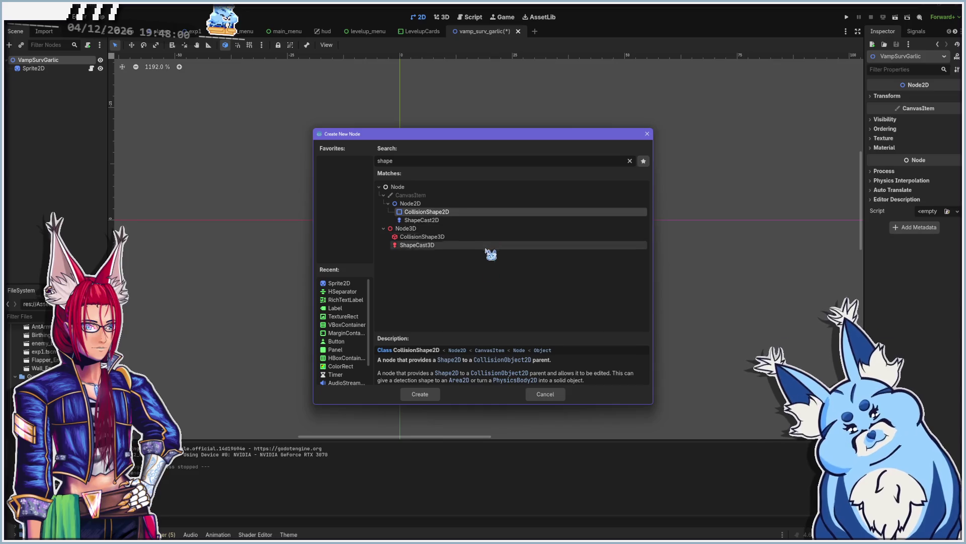
{"action": "left_click", "coordinate": [420, 394]}
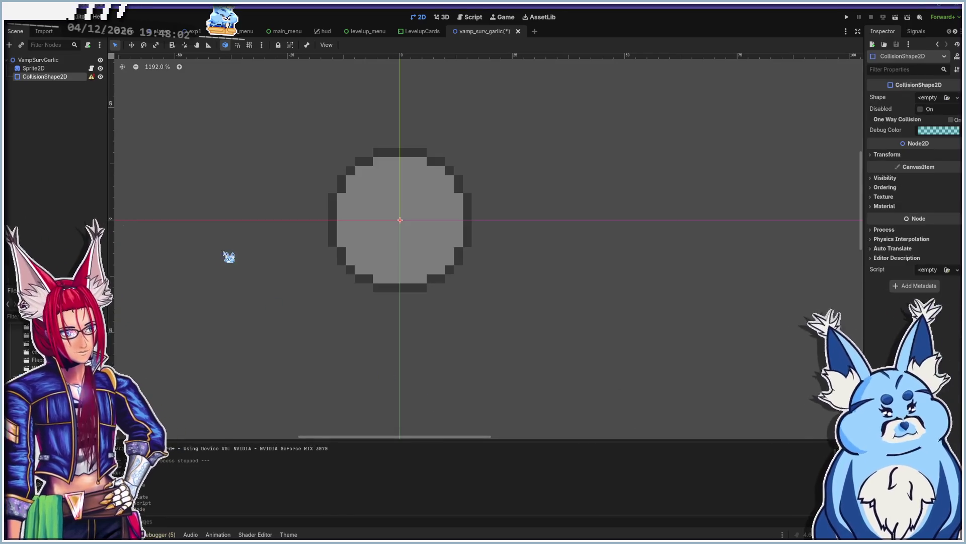
{"action": "left_click", "coordinate": [92, 77]}
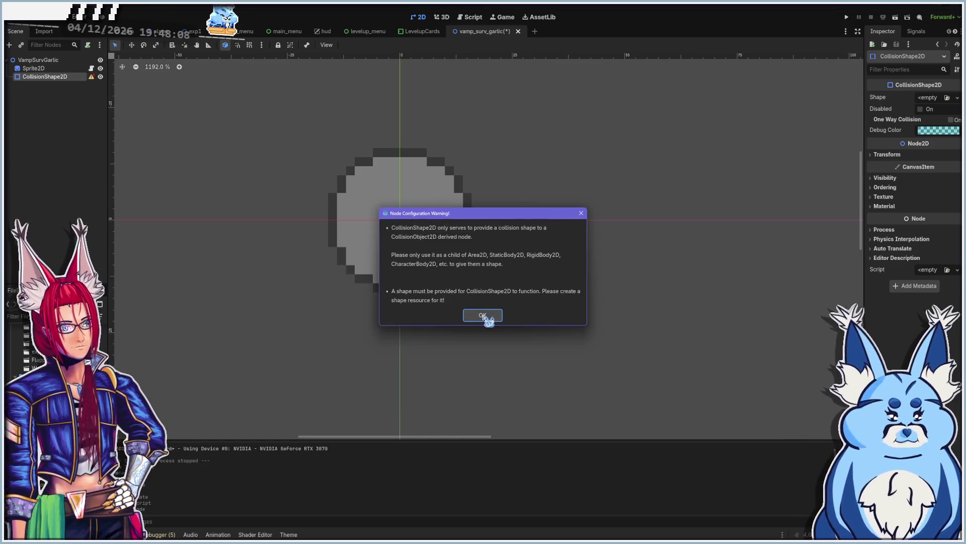
{"action": "left_click", "coordinate": [483, 316]}
Add an Area2D node and nest the CollisionShape2D under it.
{"action": "key", "text": "ctrl+a"}
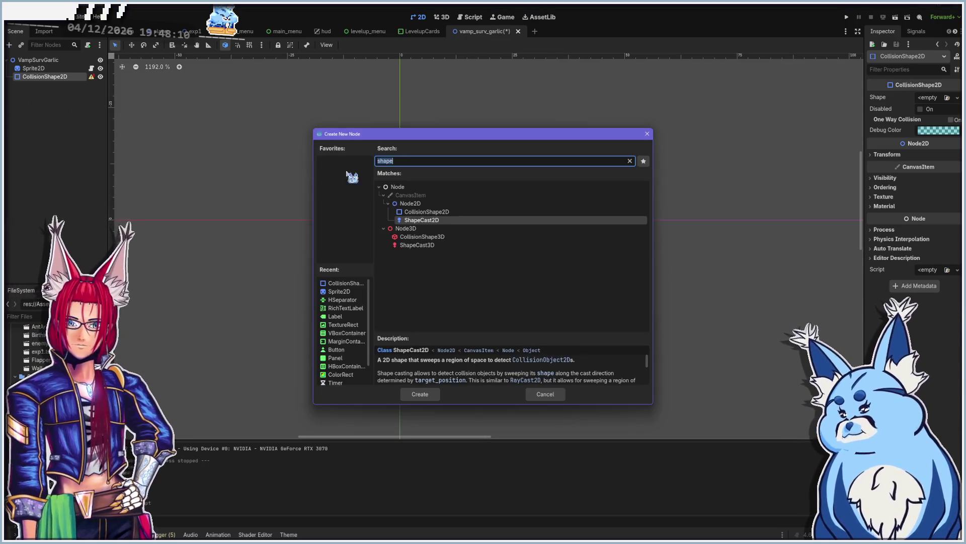
{"action": "type", "text": "area"}
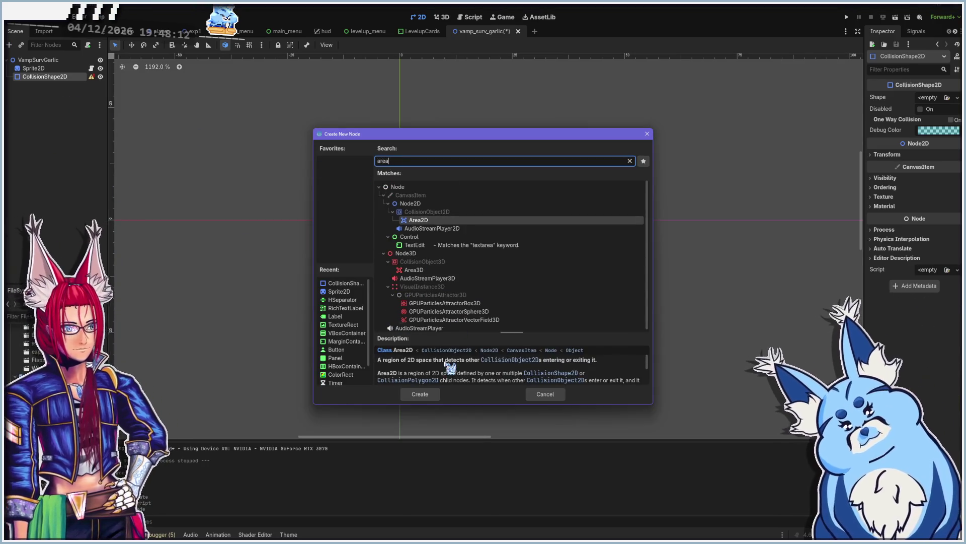
{"action": "left_click", "coordinate": [424, 395]}
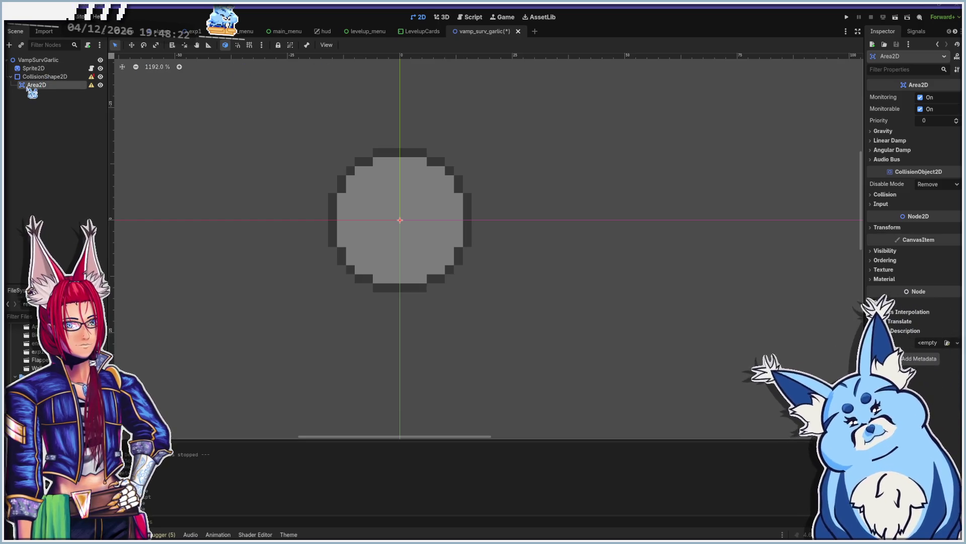
{"action": "left_click_drag", "start_coordinate": [28, 87], "coordinate": [25, 76]}
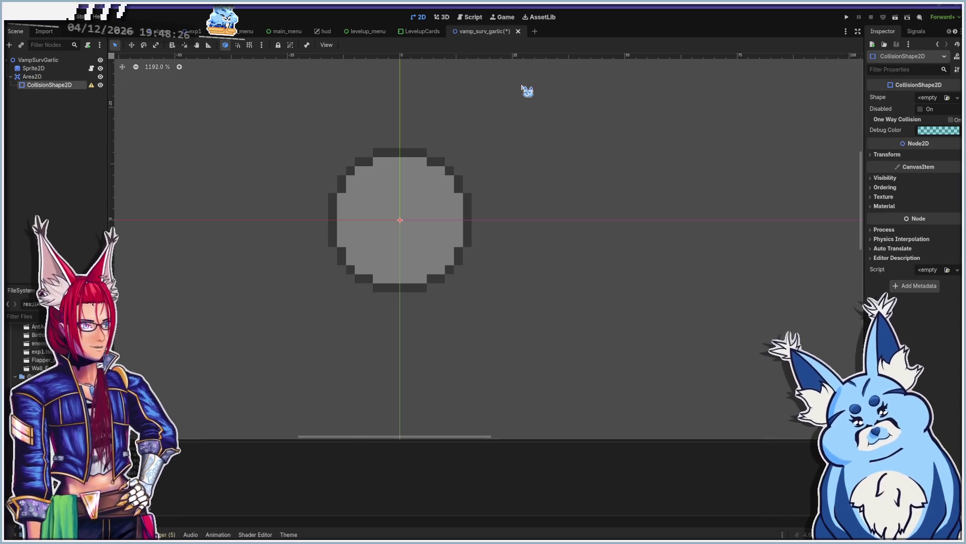
Assign a new CircleShape2D sized to the garlic sprite's edge, and rename Area2D to StinkZone.
{"action": "left_click", "coordinate": [929, 97]}
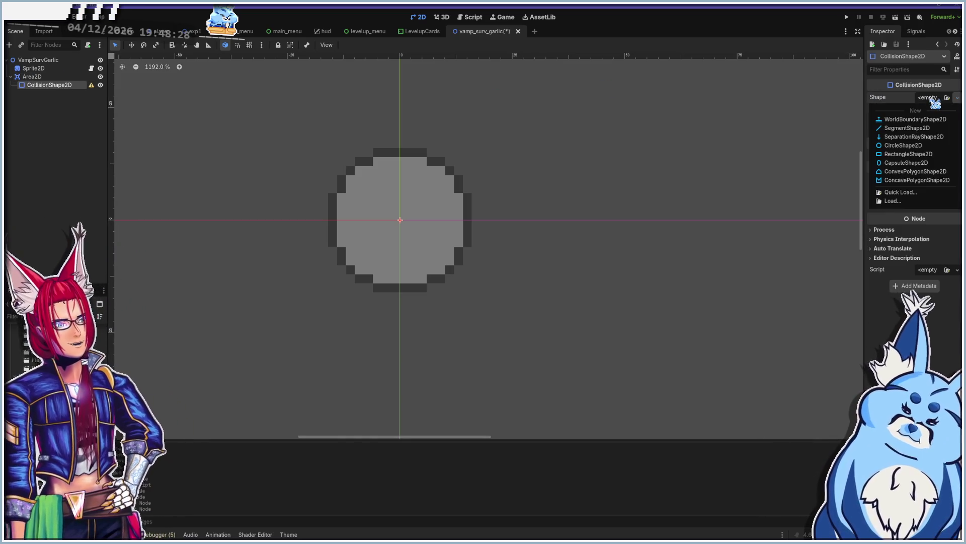
{"action": "left_click", "coordinate": [900, 145]}
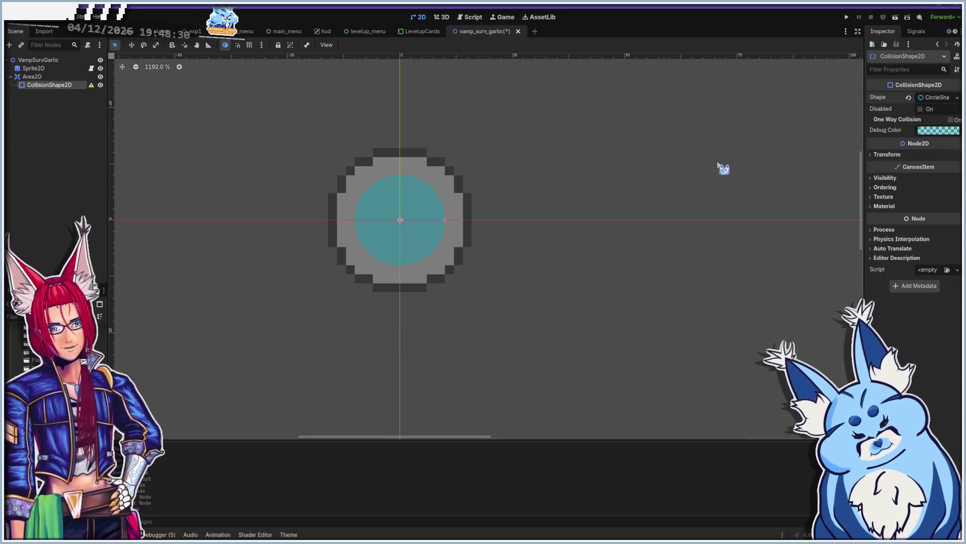
{"action": "left_click_drag", "start_coordinate": [445, 221], "coordinate": [472, 220]}
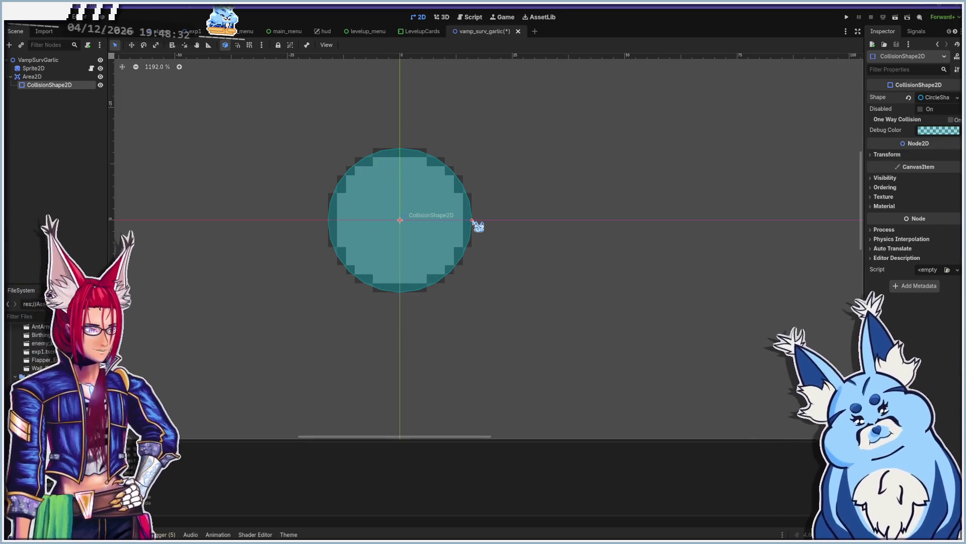
{"action": "left_click", "coordinate": [34, 76]}
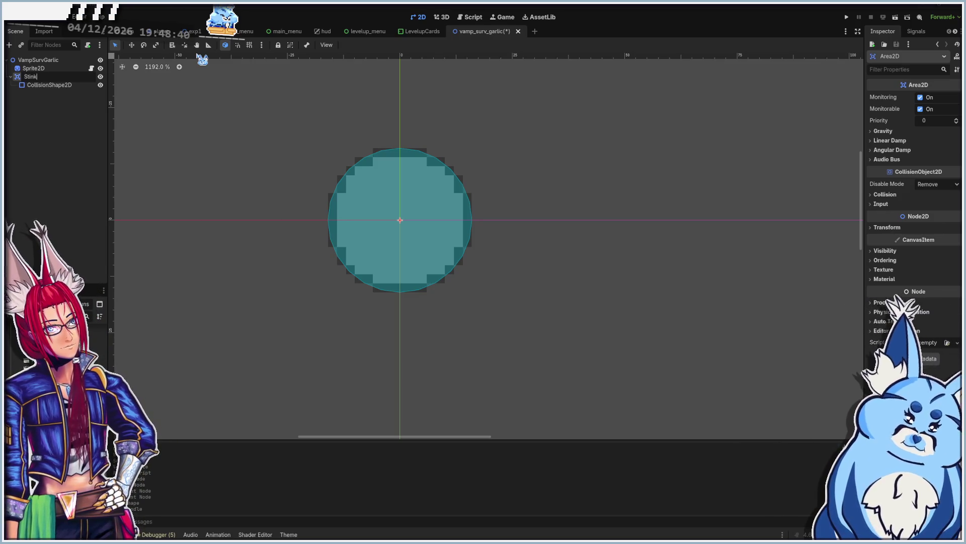
{"action": "key", "text": "Return"}
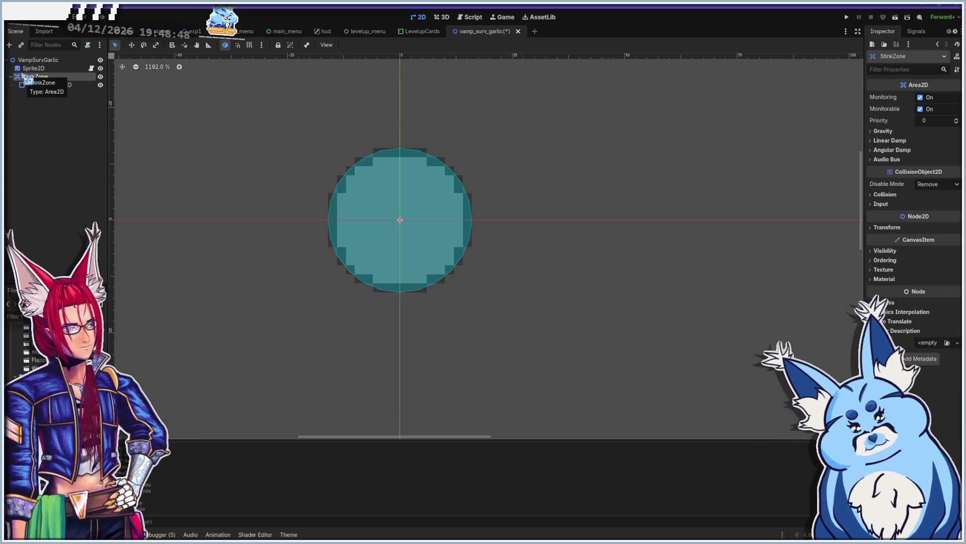
{"action": "left_click", "coordinate": [470, 18]}
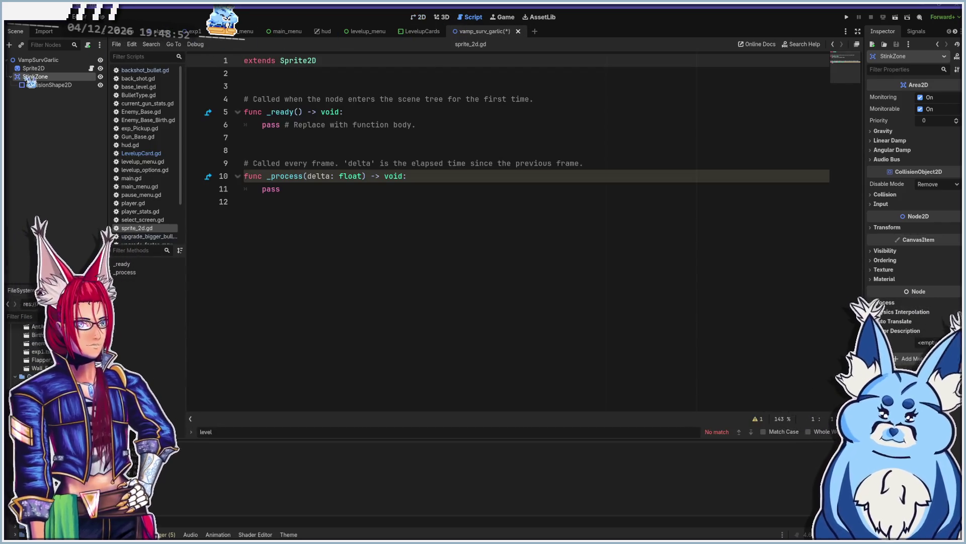
{"action": "left_click_drag", "start_coordinate": [30, 76], "coordinate": [256, 78]}
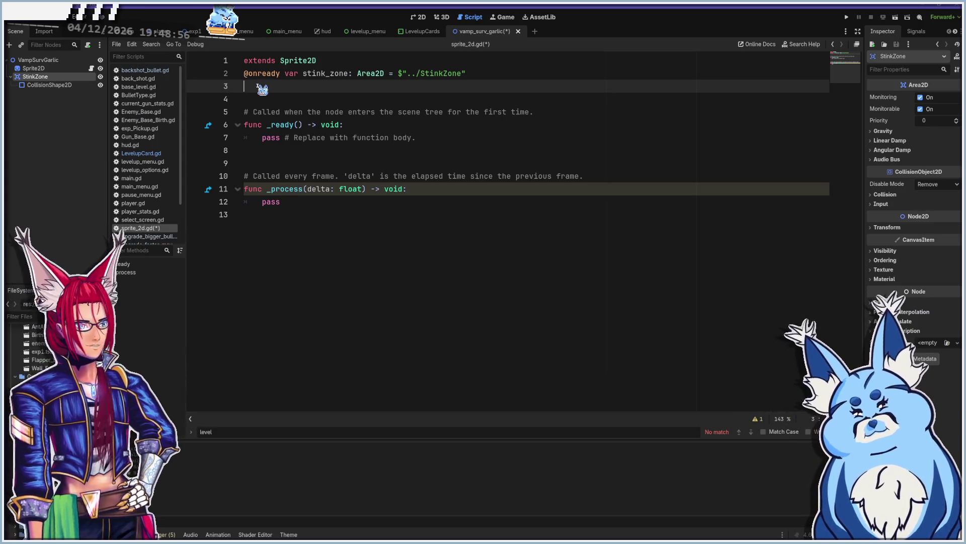
{"action": "key", "text": "BackSpace"}
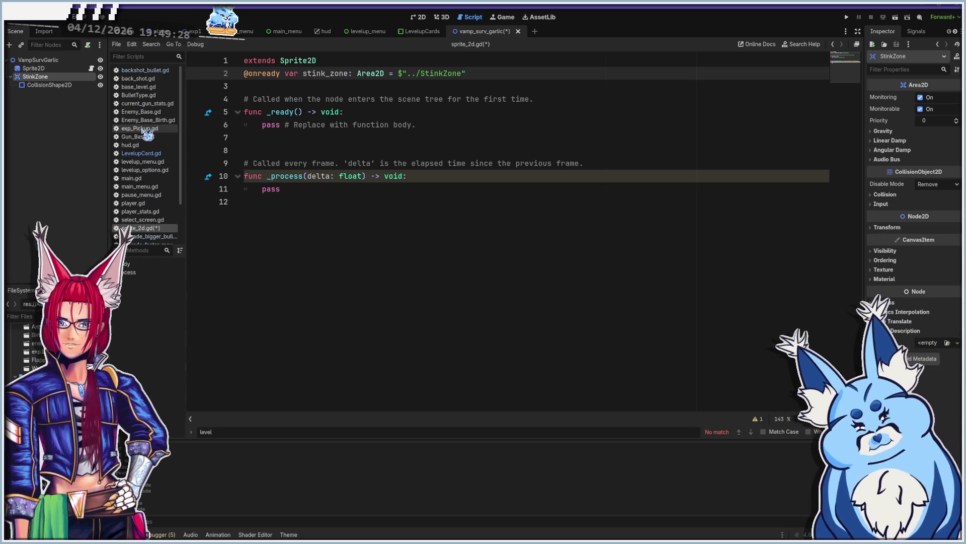
{"action": "left_click", "coordinate": [151, 95]}
{"action": "scroll", "coordinate": [393, 170], "scroll_direction": "down", "scroll_amount": 7}
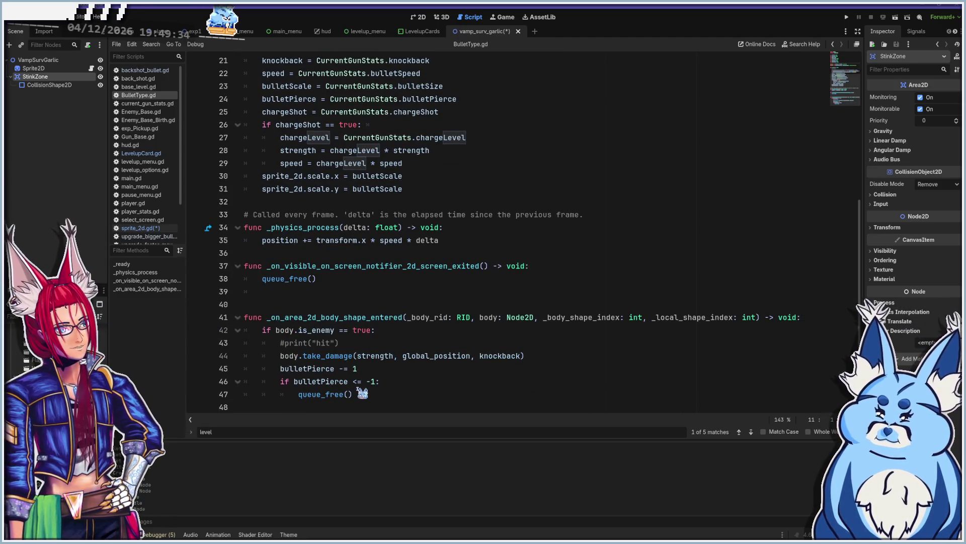
Select BulletType.gd's hit function, close sprite_2d.gd discarding changes, and attach a script to VampSurvGarlic.
{"action": "mouse_move", "coordinate": [353, 394]}
{"action": "left_mouse_down"}
{"action": "mouse_move", "coordinate": [281, 377]}
{"action": "mouse_move", "coordinate": [196, 310]}
{"action": "mouse_move", "coordinate": [198, 318]}
{"action": "left_mouse_up"}
{"action": "key", "text": "ctrl+c"}
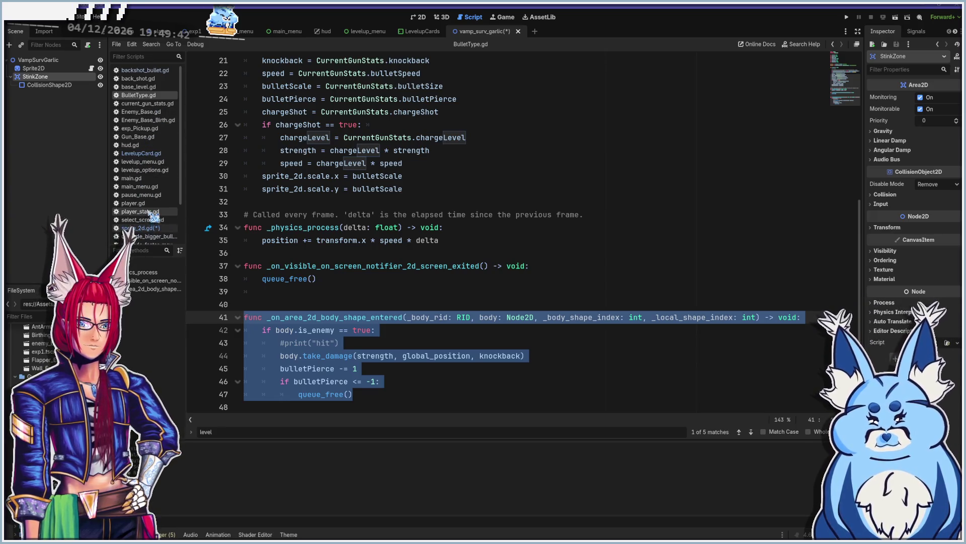
{"action": "left_click", "coordinate": [146, 228]}
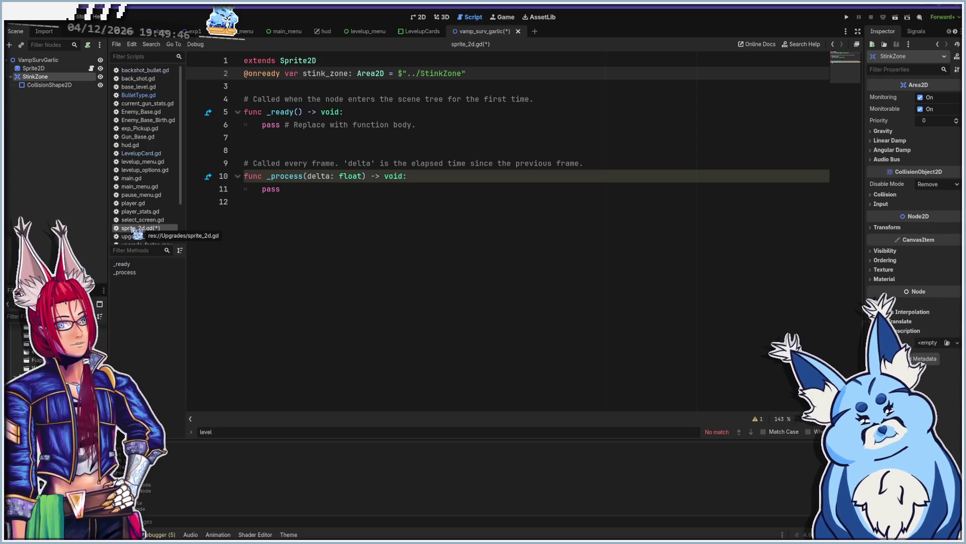
{"action": "right_click", "coordinate": [174, 230]}
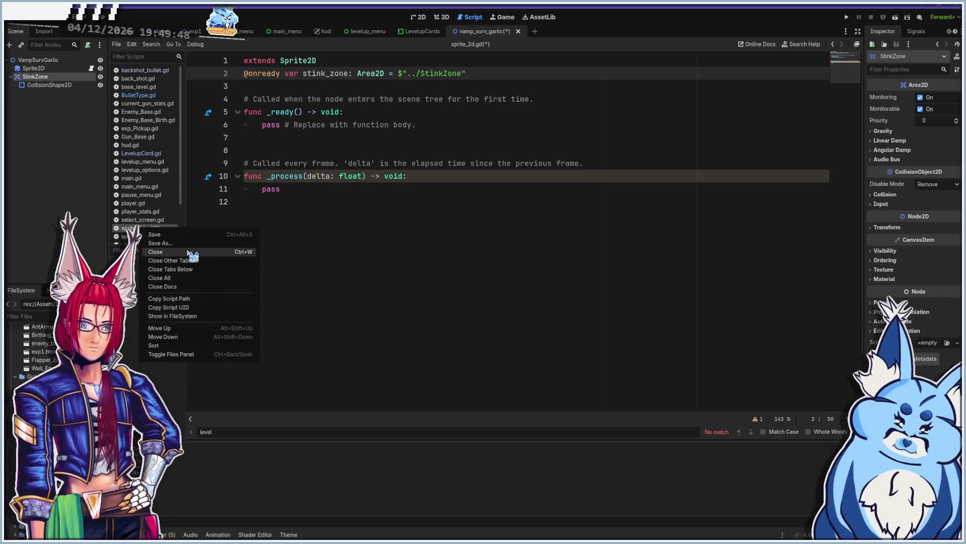
{"action": "left_click", "coordinate": [186, 250]}
{"action": "left_click", "coordinate": [552, 283]}
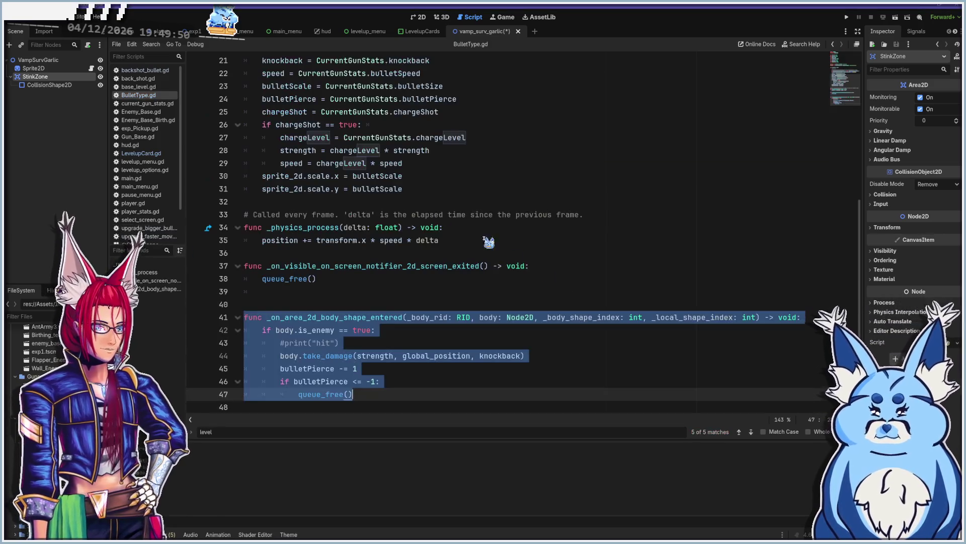
{"action": "left_click", "coordinate": [96, 59]}
{"action": "left_click", "coordinate": [90, 46]}
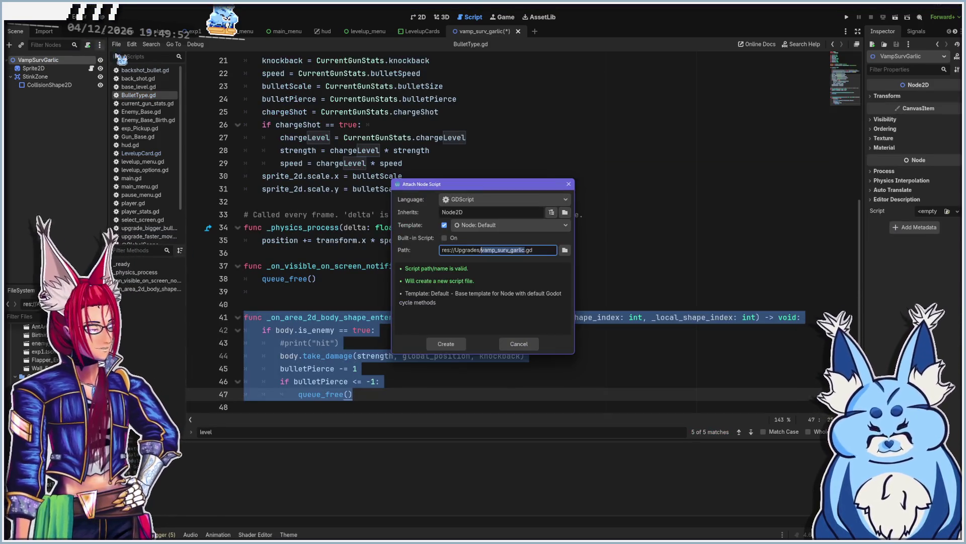
Create vamp_surv_garlic.gd and paste the damage function below the template code.
{"action": "left_click", "coordinate": [445, 344]}
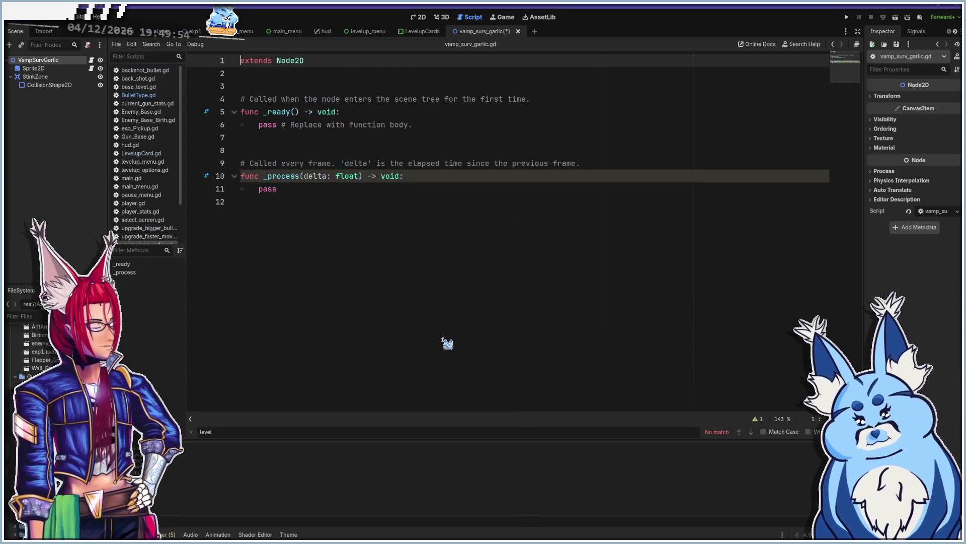
{"action": "left_click_drag", "start_coordinate": [370, 195], "coordinate": [179, 53]}
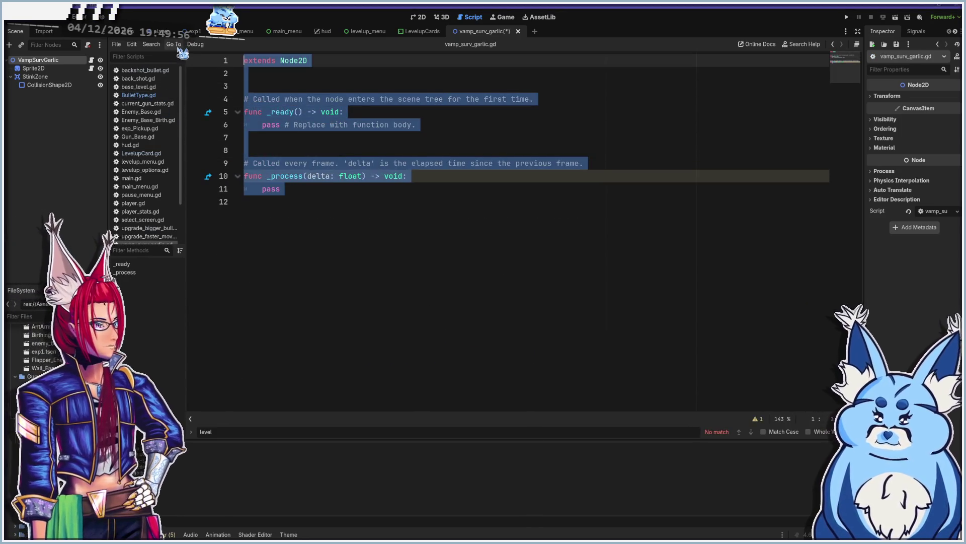
{"action": "key", "text": "ctrl+v"}
{"action": "key", "text": "ctrl+z"}
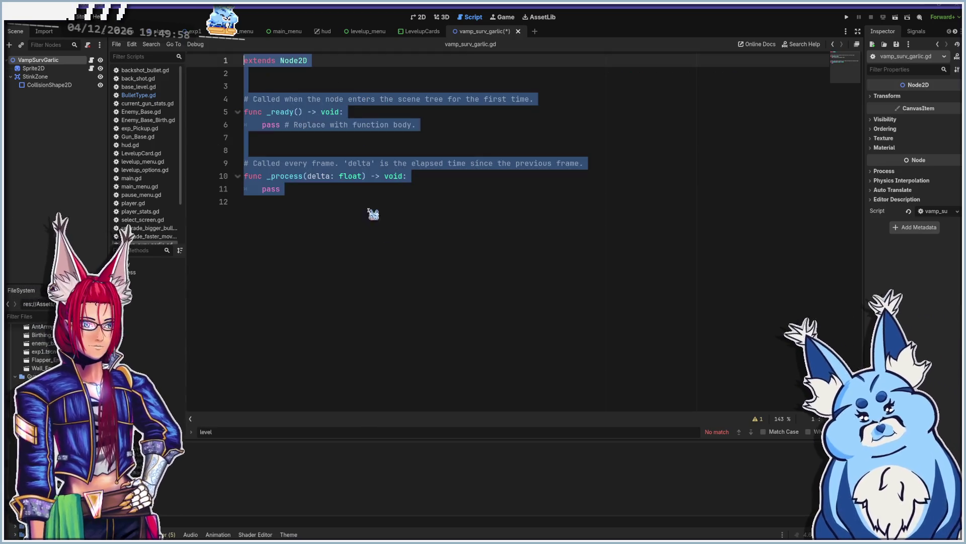
{"action": "left_click", "coordinate": [373, 217]}
{"action": "key", "text": "ctrl+v"}
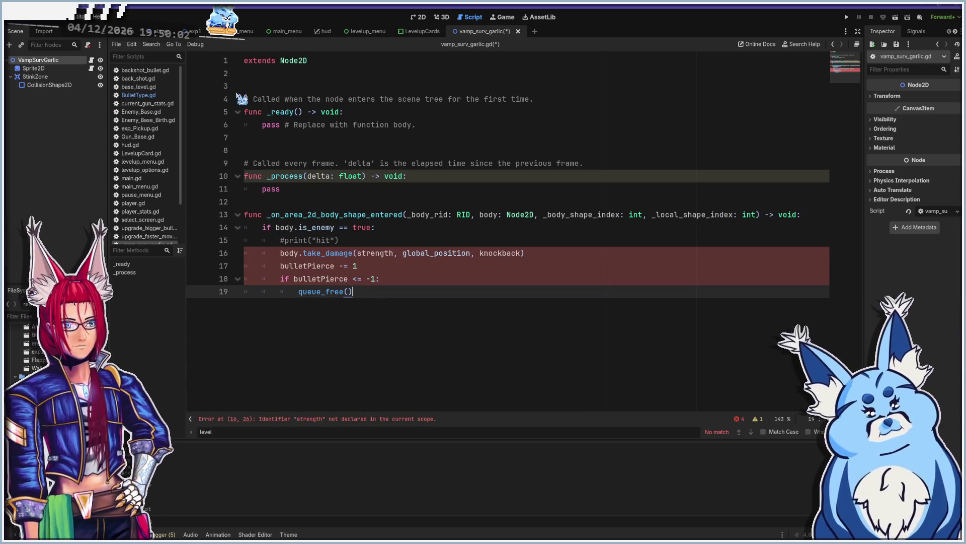
{"action": "left_click", "coordinate": [44, 78]}
{"action": "left_click_drag", "start_coordinate": [44, 78], "coordinate": [275, 78]}
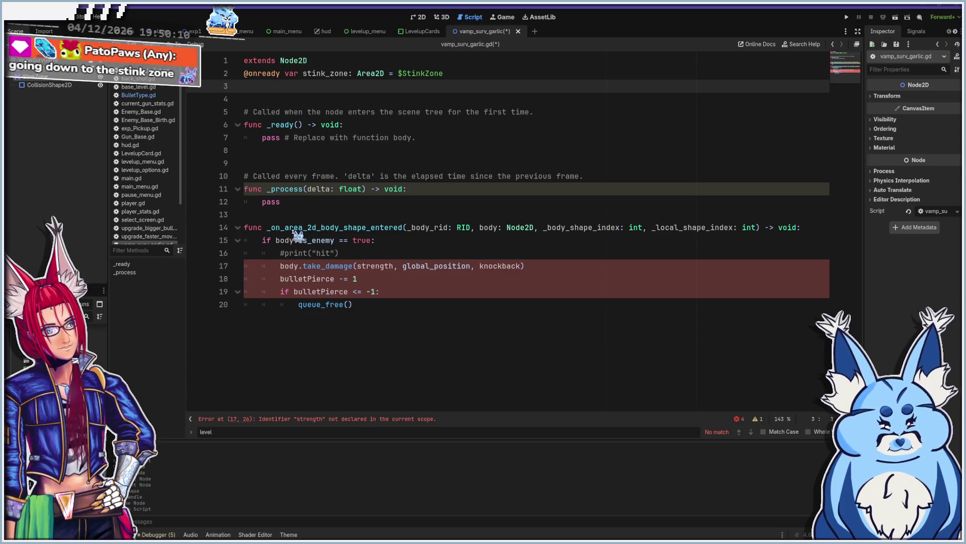
{"action": "left_click", "coordinate": [285, 230]}
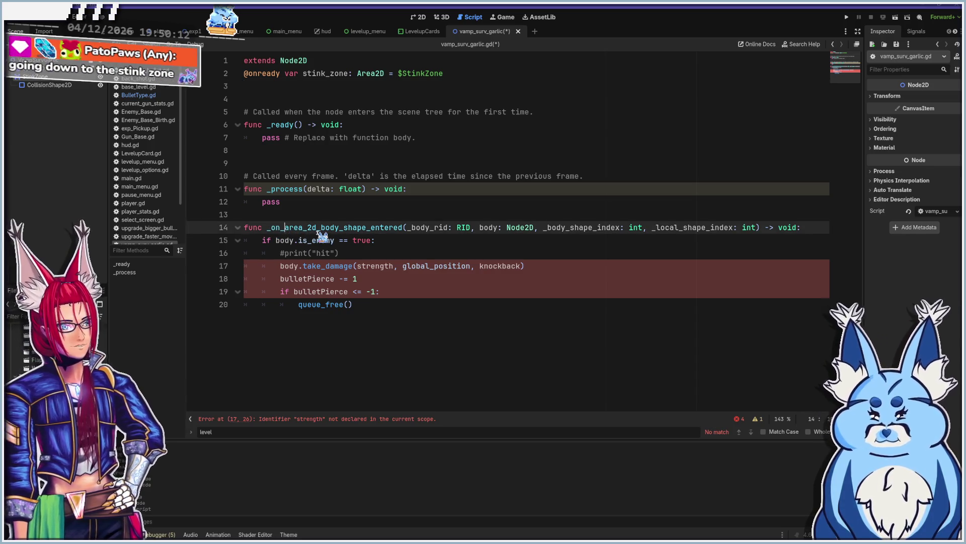
{"action": "left_click", "coordinate": [317, 227], "text": "shift"}
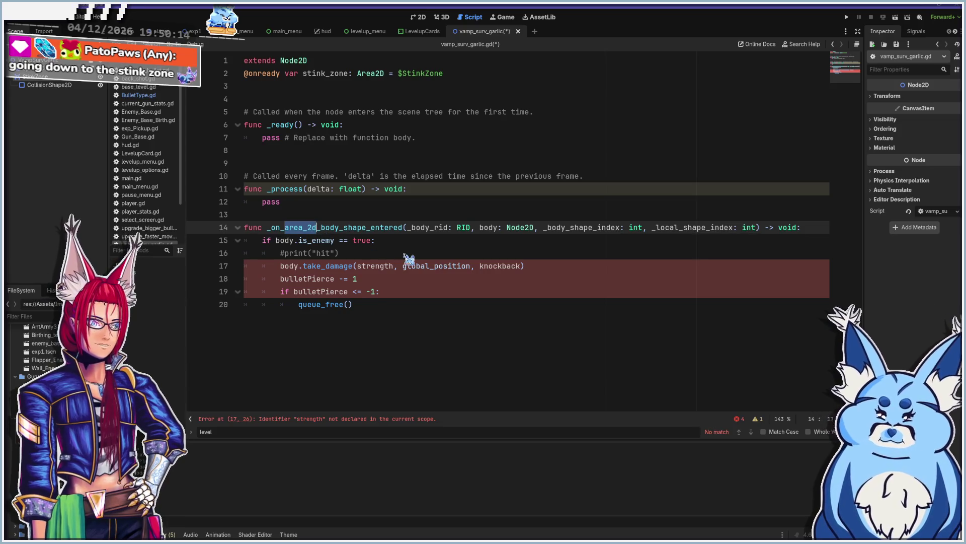
{"action": "type", "text": "stink"}
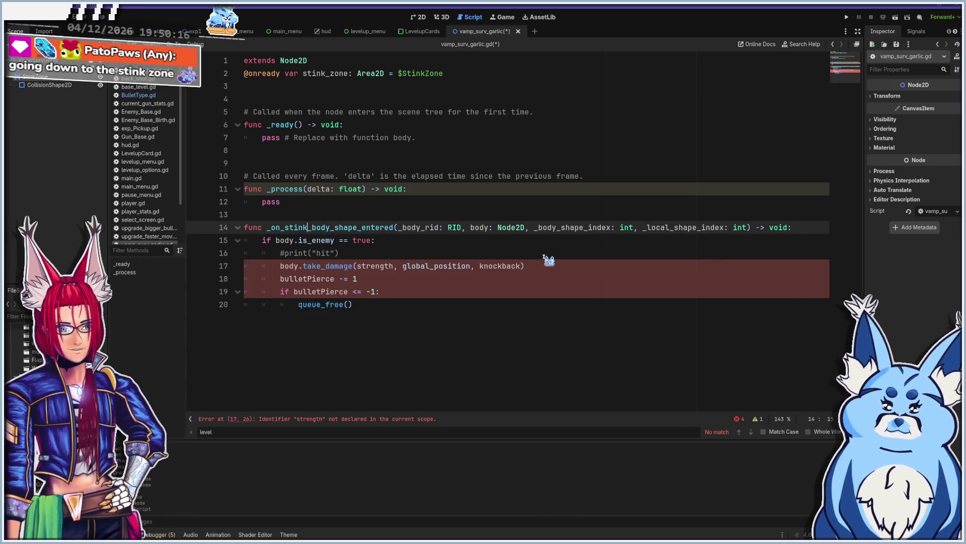
{"action": "type", "text": "_z"}
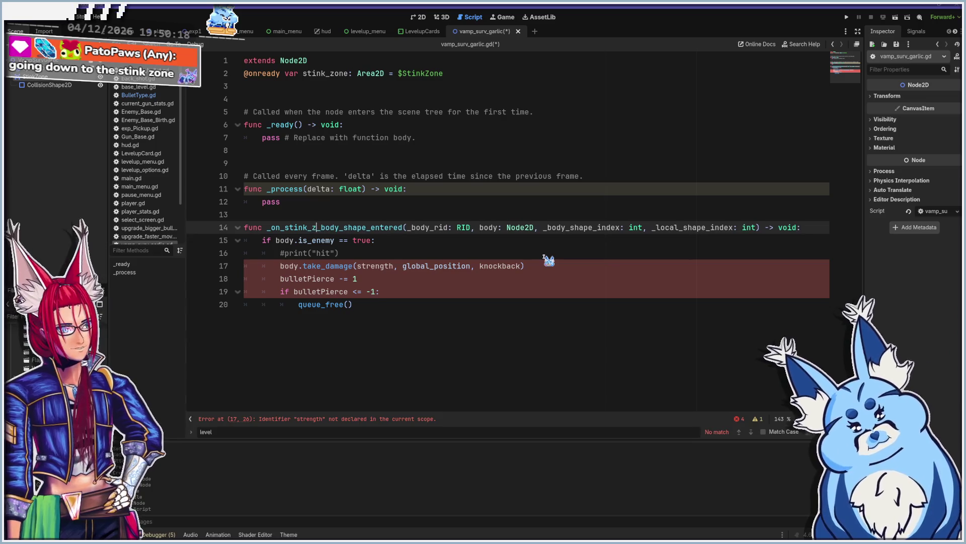
{"action": "type", "text": "one"}
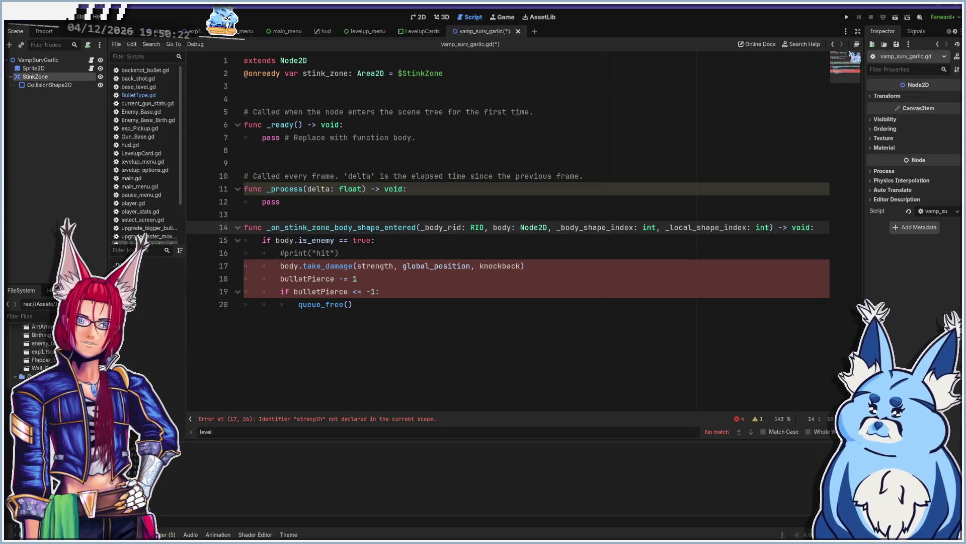
{"action": "left_click", "coordinate": [916, 31]}
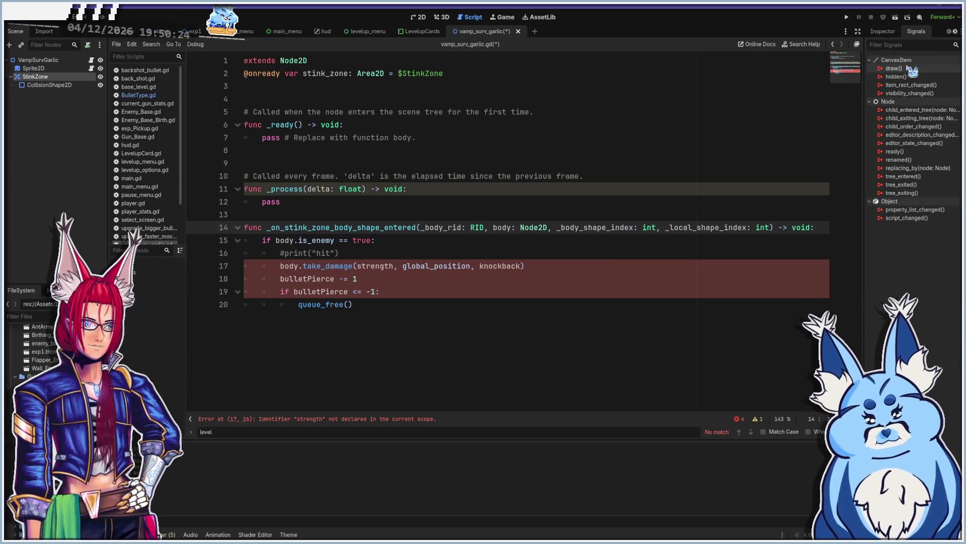
Connect StinkZone's area_entered signal, creating _on_stink_zone_area_entered in the garlic script.
{"action": "mouse_move", "coordinate": [914, 87]}
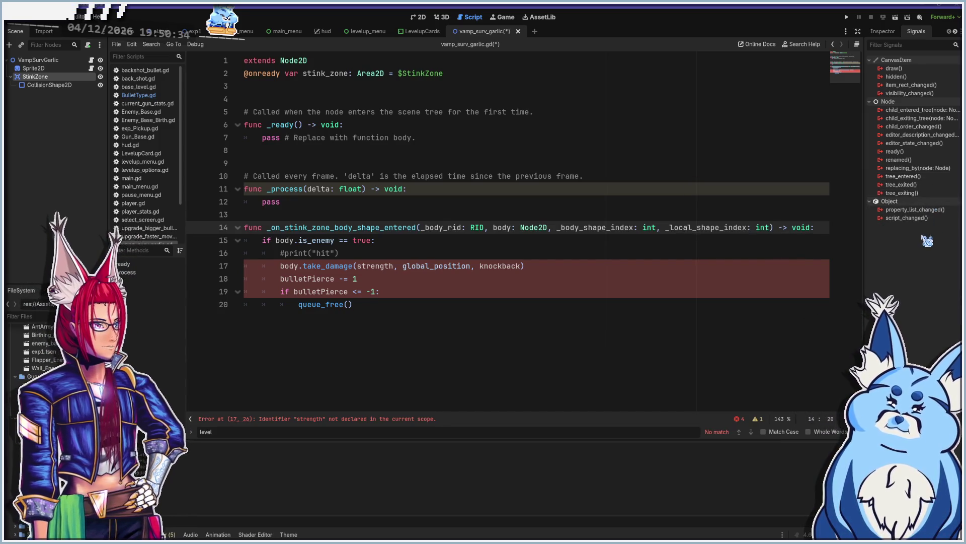
{"action": "left_click", "coordinate": [44, 87]}
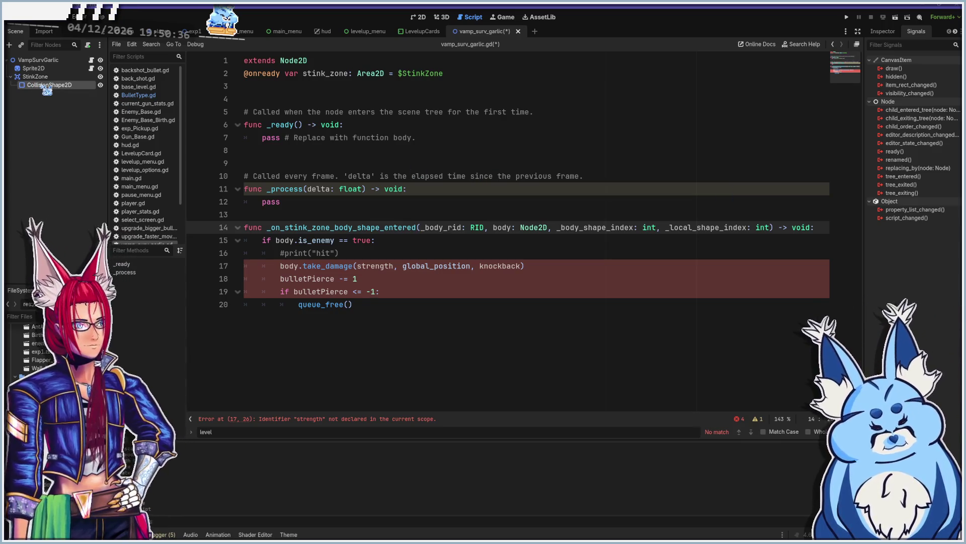
{"action": "left_click", "coordinate": [43, 77]}
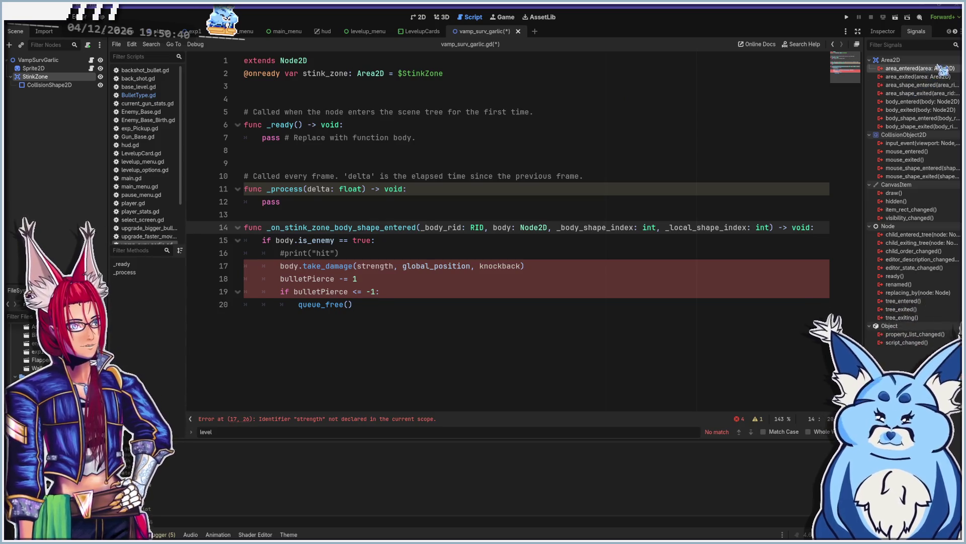
{"action": "double_click", "coordinate": [930, 69]}
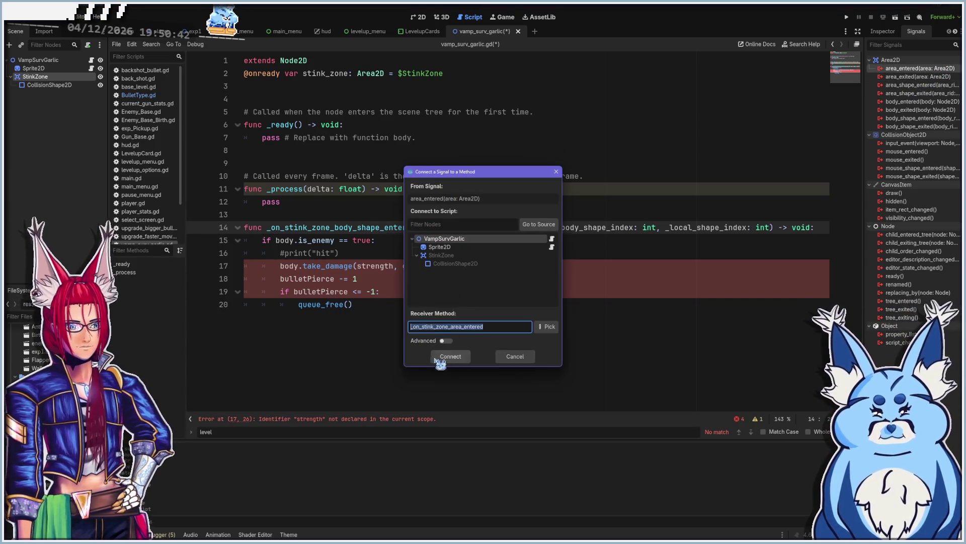
{"action": "left_click", "coordinate": [450, 356]}
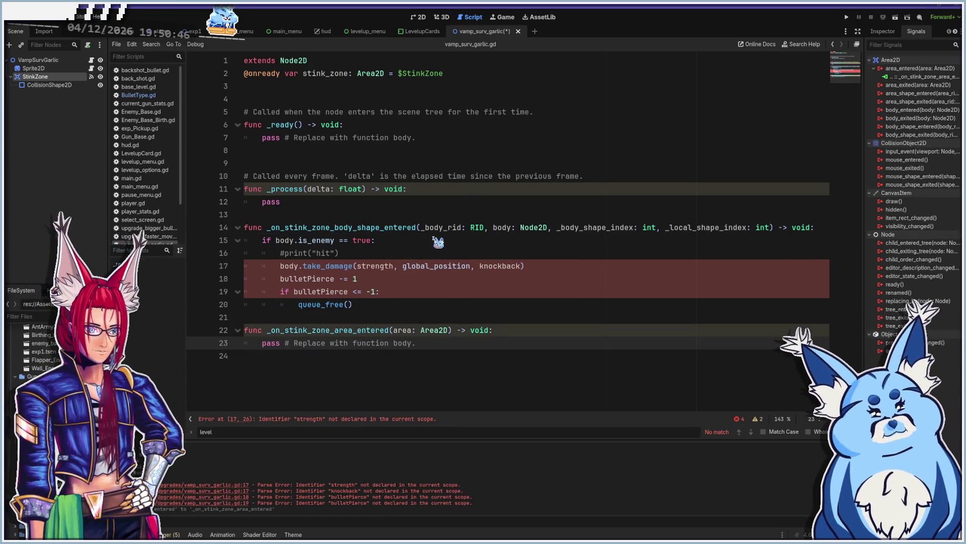
Move the damage code into the area_entered handler, then undo back to the body_shape_entered version.
{"action": "left_click", "coordinate": [334, 229]}
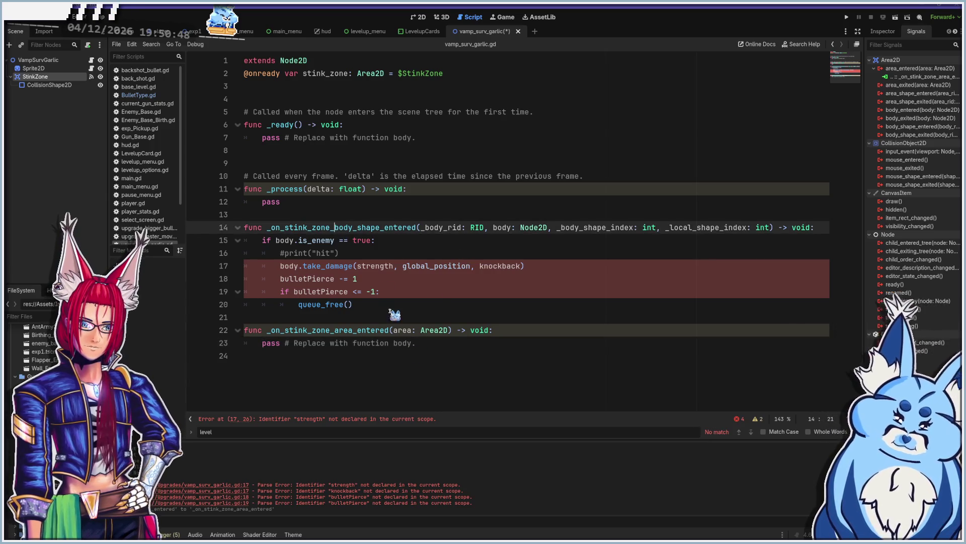
{"action": "mouse_move", "coordinate": [367, 308]}
{"action": "left_mouse_down"}
{"action": "mouse_move", "coordinate": [282, 247]}
{"action": "mouse_move", "coordinate": [209, 242]}
{"action": "left_mouse_up"}
{"action": "key", "text": "ctrl+c"}
{"action": "key", "text": "BackSpace"}
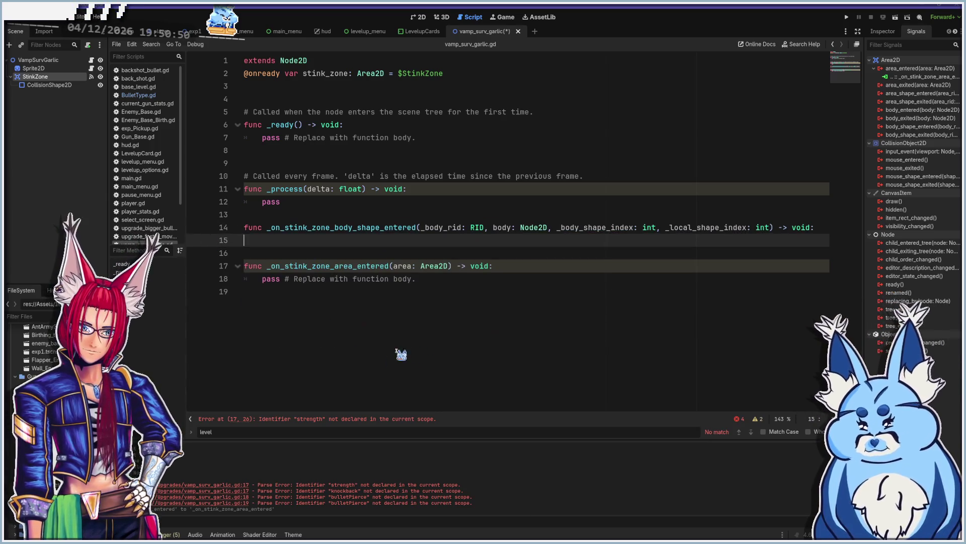
{"action": "mouse_move", "coordinate": [417, 279]}
{"action": "left_mouse_down"}
{"action": "mouse_move", "coordinate": [255, 283]}
{"action": "mouse_move", "coordinate": [264, 289]}
{"action": "left_mouse_up"}
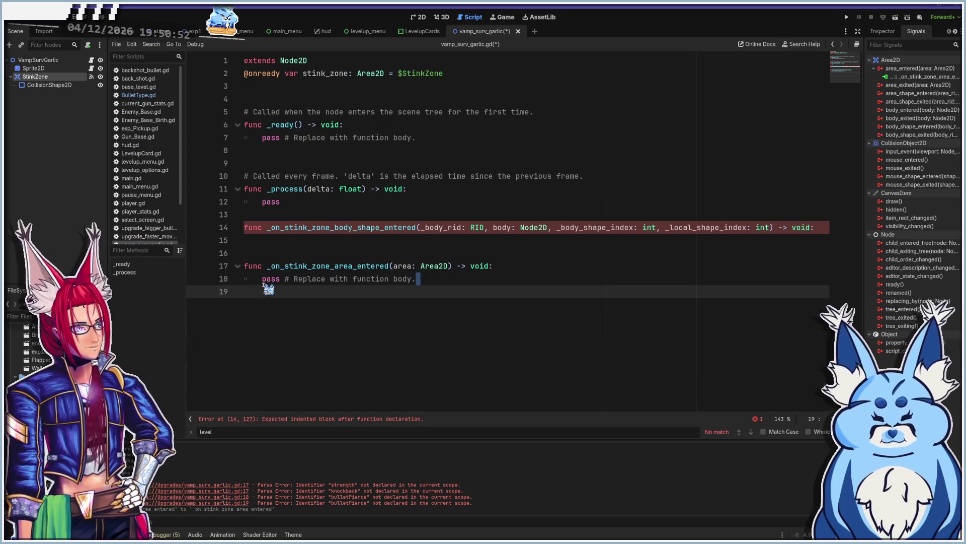
{"action": "left_click", "coordinate": [444, 285]}
{"action": "key", "text": "shift+Home"}
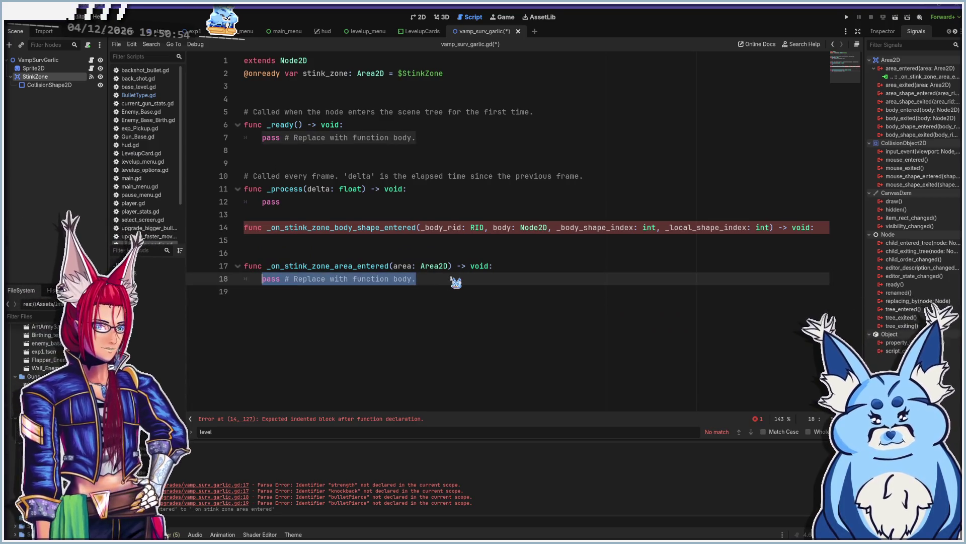
{"action": "key", "text": "ctrl+v"}
{"action": "left_click", "coordinate": [216, 228]}
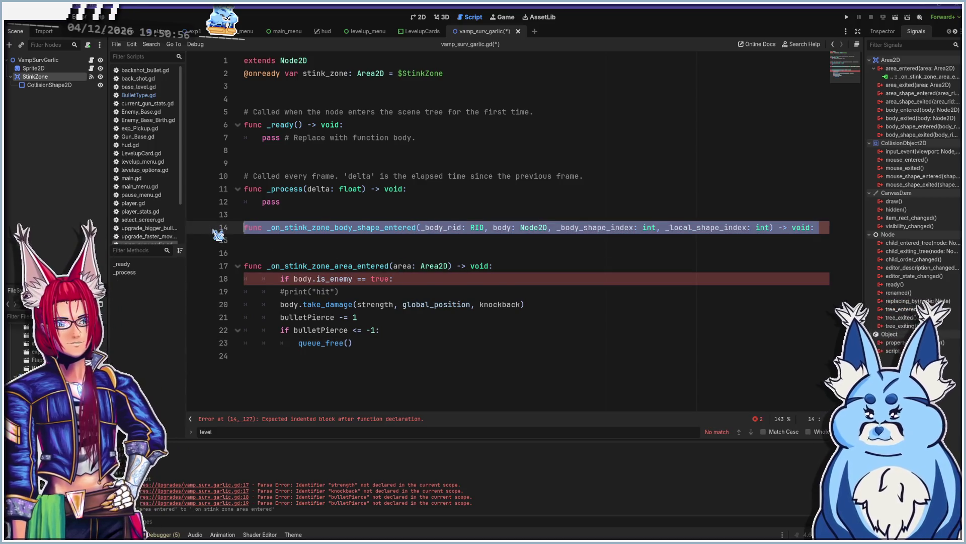
{"action": "key", "text": "BackSpace"}
{"action": "key", "text": "BackSpace"}
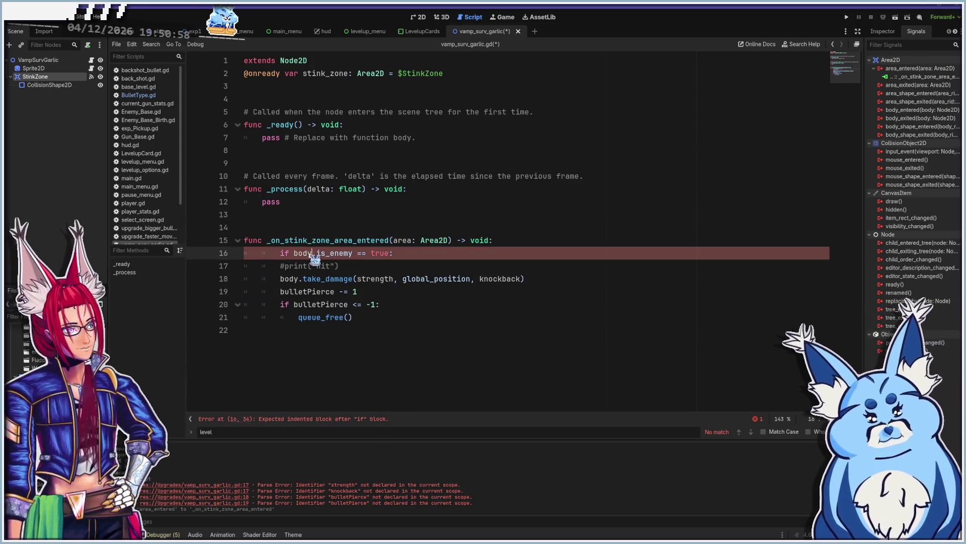
{"action": "left_click", "coordinate": [416, 241]}
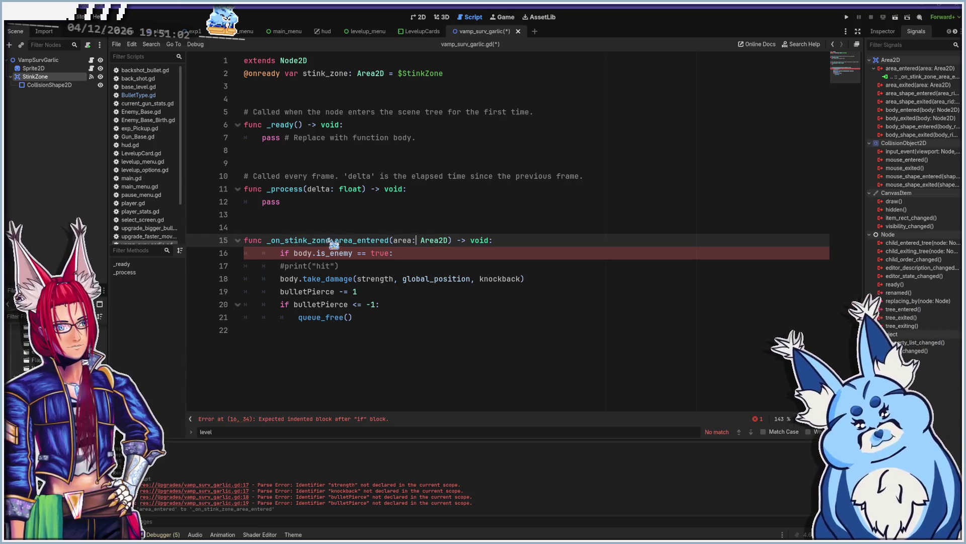
{"action": "key", "text": "ctrl+z"}
{"action": "key", "text": "ctrl+z"}
{"action": "key", "text": "ctrl+z"}
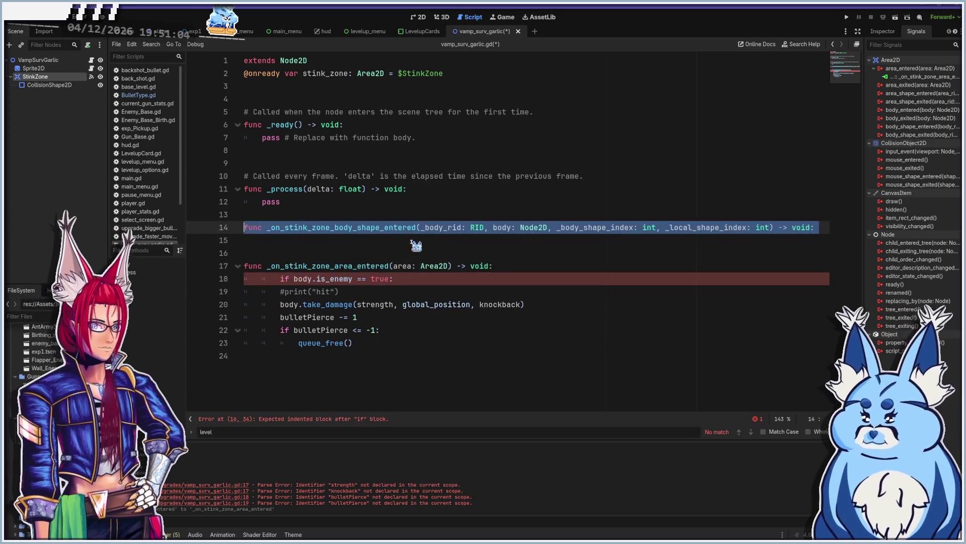
{"action": "key", "text": "ctrl+z"}
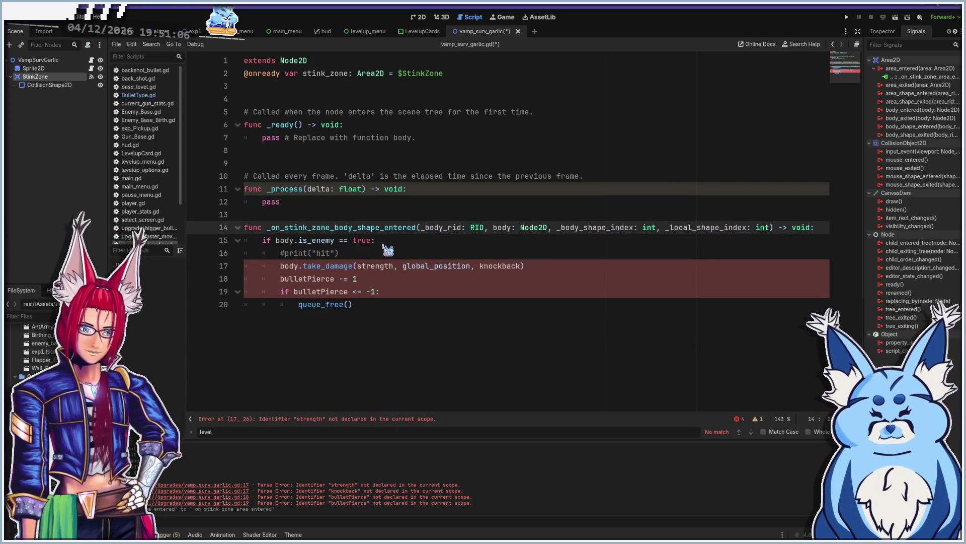
Disconnect area_entered and connect StinkZone's body_entered signal, creating _on_stink_zone_body_entered.
{"action": "left_click", "coordinate": [911, 77]}
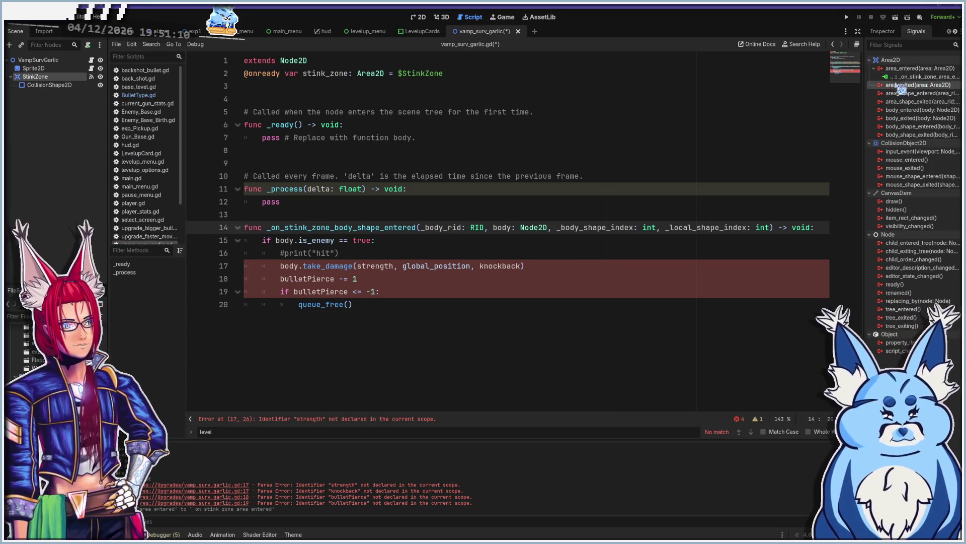
{"action": "right_click", "coordinate": [906, 77]}
{"action": "left_click", "coordinate": [924, 101]}
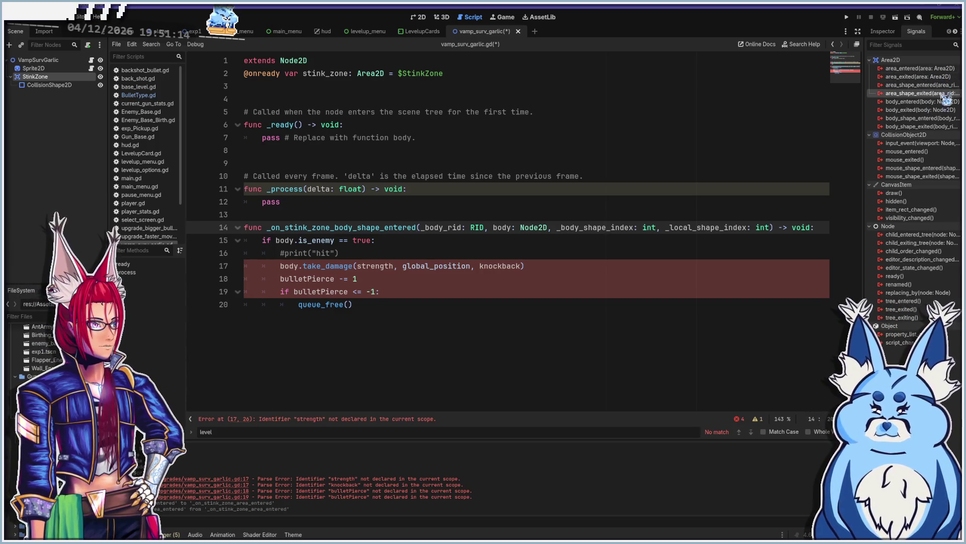
{"action": "left_click", "coordinate": [931, 86]}
{"action": "left_click", "coordinate": [926, 102]}
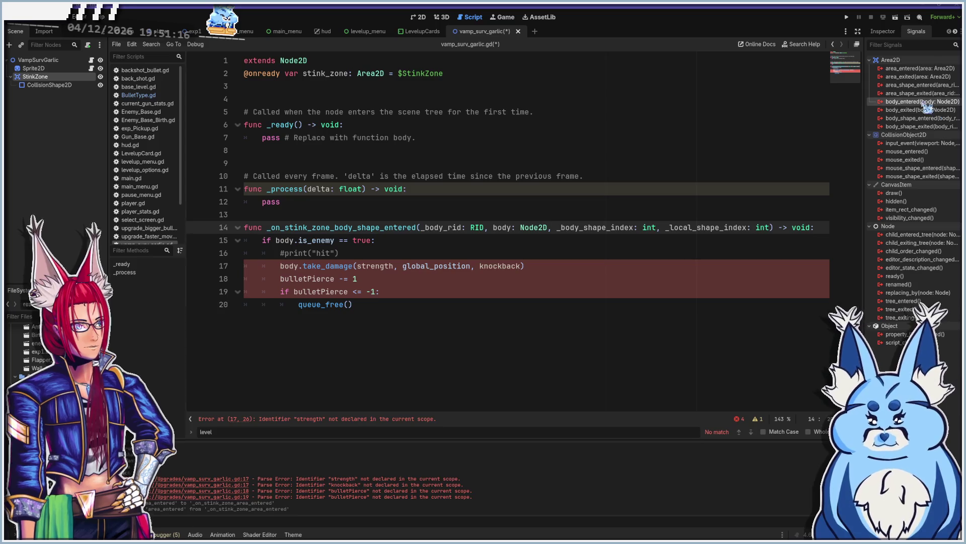
{"action": "double_click", "coordinate": [915, 102]}
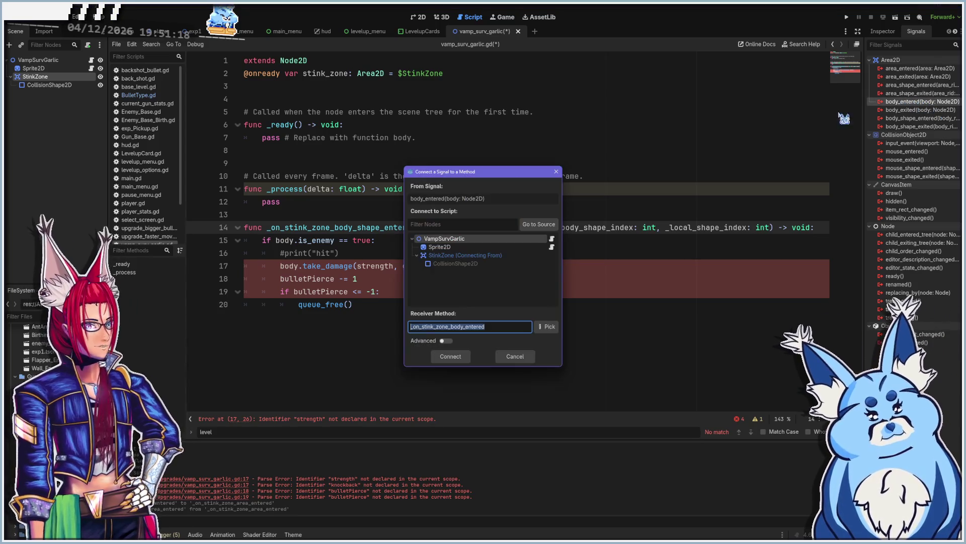
{"action": "left_click", "coordinate": [450, 355]}
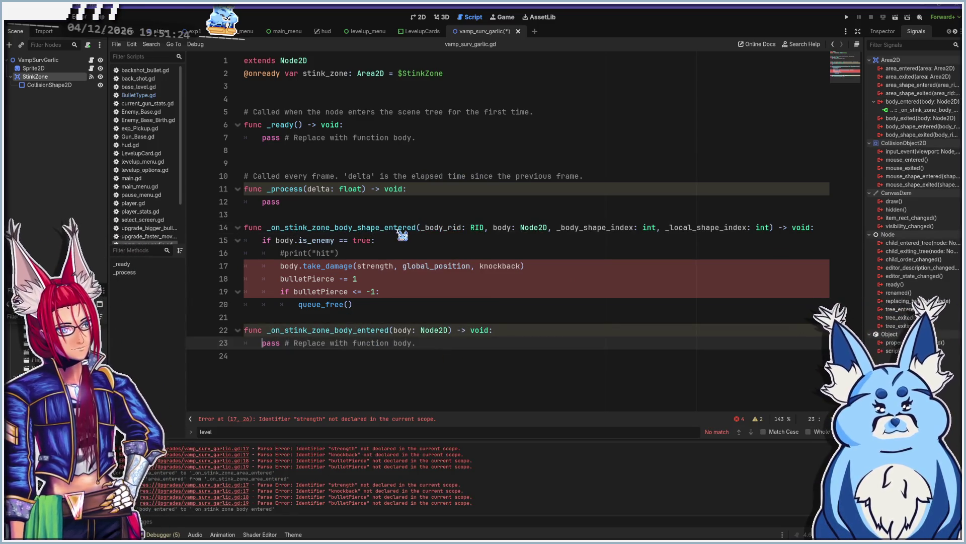
Move the damage code into _on_stink_zone_body_entered, delete the old function, and dedent the if statement.
{"action": "mouse_move", "coordinate": [367, 308]}
{"action": "left_mouse_down"}
{"action": "mouse_move", "coordinate": [238, 275]}
{"action": "mouse_move", "coordinate": [226, 242]}
{"action": "left_mouse_up"}
{"action": "key", "text": "Delete"}
{"action": "left_click_drag", "start_coordinate": [421, 279], "coordinate": [263, 285]}
{"action": "key", "text": "ctrl+v"}
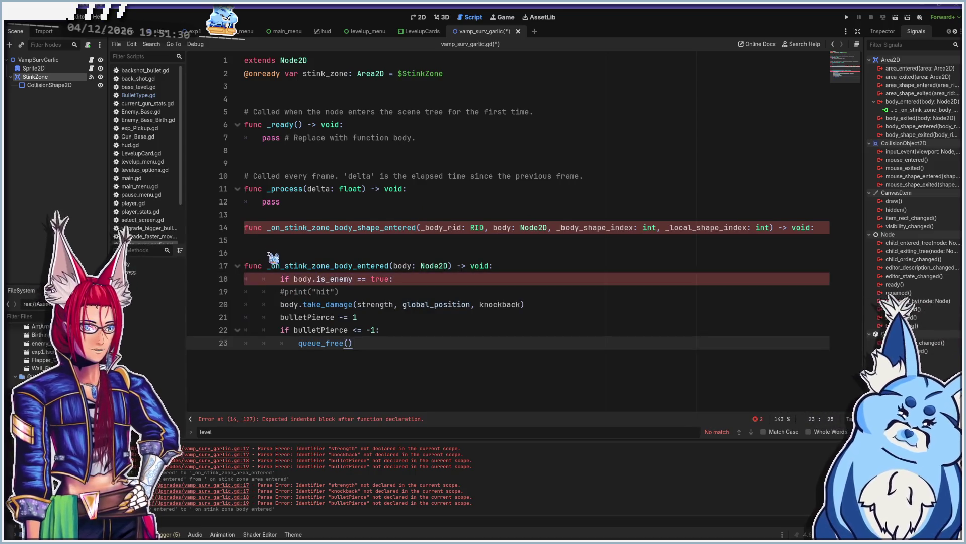
{"action": "left_click_drag", "start_coordinate": [246, 241], "coordinate": [217, 230]}
{"action": "key", "text": "Delete"}
{"action": "key", "text": "BackSpace"}
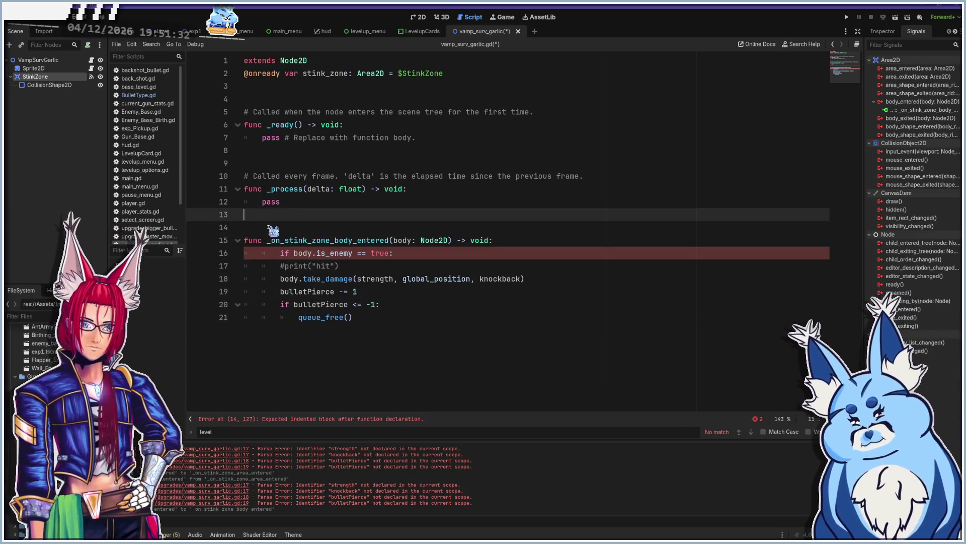
{"action": "key", "text": "Up"}
{"action": "left_click", "coordinate": [280, 241]}
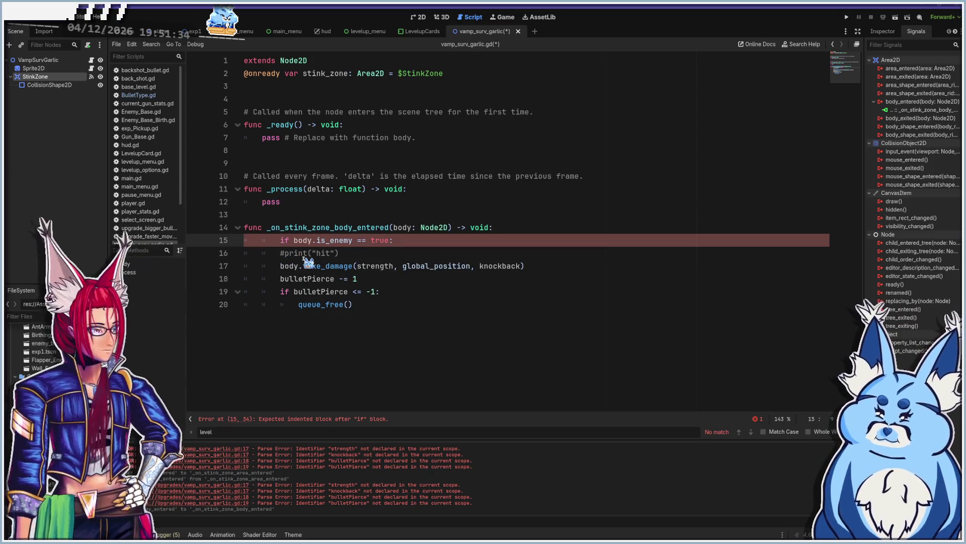
{"action": "key", "text": "BackSpace"}
Delete the commented #print("hit") line and its blank line, then add a line after stink_zone.
{"action": "left_click", "coordinate": [280, 252]}
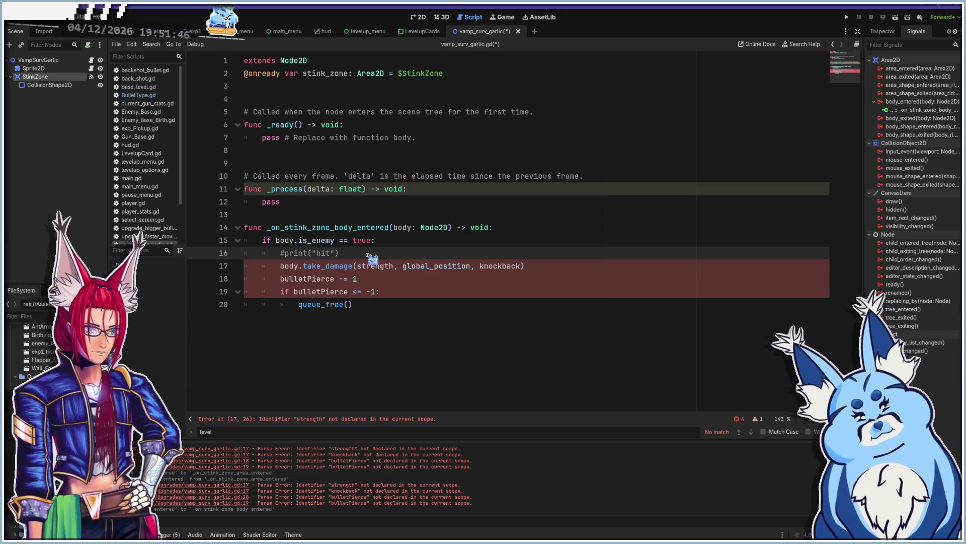
{"action": "key", "text": "shift+End"}
{"action": "key", "text": "BackSpace"}
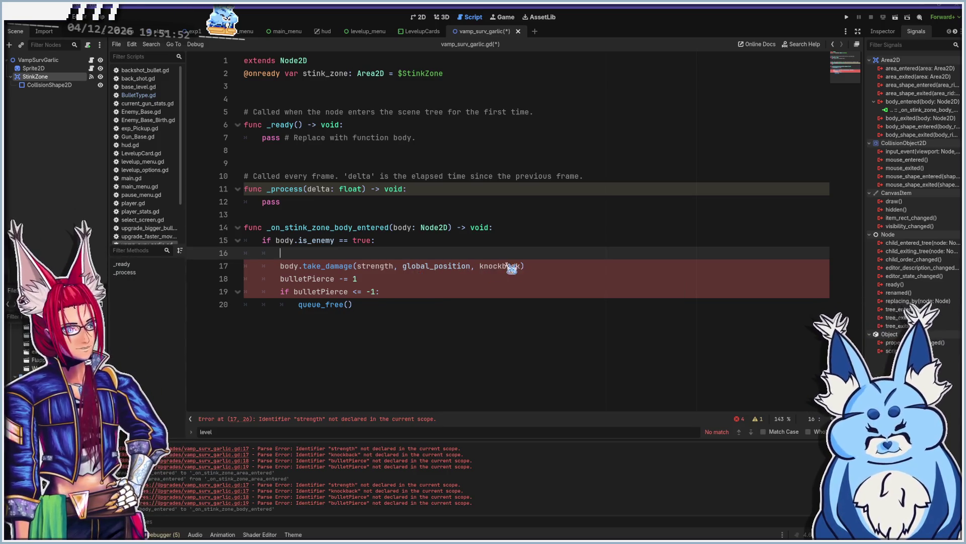
{"action": "key", "text": "BackSpace"}
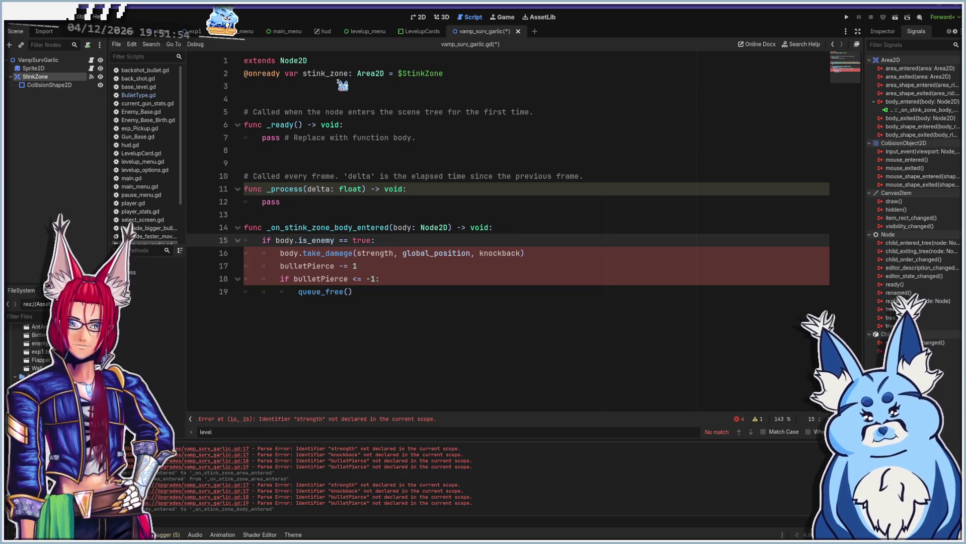
{"action": "left_click", "coordinate": [474, 74]}
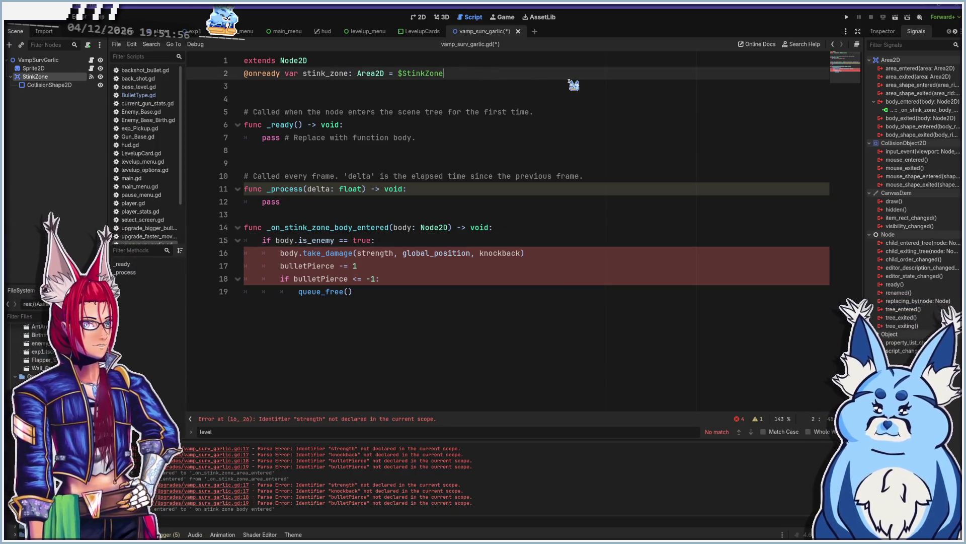
{"action": "key", "text": "Return"}
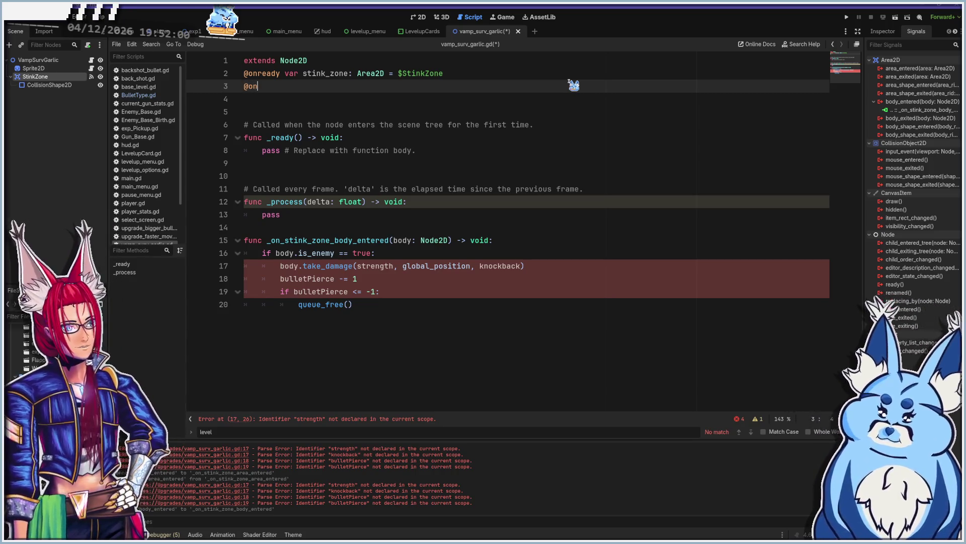
{"action": "type", "text": "ready var strength"}
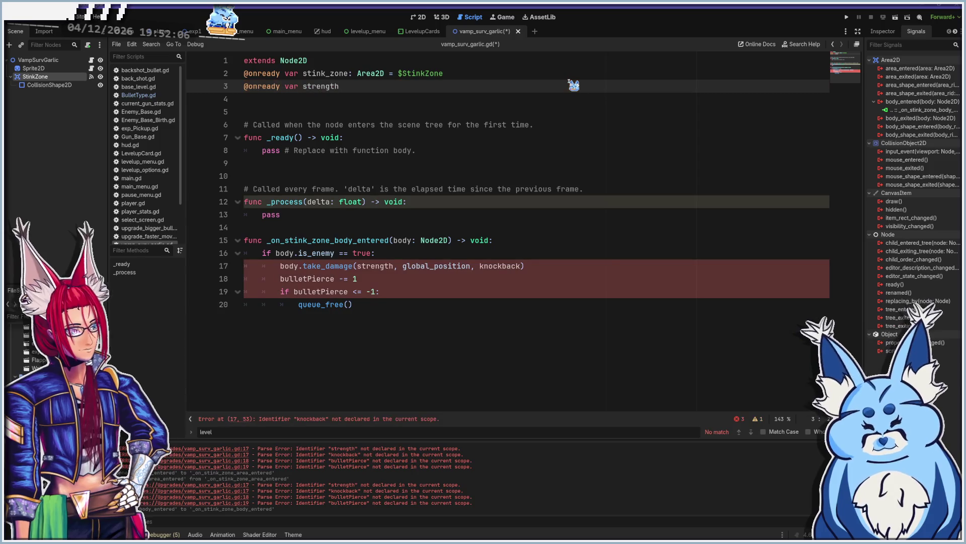
{"action": "key", "text": "BackSpace"}
{"action": "key", "text": "BackSpace"}
{"action": "type", "text": ":"}
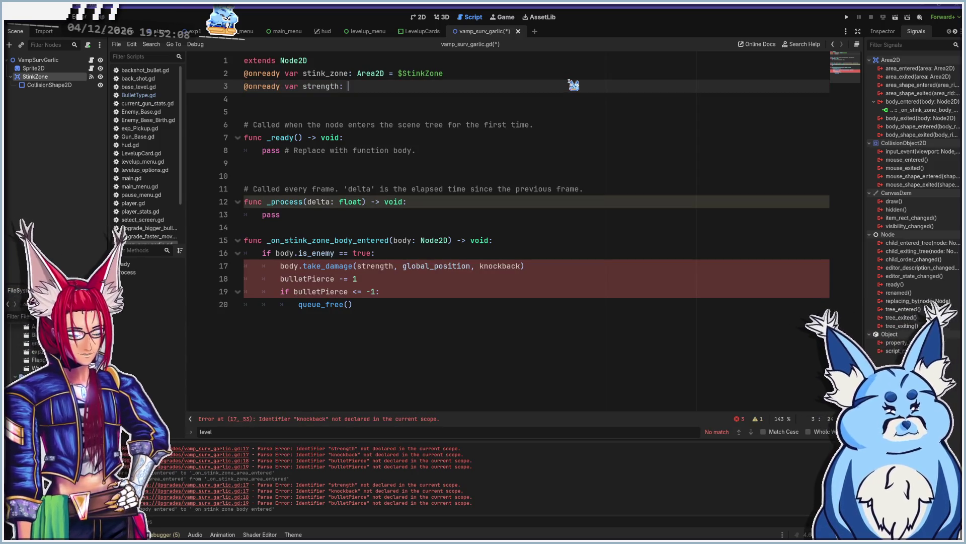
{"action": "key", "text": "Left"}
{"action": "key", "text": "Left"}
{"action": "key", "text": "Left"}
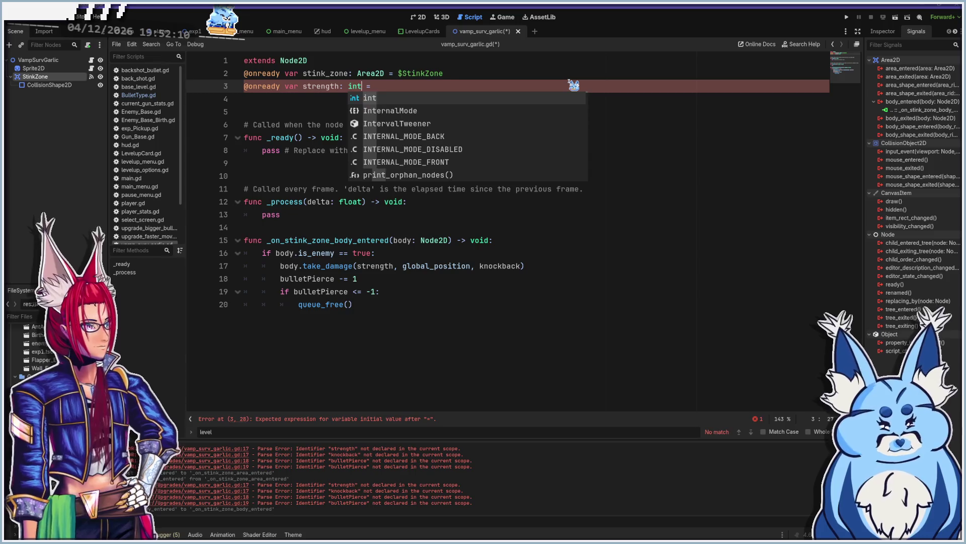
{"action": "type", "text": "float"}
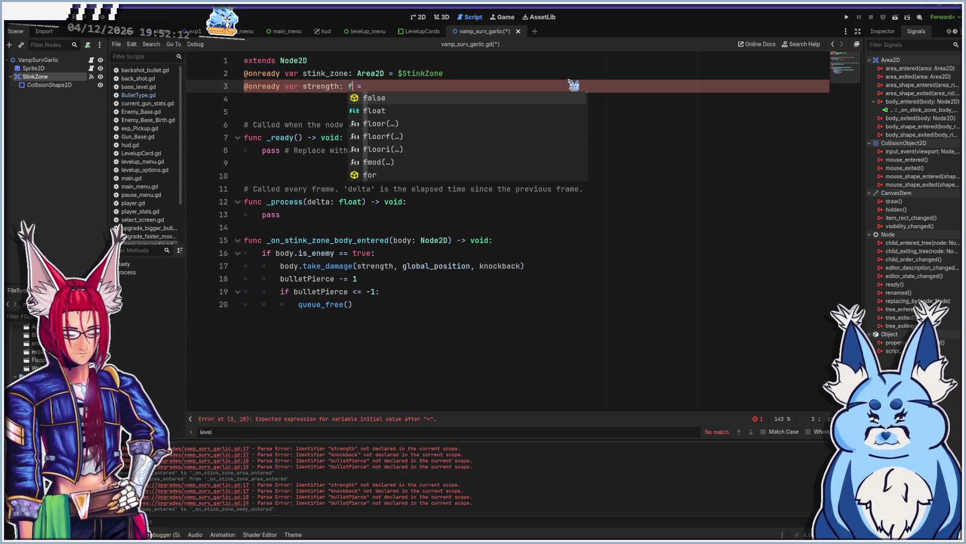
{"action": "key", "text": "End"}
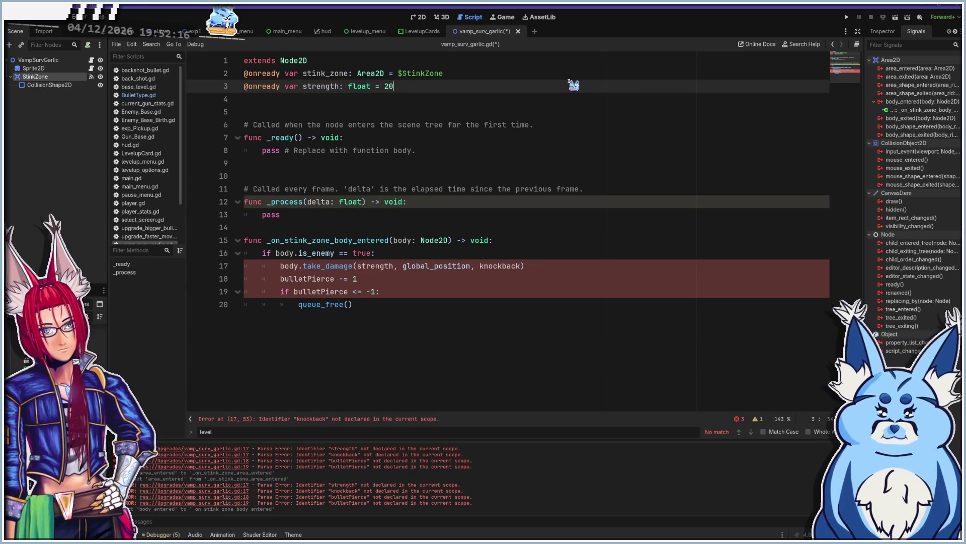
{"action": "key", "text": "Return"}
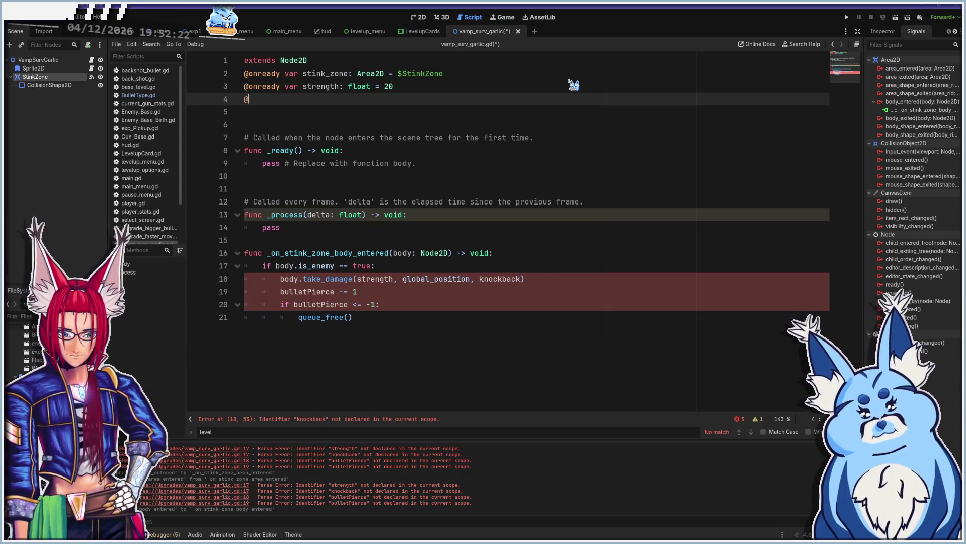
{"action": "type", "text": "onready var knockba"}
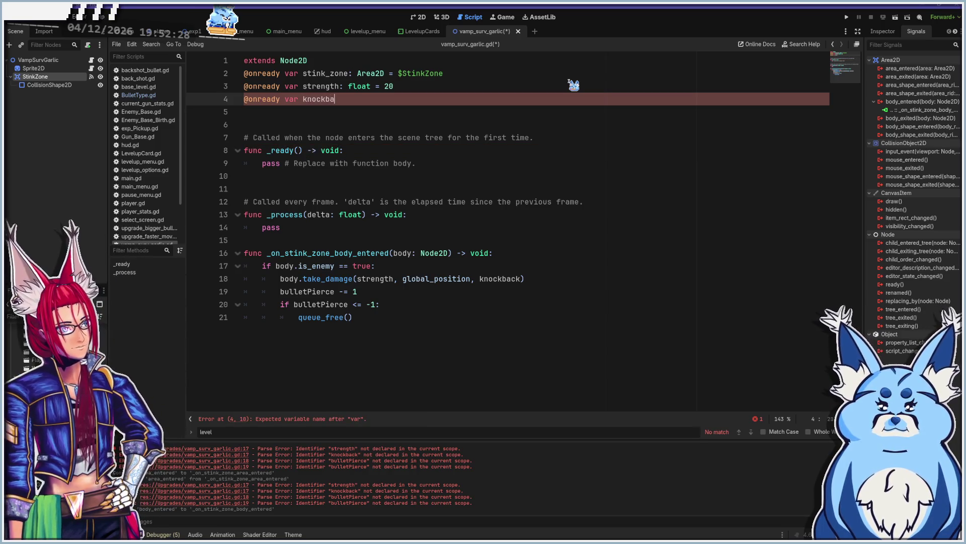
{"action": "type", "text": "L:"}
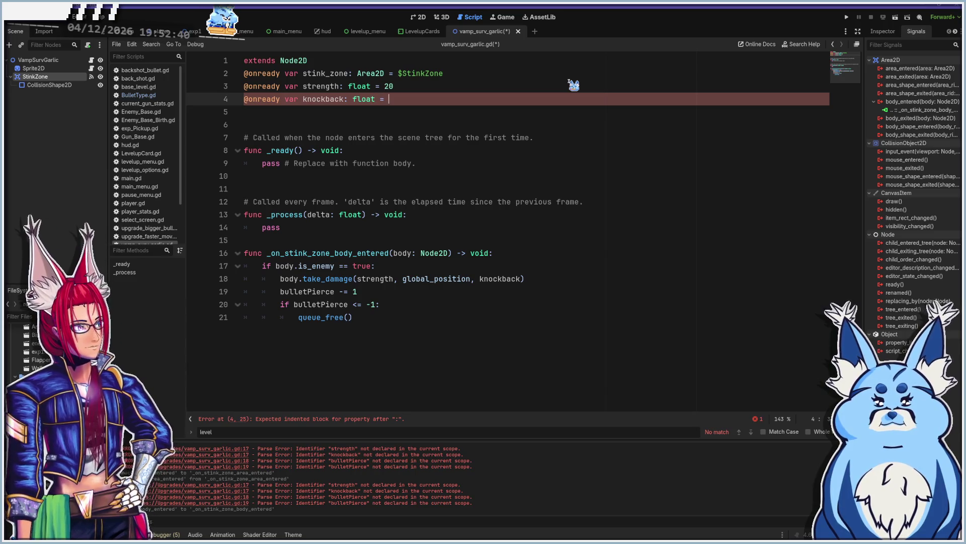
{"action": "type", "text": "0"}
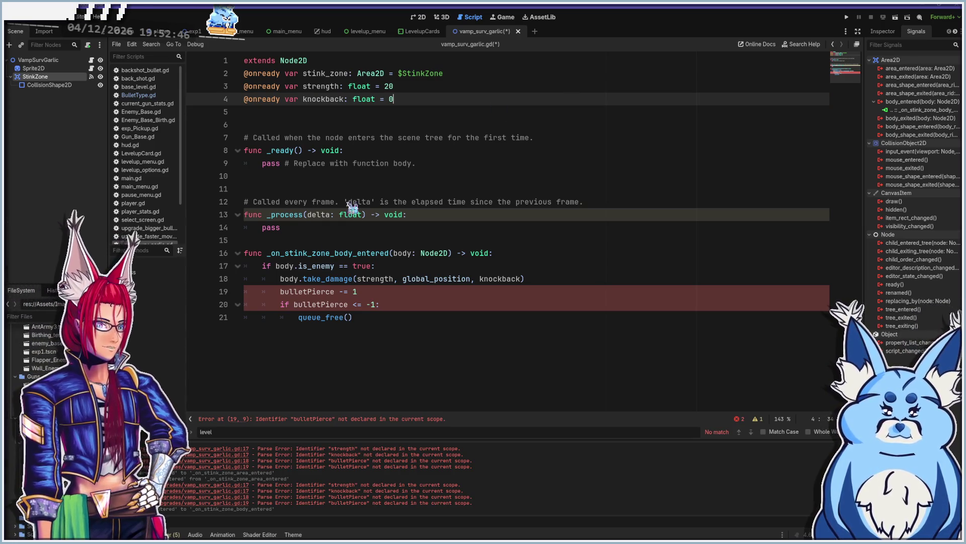
{"action": "left_click", "coordinate": [375, 318]}
{"action": "left_click_drag", "start_coordinate": [343, 318], "coordinate": [215, 298]}
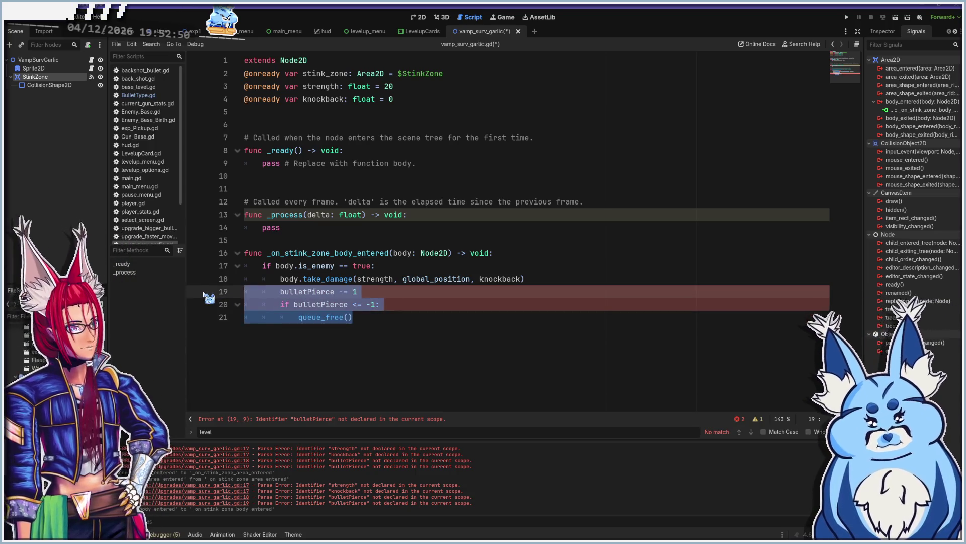
Delete the bulletPierce lines from the handler, save vamp_surv_garlic.gd, and switch to the Main scene.
{"action": "key", "text": "BackSpace"}
{"action": "key", "text": "BackSpace"}
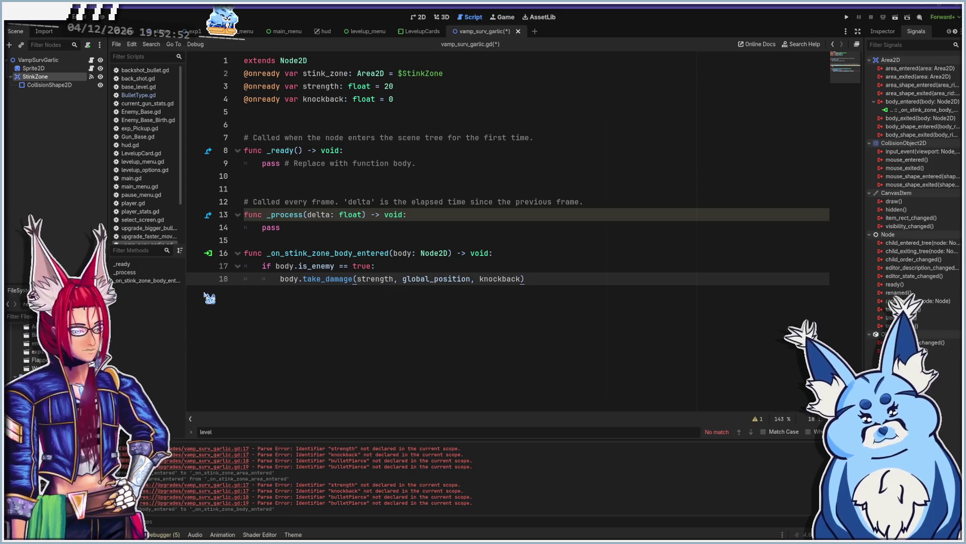
{"action": "key", "text": "ctrl+s"}
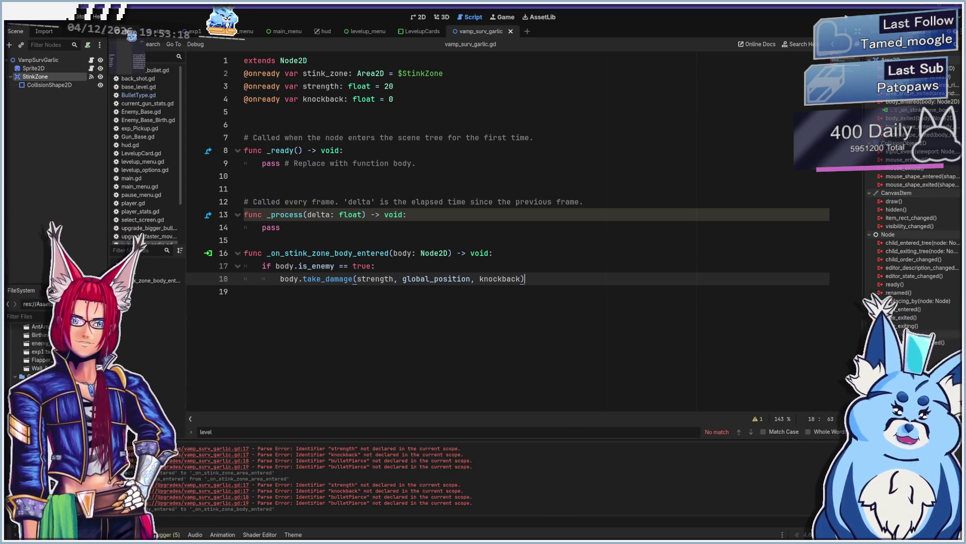
{"action": "left_click", "coordinate": [132, 32]}
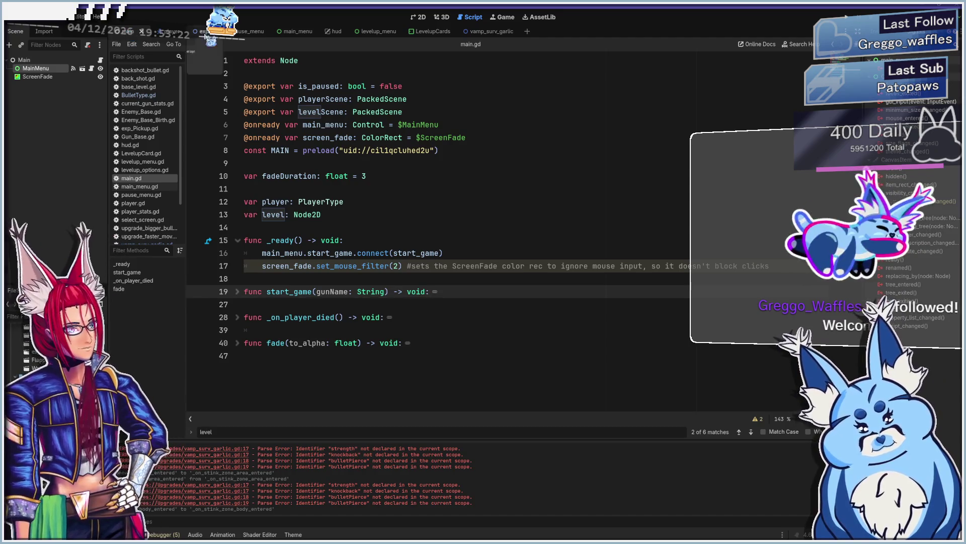
Open levelup_options.gd from the vamp_surv_garlic scene and select the Backshots entry in levelupDeck.
{"action": "left_click", "coordinate": [490, 32]}
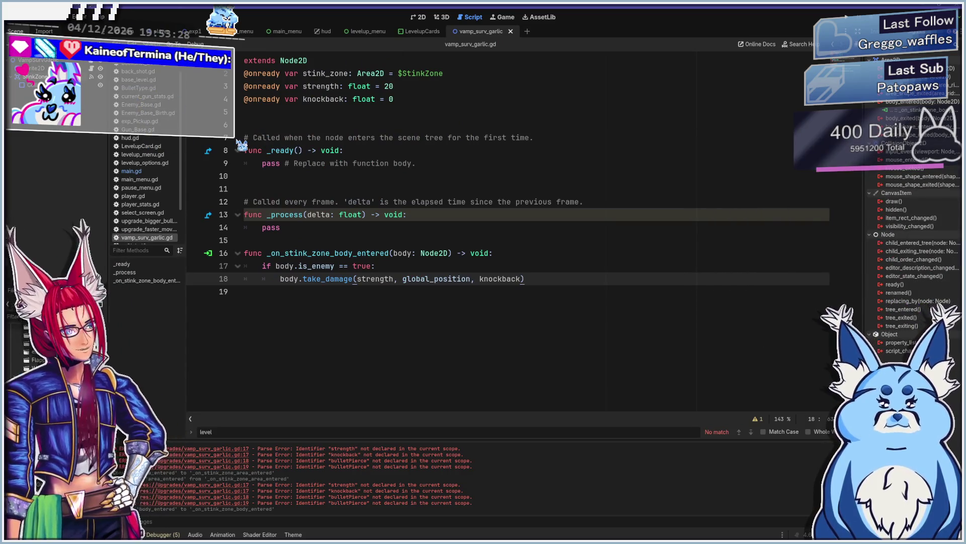
{"action": "scroll", "coordinate": [151, 171], "scroll_direction": "up", "scroll_amount": 1}
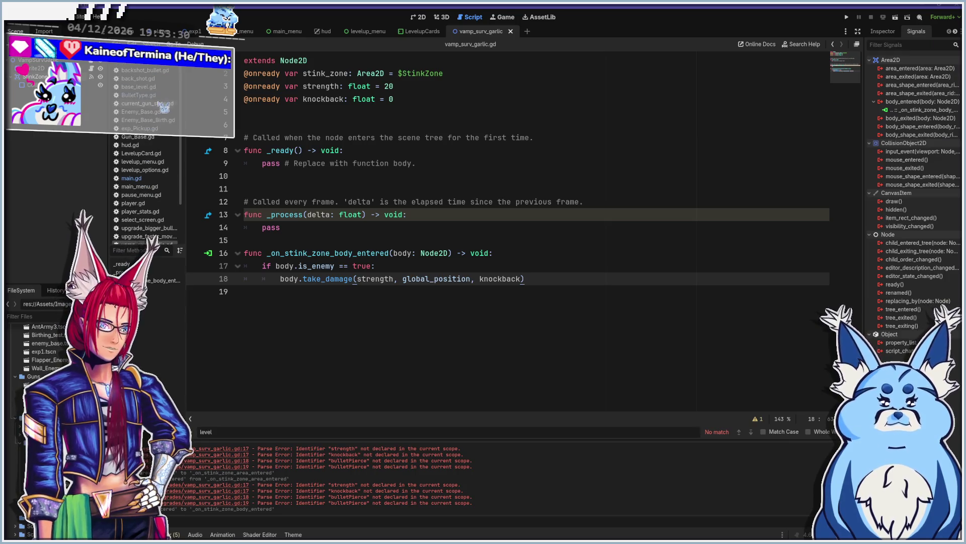
{"action": "left_click", "coordinate": [159, 172]}
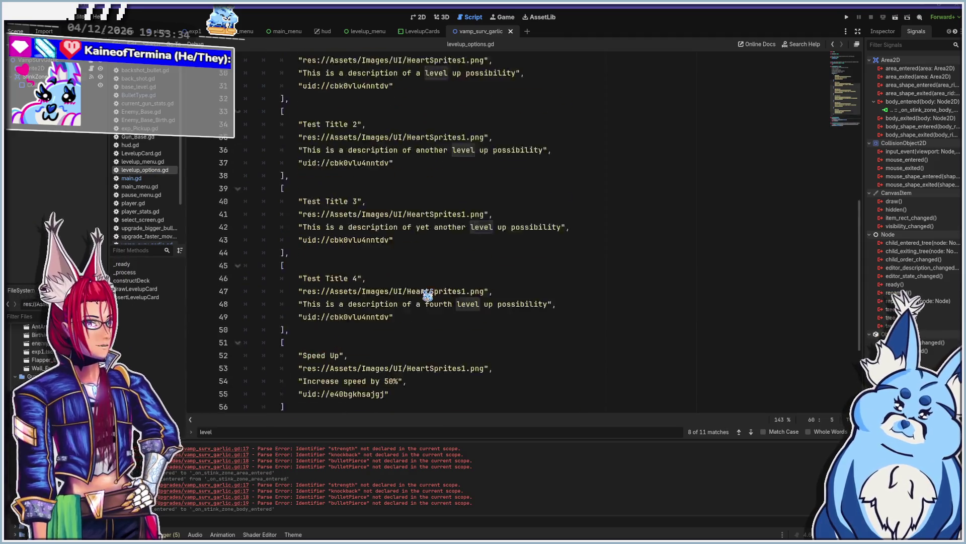
{"action": "scroll", "coordinate": [427, 295], "scroll_direction": "up", "scroll_amount": 8}
{"action": "scroll", "coordinate": [401, 253], "scroll_direction": "down", "scroll_amount": 3}
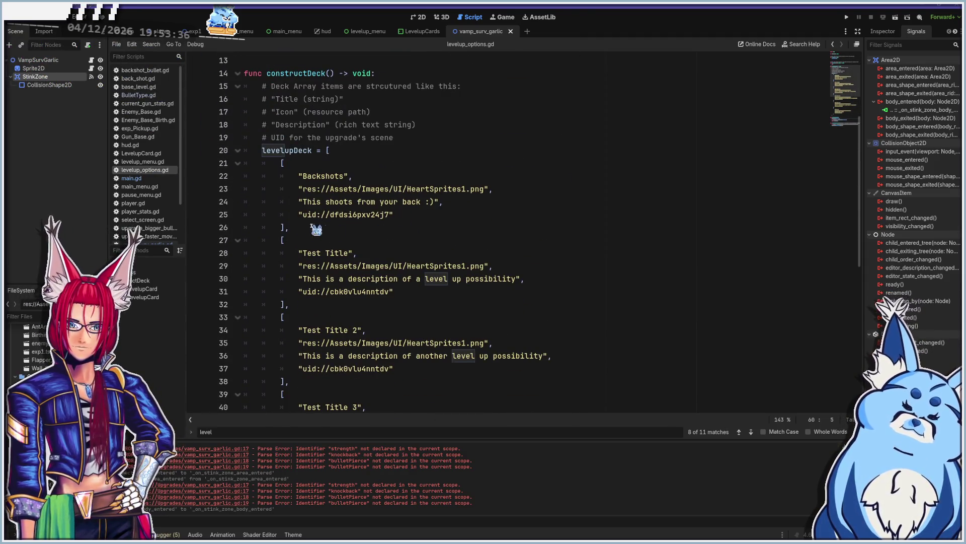
{"action": "mouse_move", "coordinate": [289, 228]}
{"action": "left_mouse_down"}
{"action": "mouse_move", "coordinate": [262, 228]}
{"action": "mouse_move", "coordinate": [237, 176]}
{"action": "mouse_move", "coordinate": [200, 172]}
{"action": "left_mouse_up"}
{"action": "key", "text": "ctrl+c"}
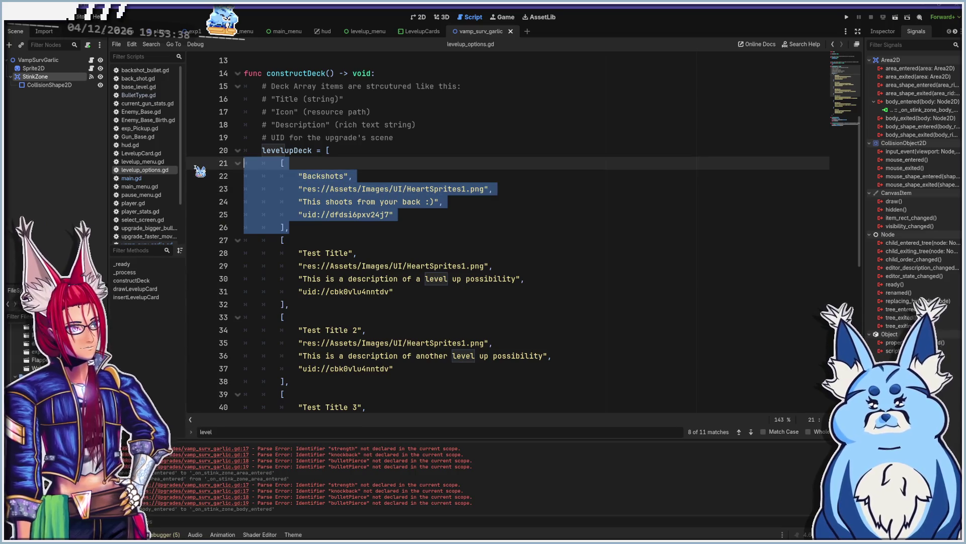
{"action": "left_click", "coordinate": [356, 152]}
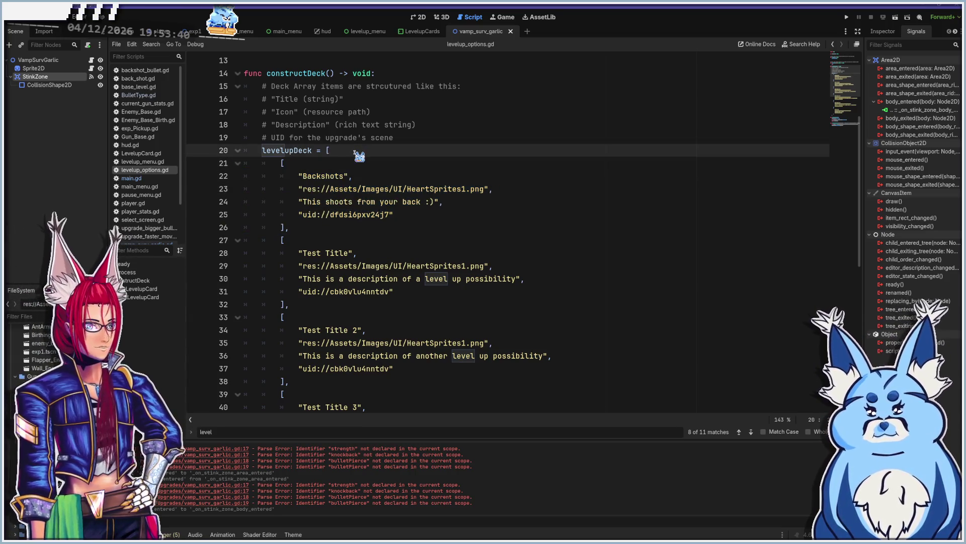
Paste a copy of the Backshots entry at the top of levelupDeck and retitle it "Uh Oh Stinky".
{"action": "key", "text": "Return"}
{"action": "key", "text": "ctrl+v"}
{"action": "left_click", "coordinate": [302, 161]}
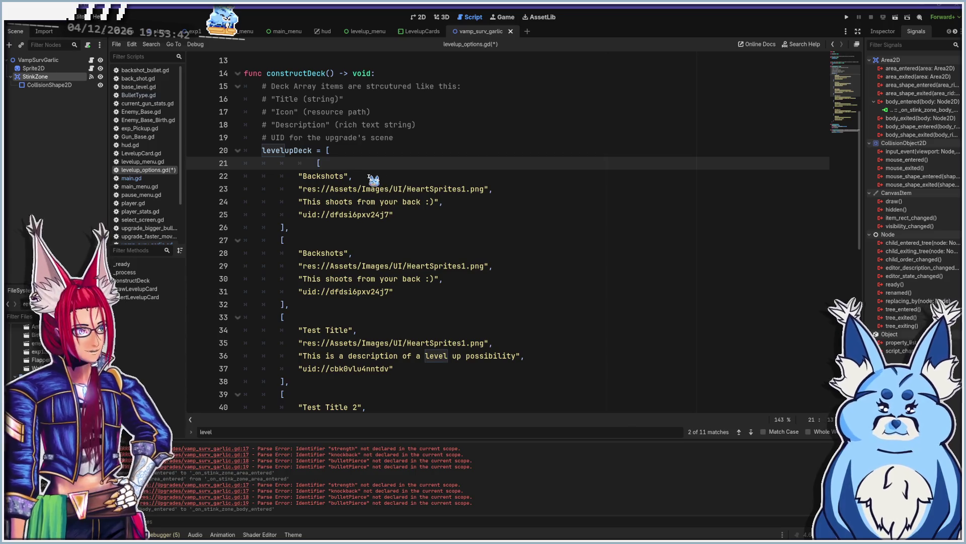
{"action": "key", "text": "BackSpace"}
{"action": "left_click", "coordinate": [303, 176]}
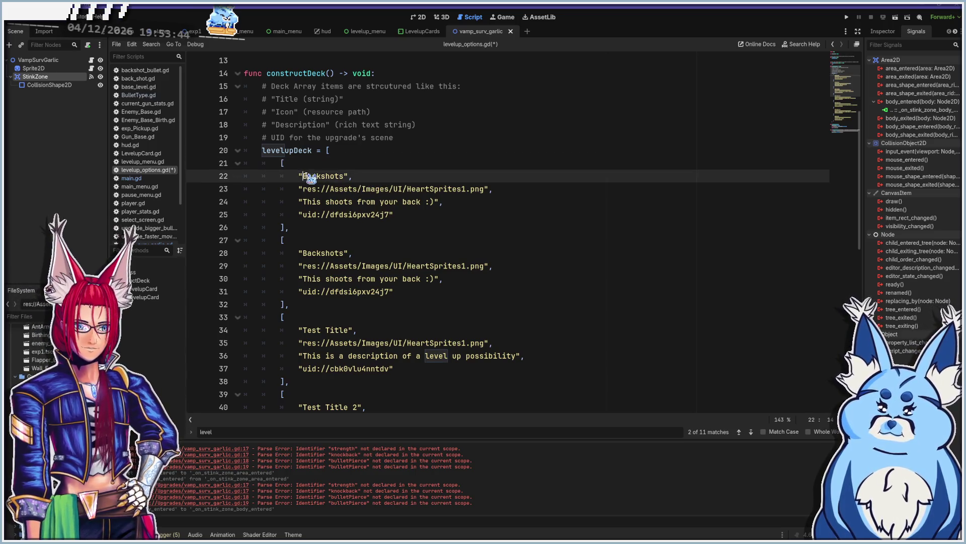
{"action": "double_click", "coordinate": [345, 176]}
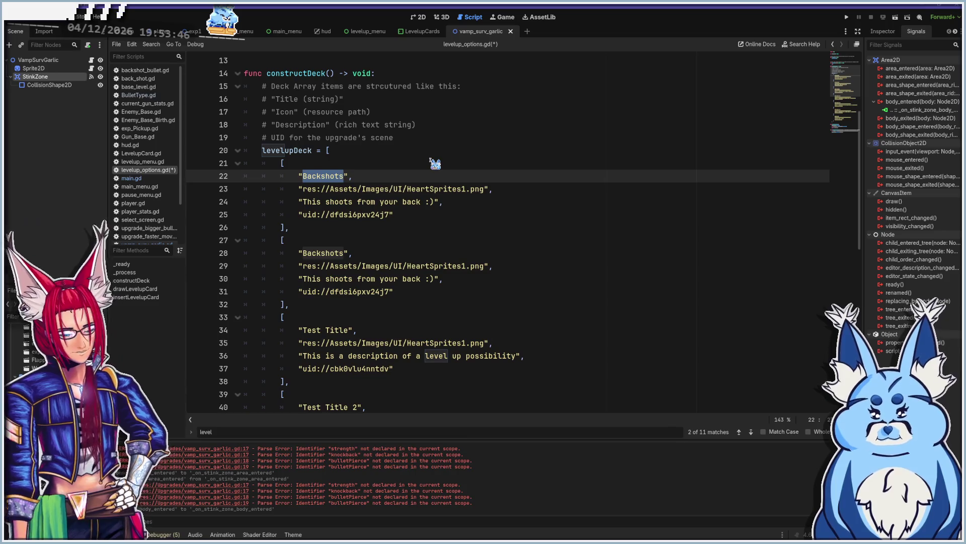
{"action": "type", "text": "Uh "}
{"action": "type", "text": "Oh Stinky"}
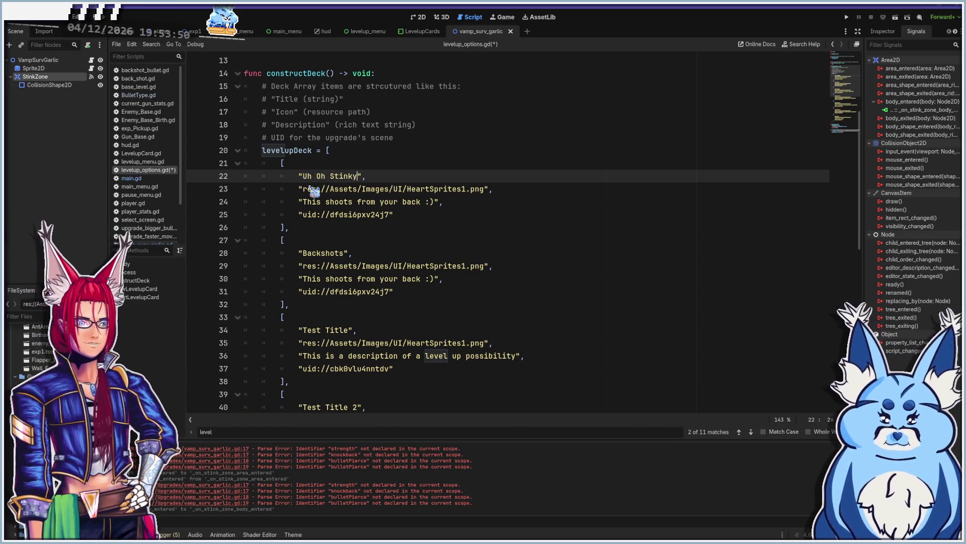
Set the new card's description to "Stink like a vampire survivor" and move to its uid line.
{"action": "left_click", "coordinate": [345, 202]}
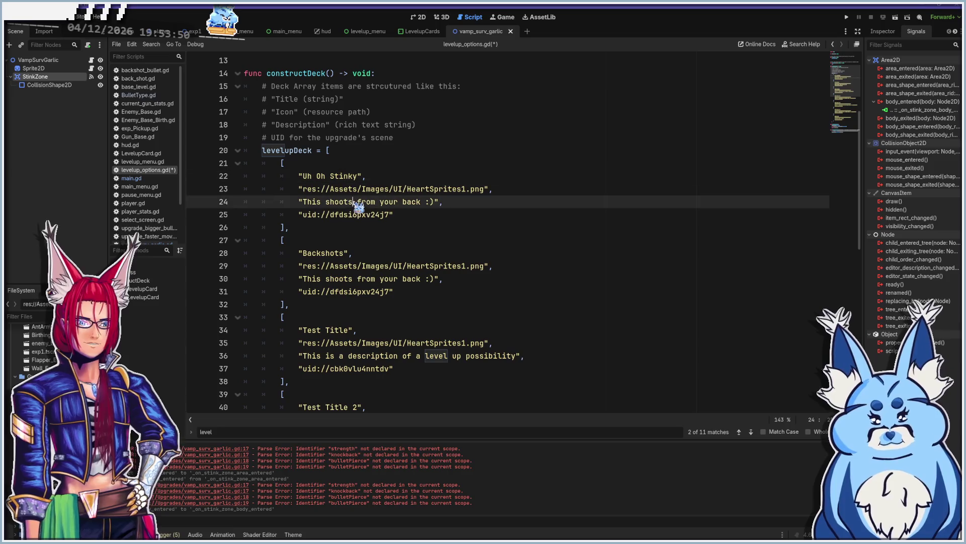
{"action": "left_click", "coordinate": [434, 201], "text": "shift"}
{"action": "type", "text": "Stink"}
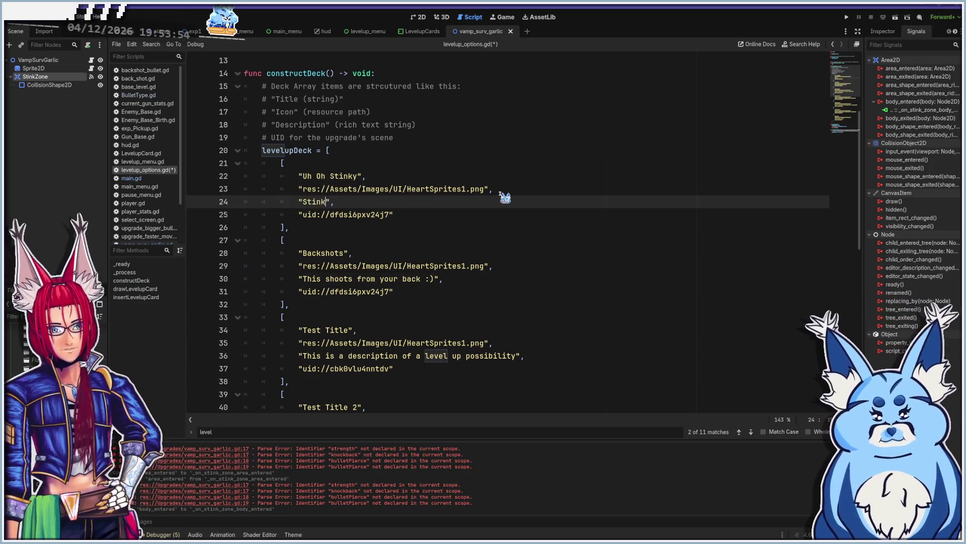
{"action": "type", "text": " like a c a"}
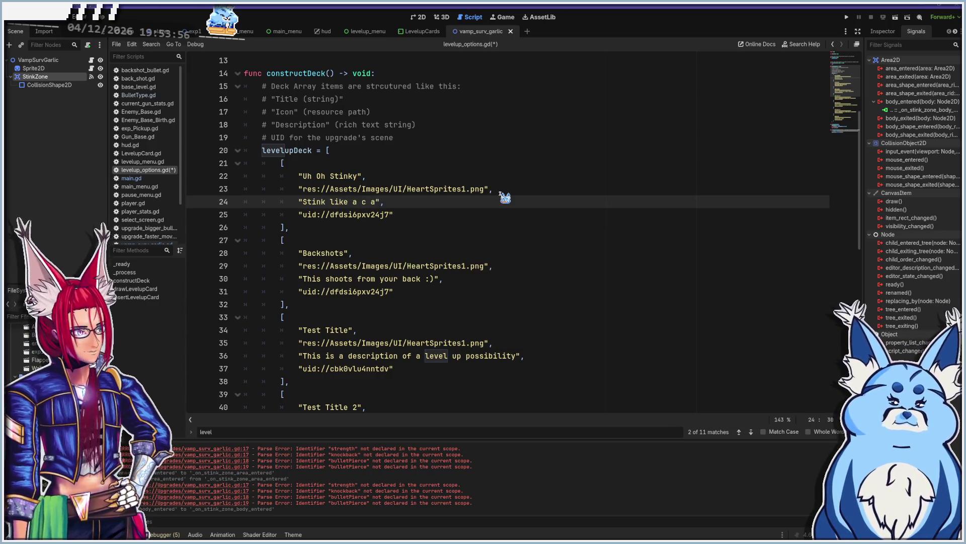
{"action": "key", "text": "BackSpace"}
{"action": "key", "text": "BackSpace"}
{"action": "key", "text": "BackSpace"}
{"action": "type", "text": "piu"}
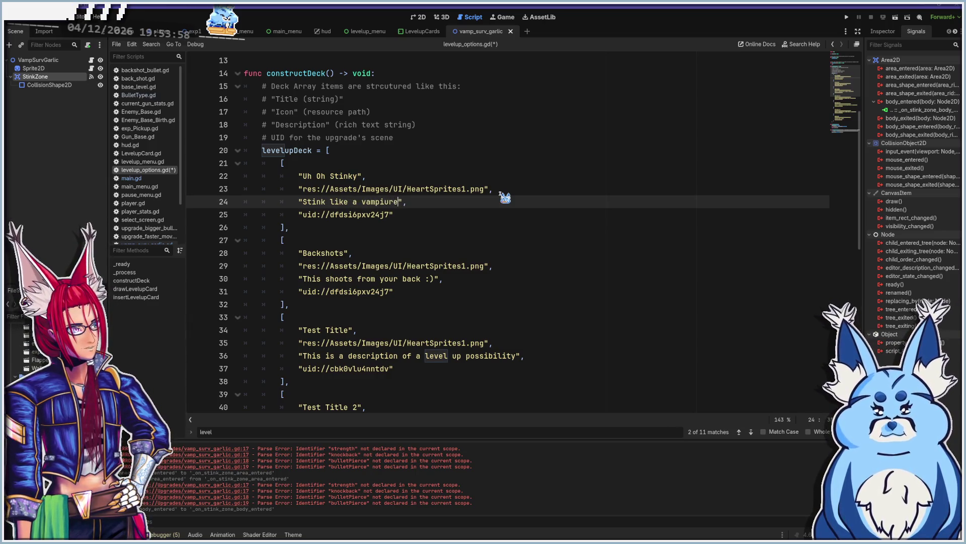
{"action": "type", "text": "re survivor"}
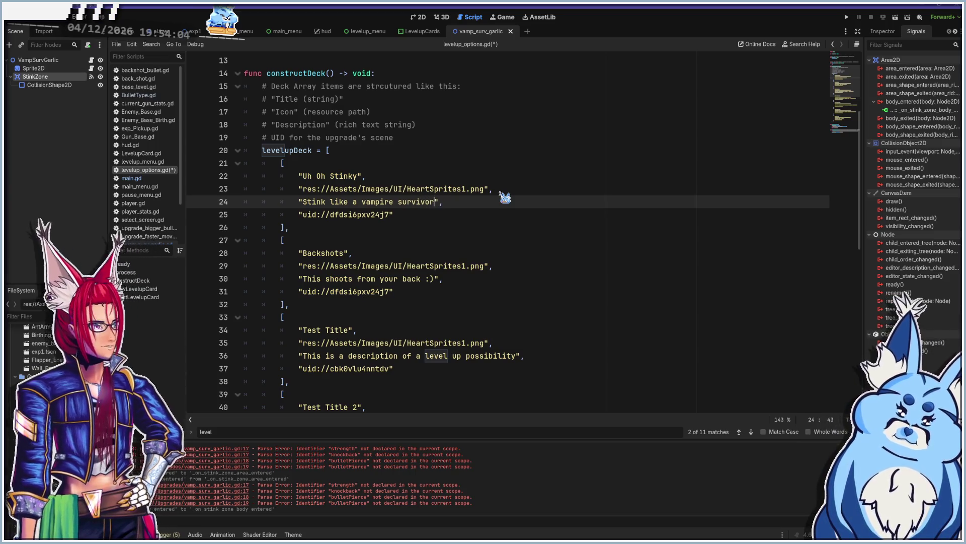
{"action": "key", "text": "Down"}
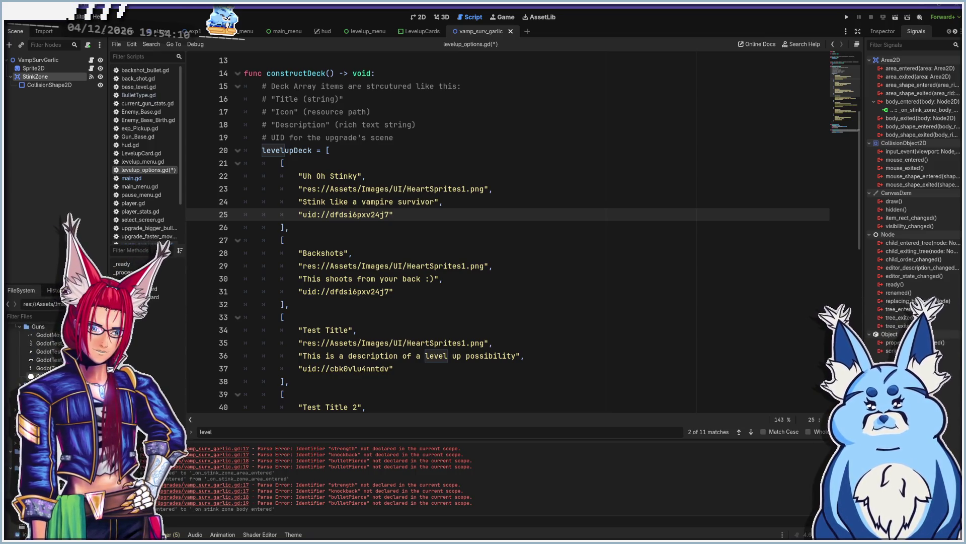
{"action": "left_click", "coordinate": [352, 366]}
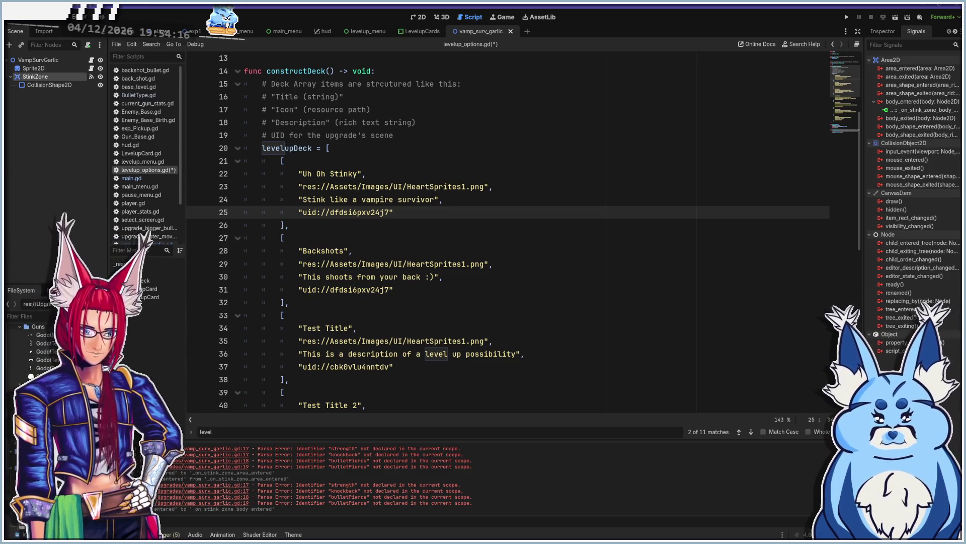
Replace the Uh Oh Stinky card's uid on line 25 with uid://bg4ekmlfxlsgw.
{"action": "left_click", "coordinate": [303, 213]}
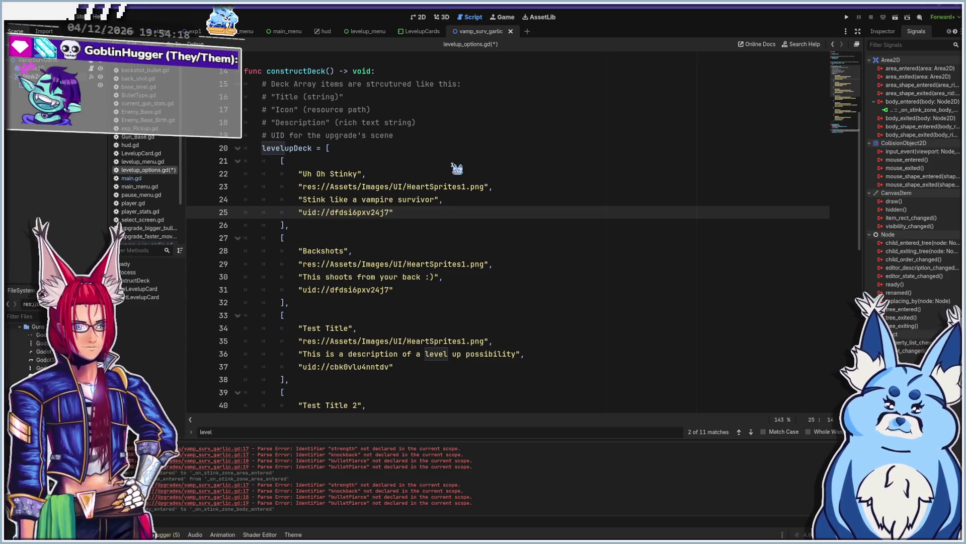
{"action": "key", "text": "shift+End"}
{"action": "key", "text": "shift+Left"}
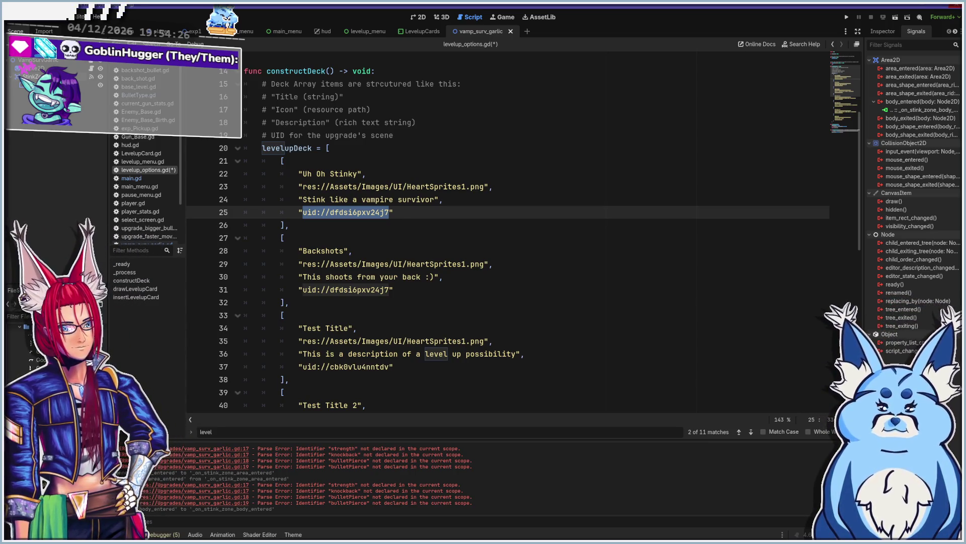
{"action": "type", "text": "uid://bg4ekmlfxlsgw"}
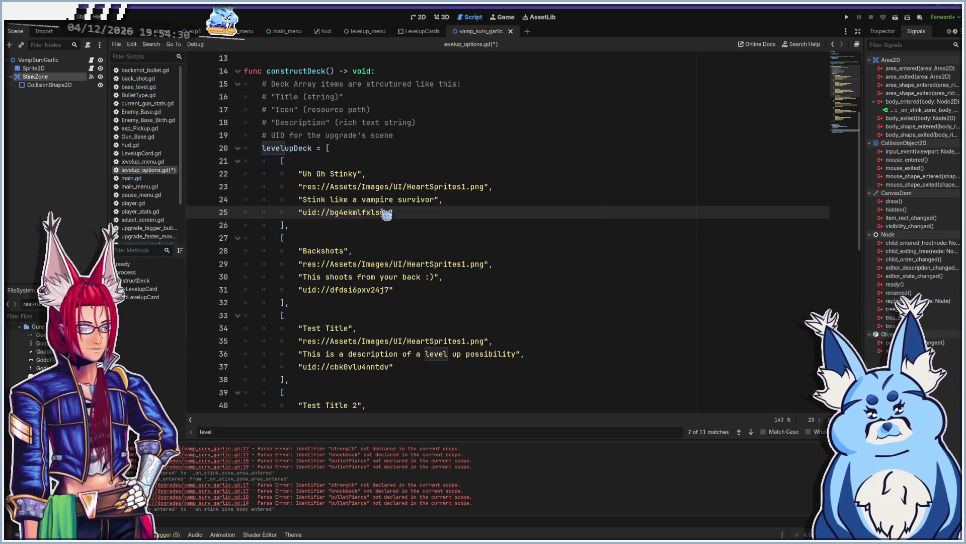
Comment out levelupDeck.shuffle() with #, save the script, and run the game.
{"action": "scroll", "coordinate": [390, 350], "scroll_direction": "down", "scroll_amount": 10}
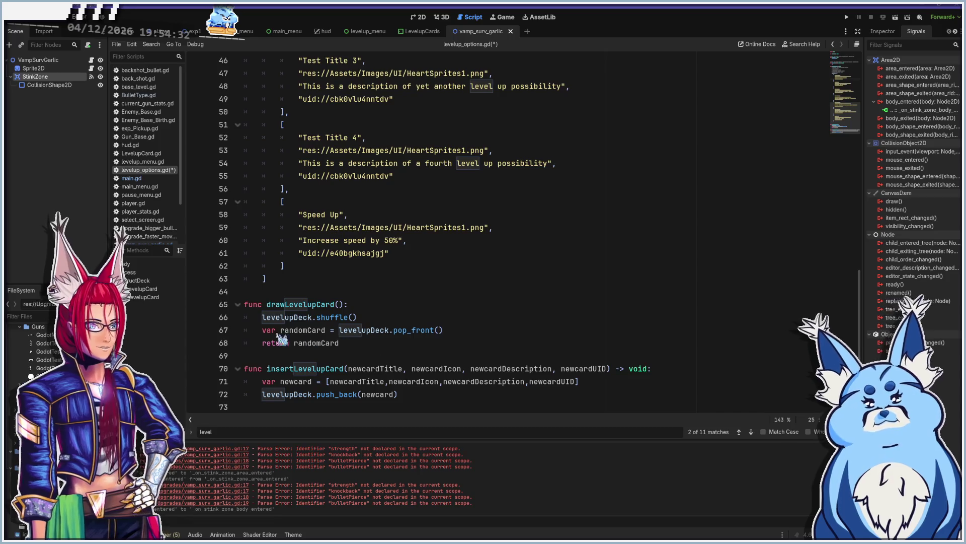
{"action": "left_click", "coordinate": [262, 317]}
{"action": "type", "text": "#"}
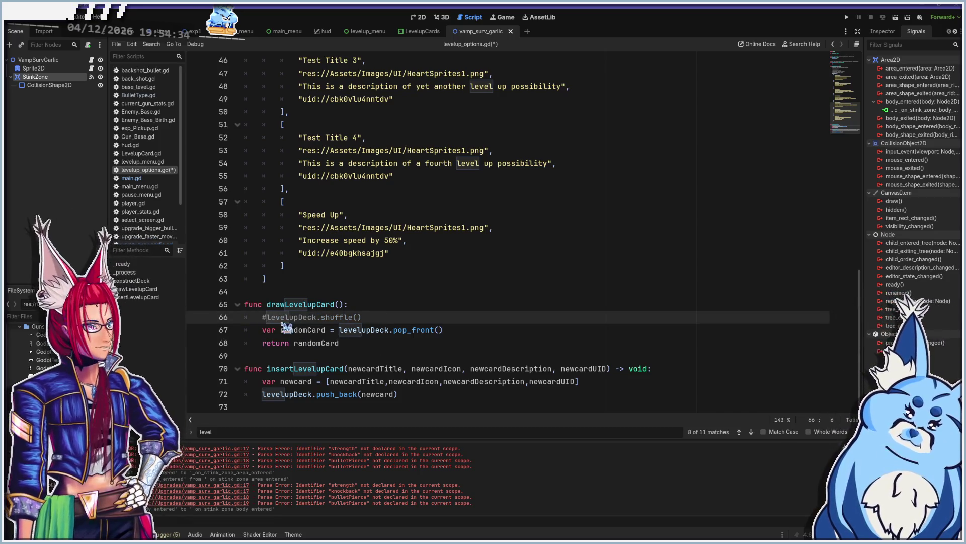
{"action": "key", "text": "ctrl+s"}
{"action": "key", "text": "F5"}
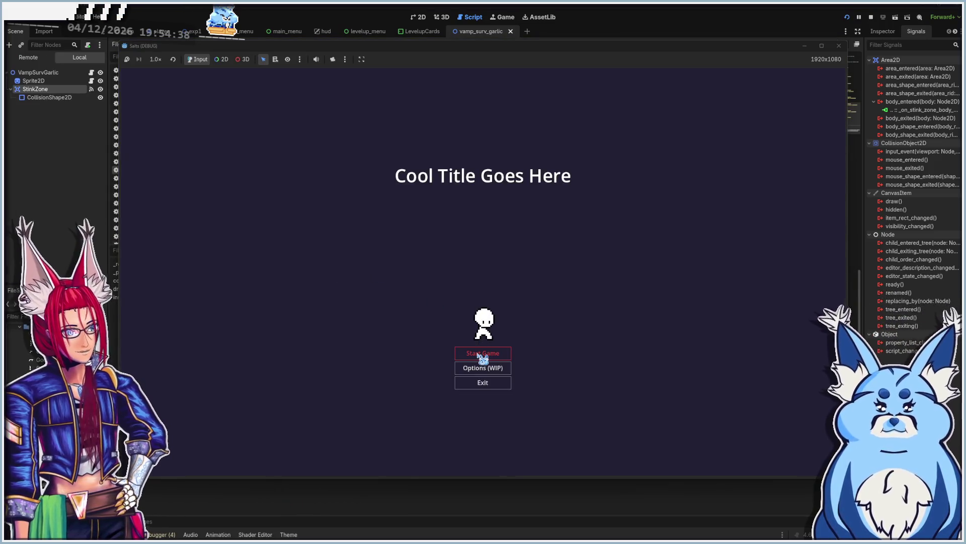
Start a new game with the Shotgun and walk the character around the arena.
{"action": "left_click", "coordinate": [482, 355]}
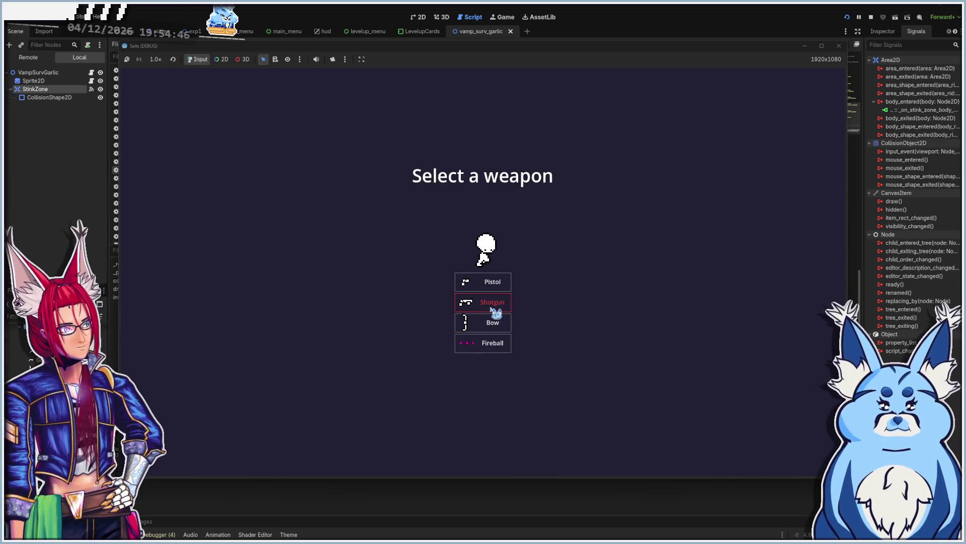
{"action": "left_click", "coordinate": [491, 305]}
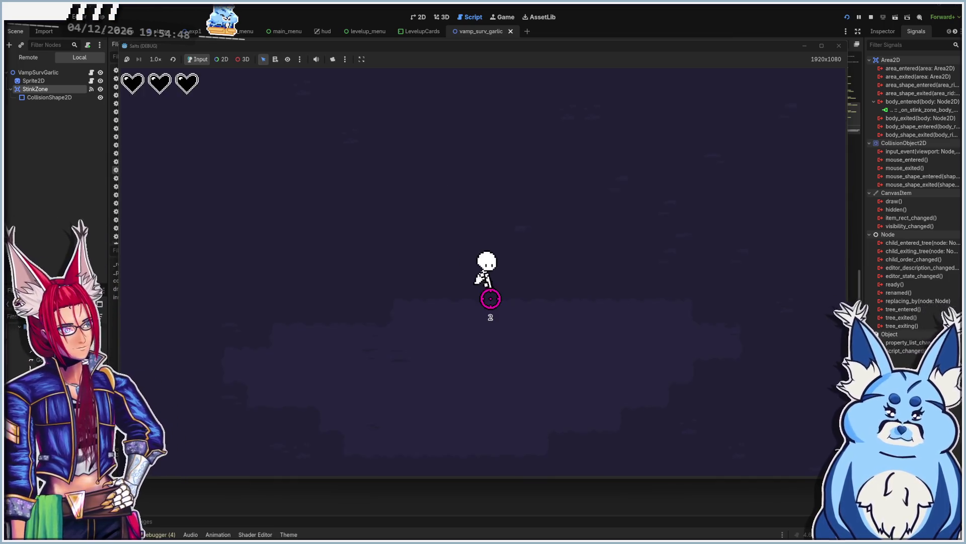
{"action": "key", "text": "s"}
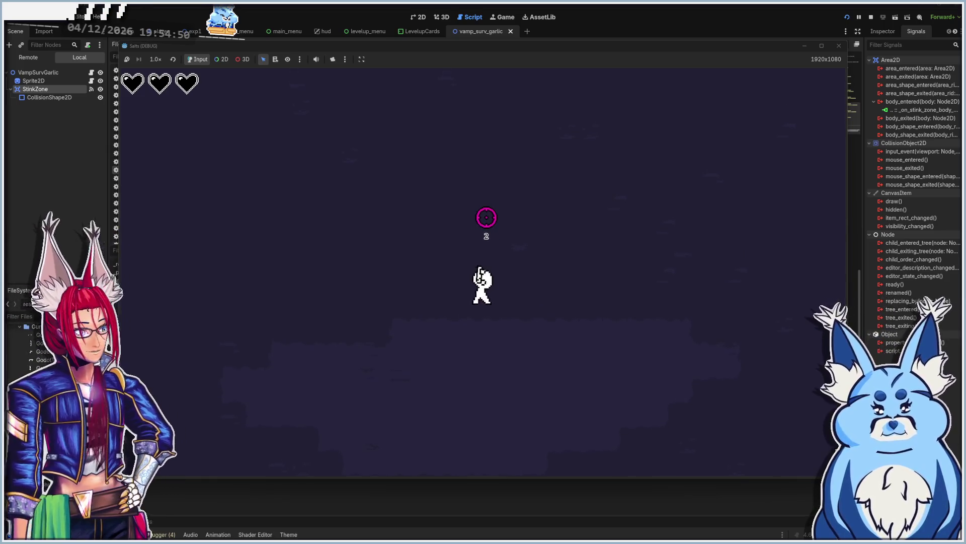
{"action": "key", "text": "a"}
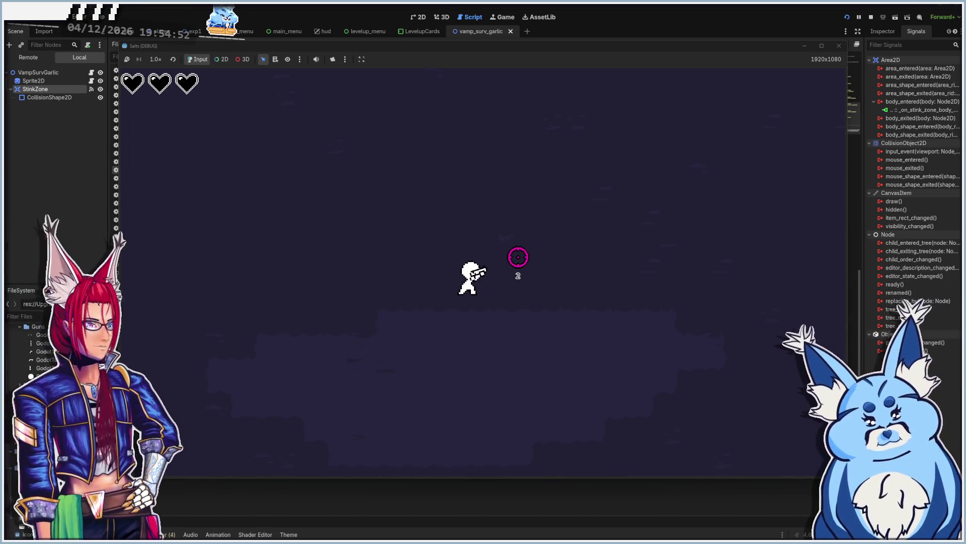
{"action": "key", "text": "w"}
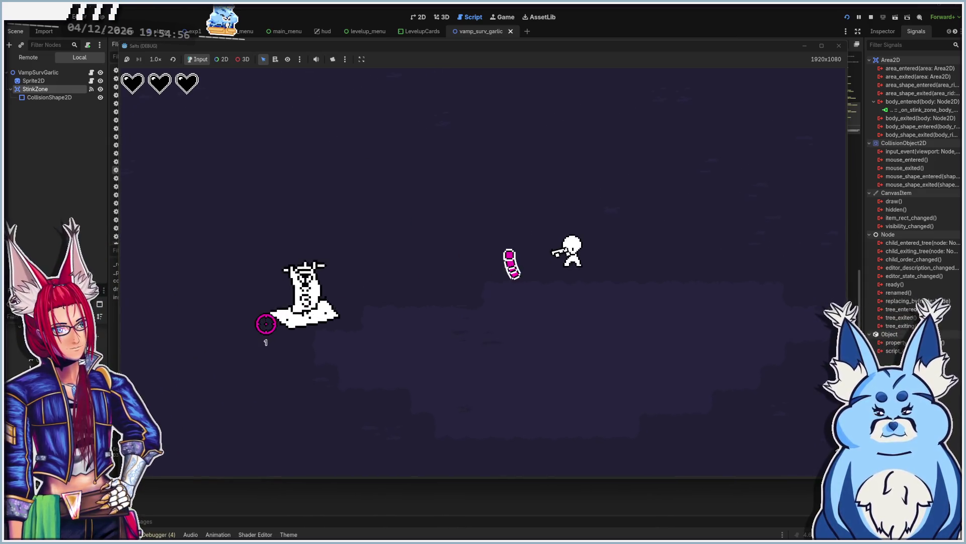
{"action": "key", "text": "d"}
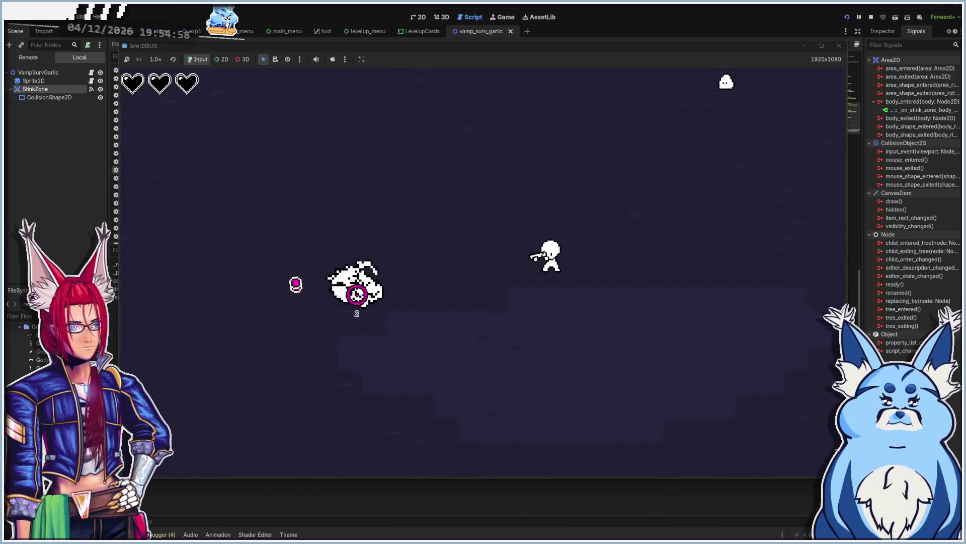
{"action": "key", "text": "s"}
{"action": "key", "text": "s"}
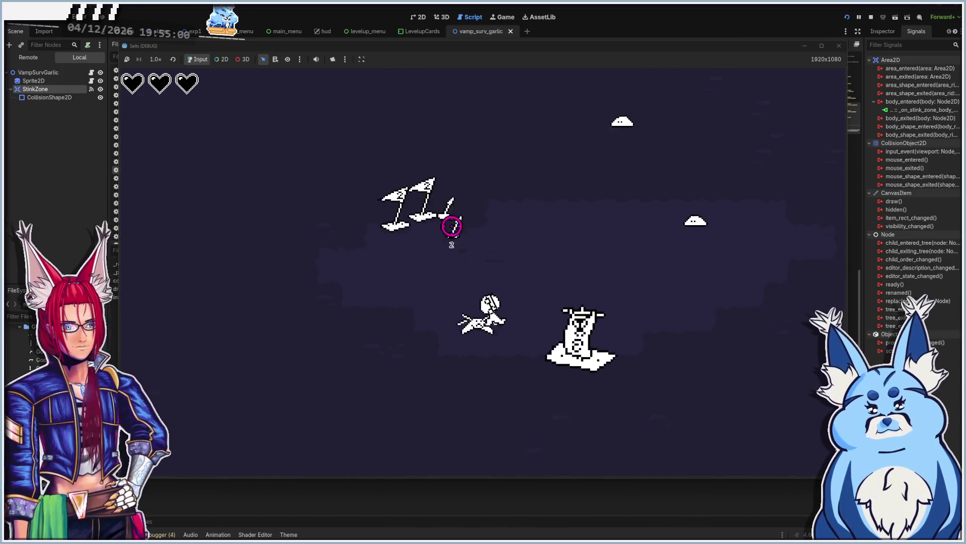
Keep moving until the Level Up screen appears, then pick the Uh Oh Stinky upgrade.
{"action": "key", "text": "a"}
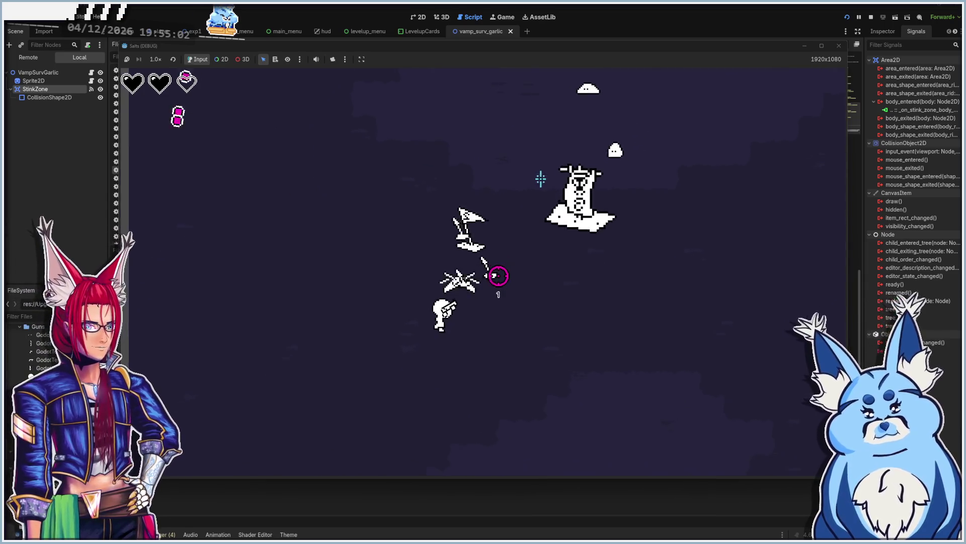
{"action": "key", "text": "a"}
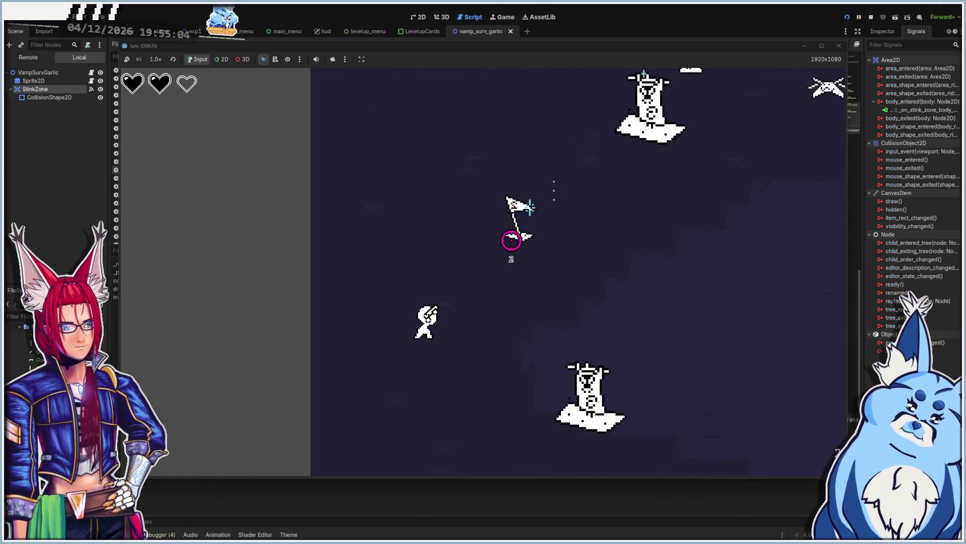
{"action": "key", "text": "w"}
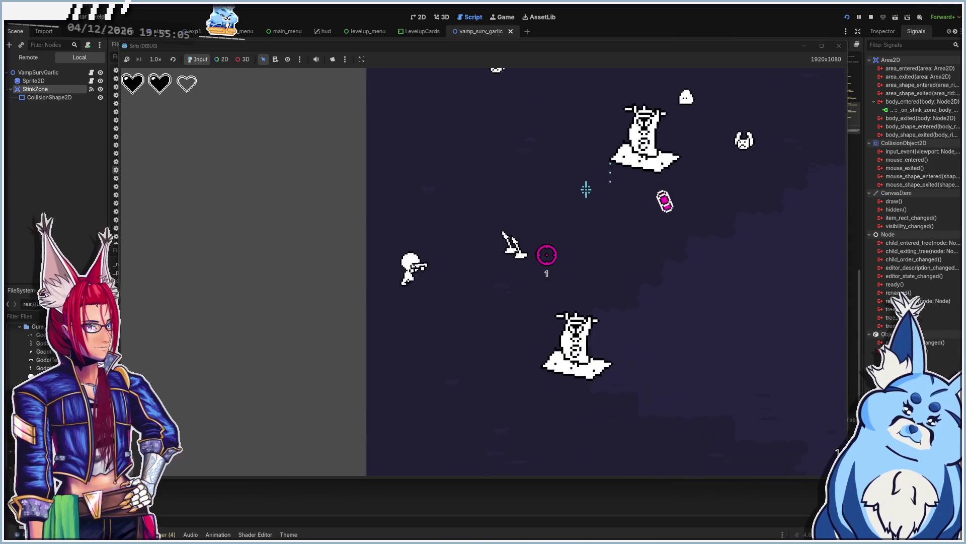
{"action": "key", "text": "a"}
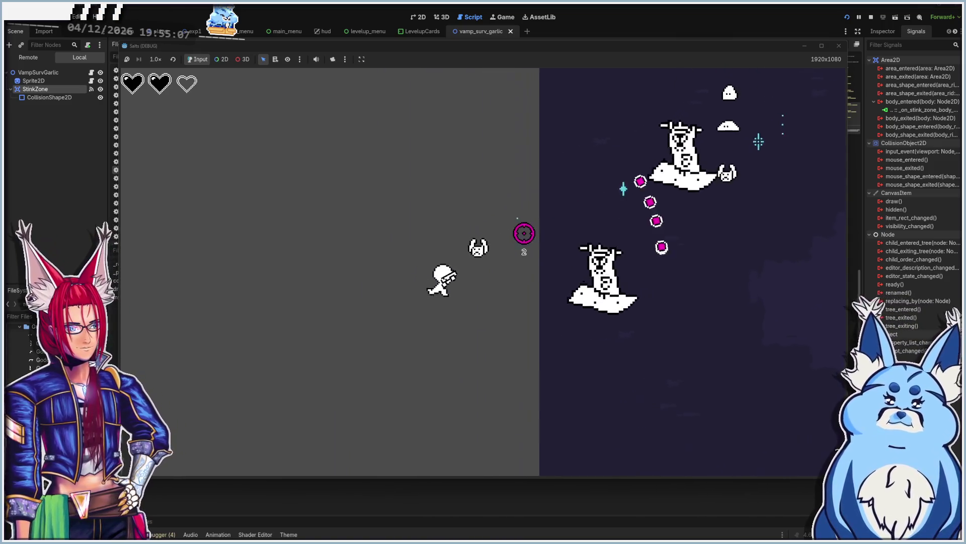
{"action": "key", "text": "a"}
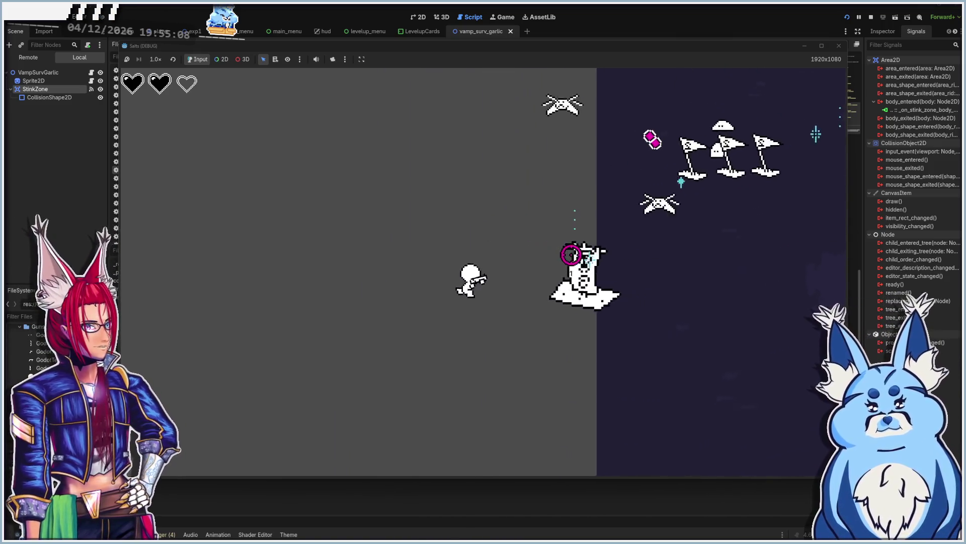
{"action": "key", "text": "w"}
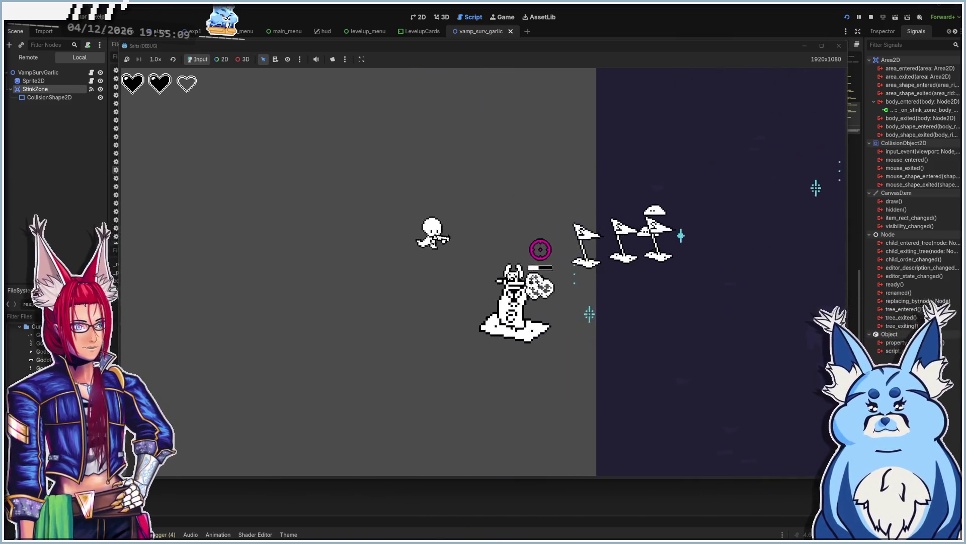
{"action": "key", "text": "d"}
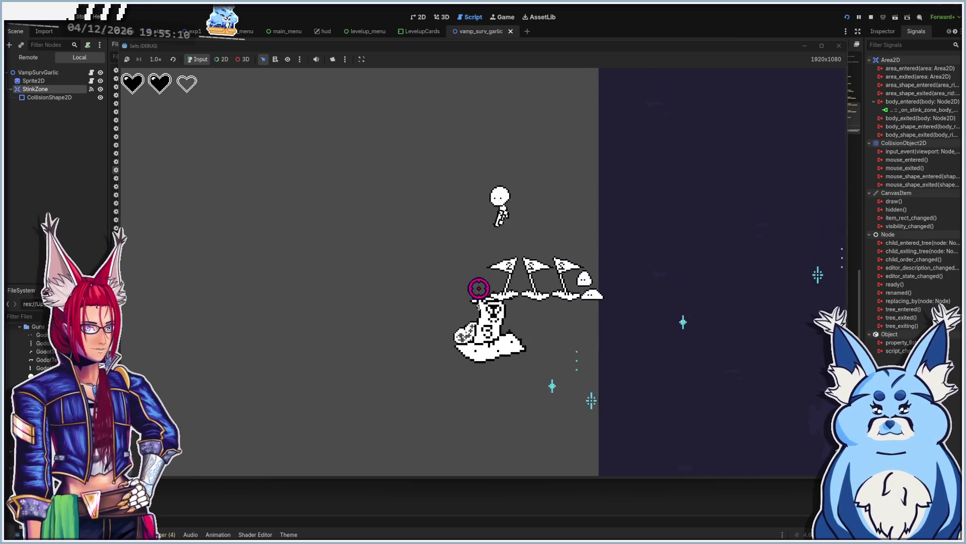
{"action": "key", "text": "d"}
{"action": "key", "text": "w"}
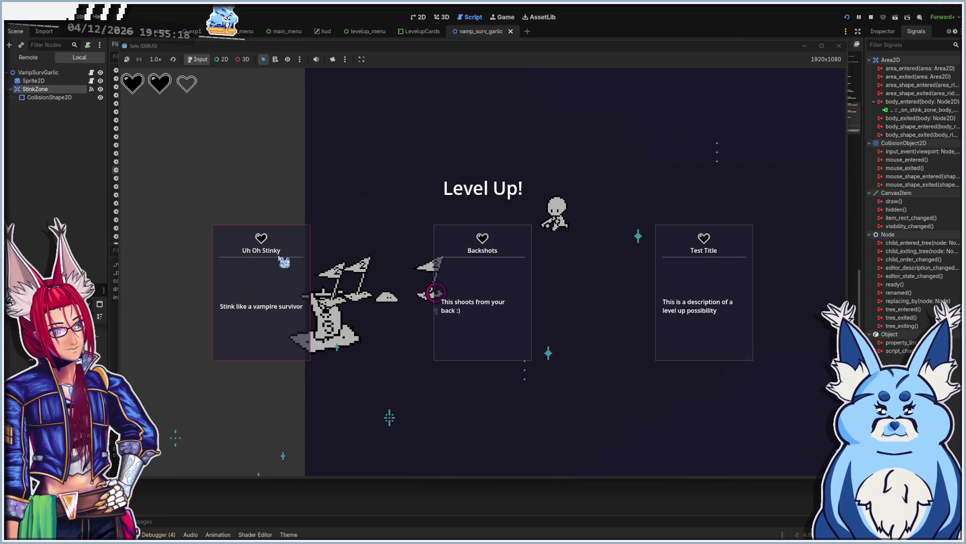
{"action": "left_click", "coordinate": [265, 305]}
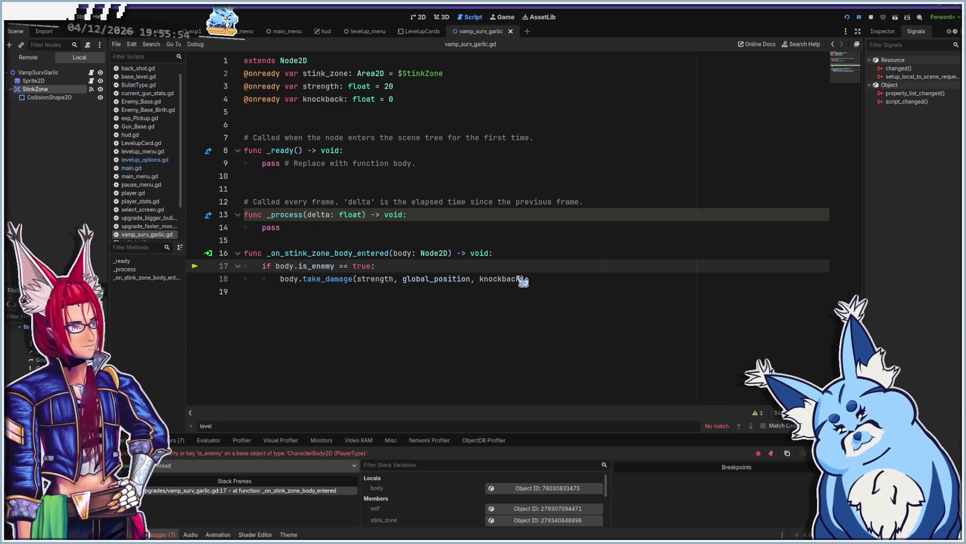
Add an else: pass branch after the take_damage line in vamp_surv_garlic.gd.
{"action": "left_click", "coordinate": [579, 277]}
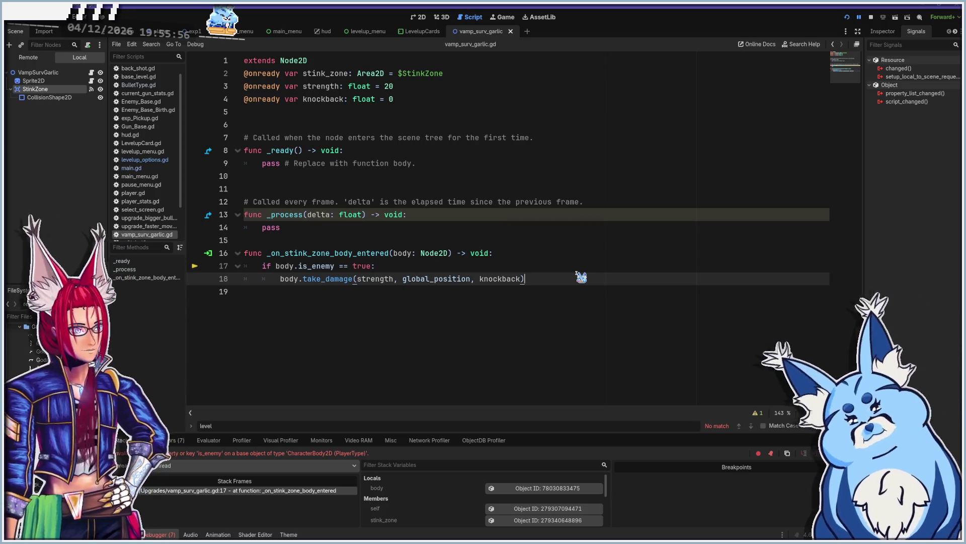
{"action": "key", "text": "Return"}
{"action": "key", "text": "BackSpace"}
{"action": "type", "text": "else"}
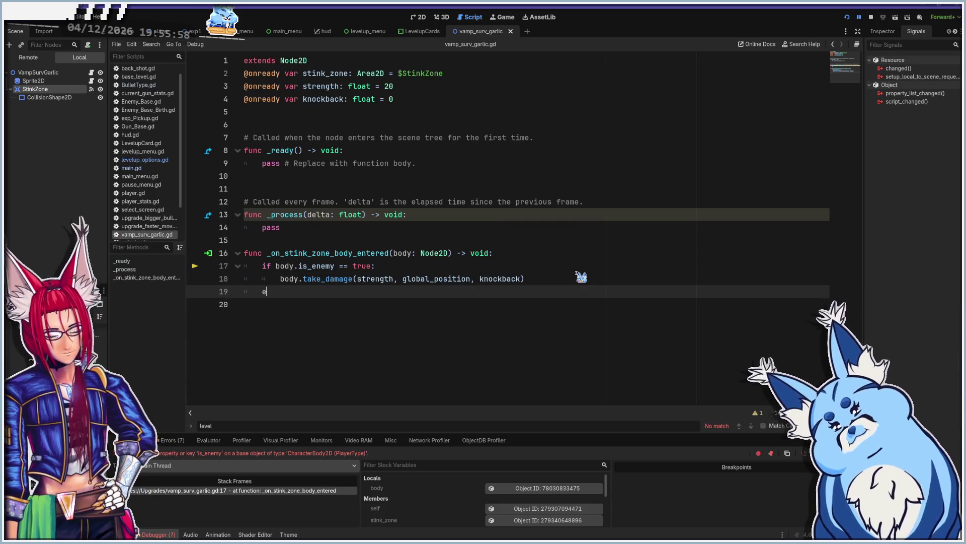
{"action": "type", "text": ":"}
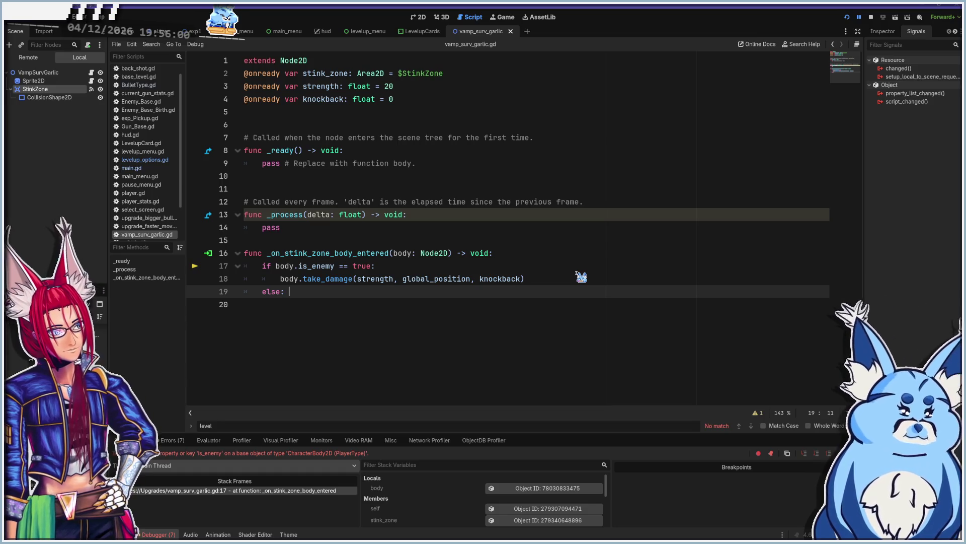
{"action": "key", "text": "Return"}
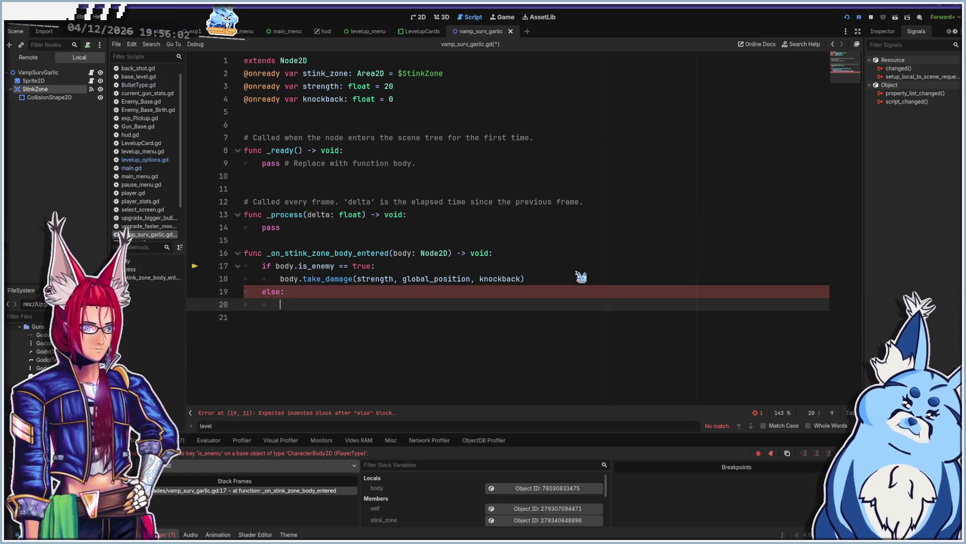
{"action": "type", "text": "pass"}
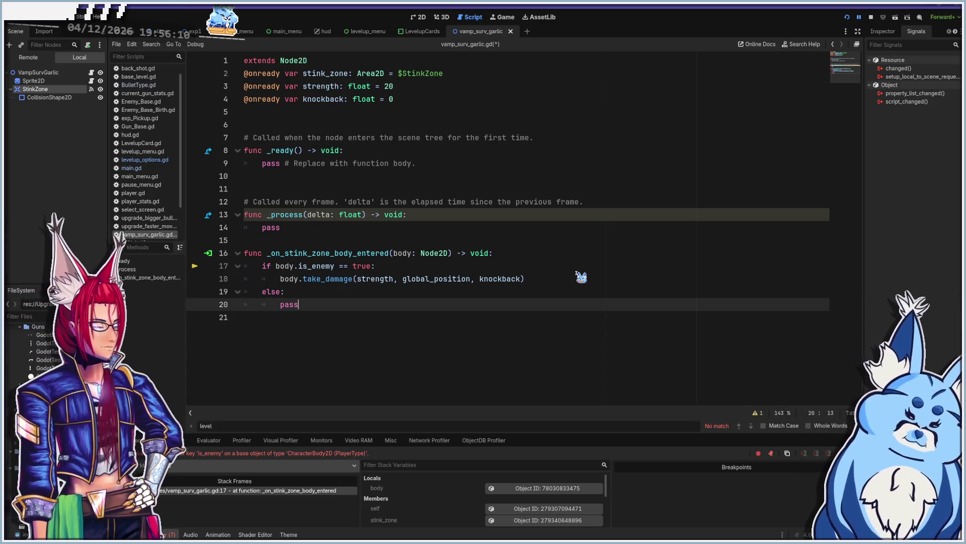
Select the is_enemy property on line 17 and bring up the player scene's script.
{"action": "left_click", "coordinate": [299, 267]}
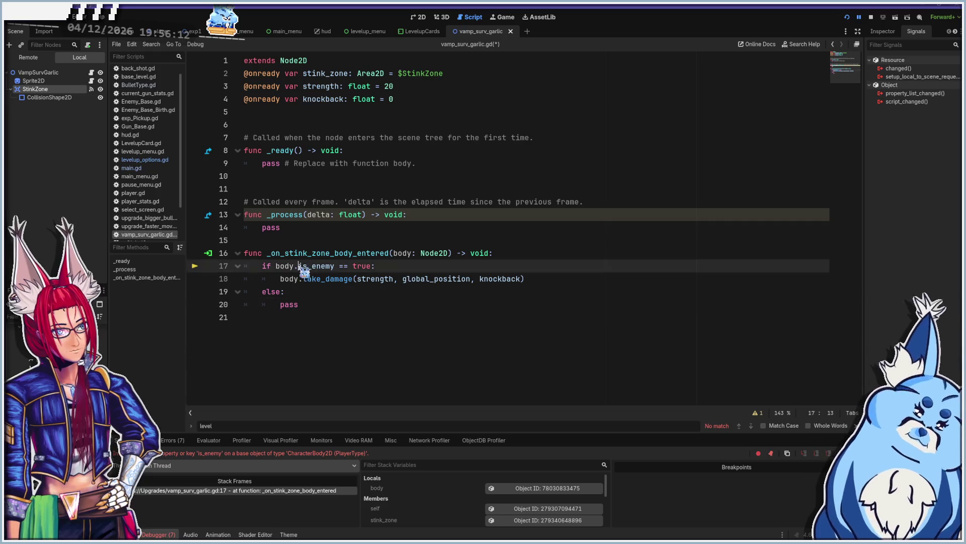
{"action": "left_click_drag", "start_coordinate": [300, 267], "coordinate": [335, 269]}
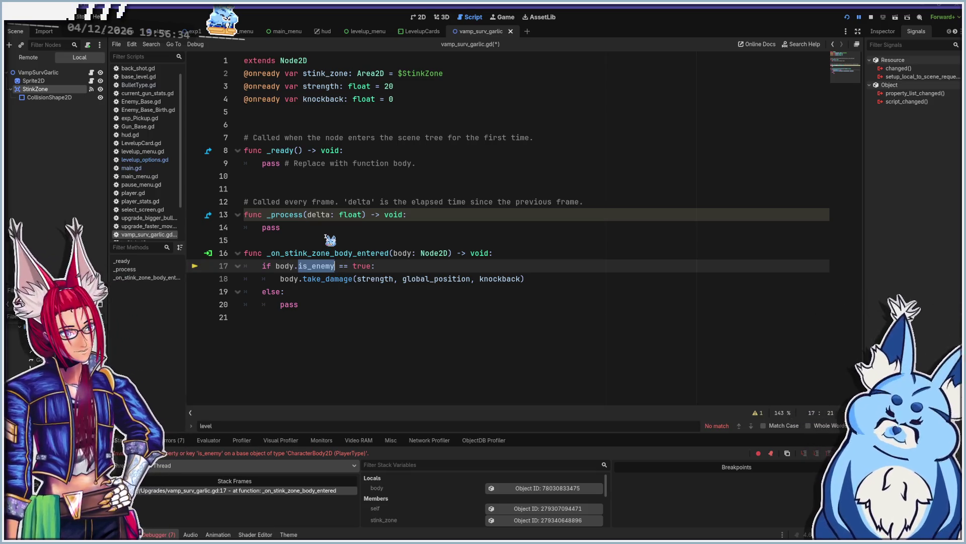
{"action": "left_click", "coordinate": [163, 33]}
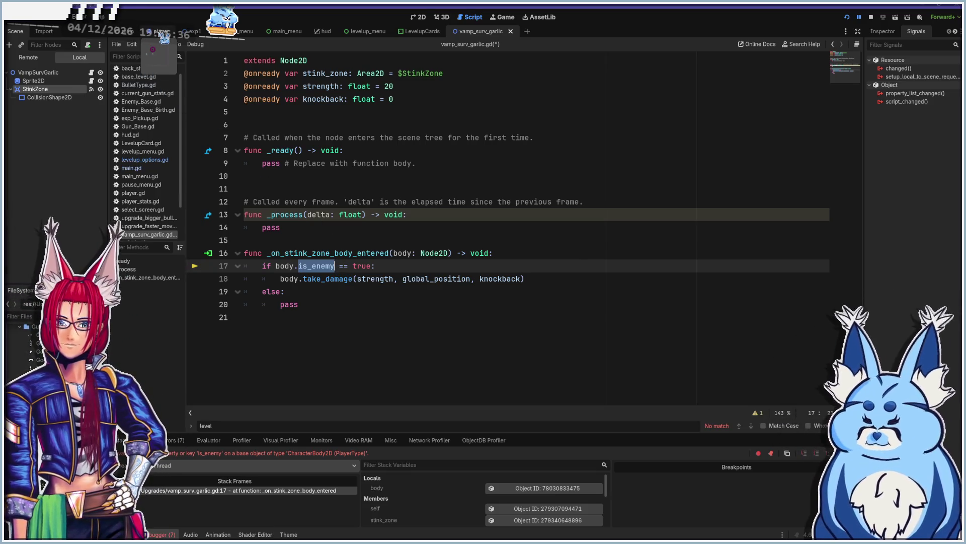
Declare 'var is_enemy: bool = false' below is_player in player.gd, stop the paused game, and save.
{"action": "scroll", "coordinate": [401, 310], "scroll_direction": "up", "scroll_amount": 15}
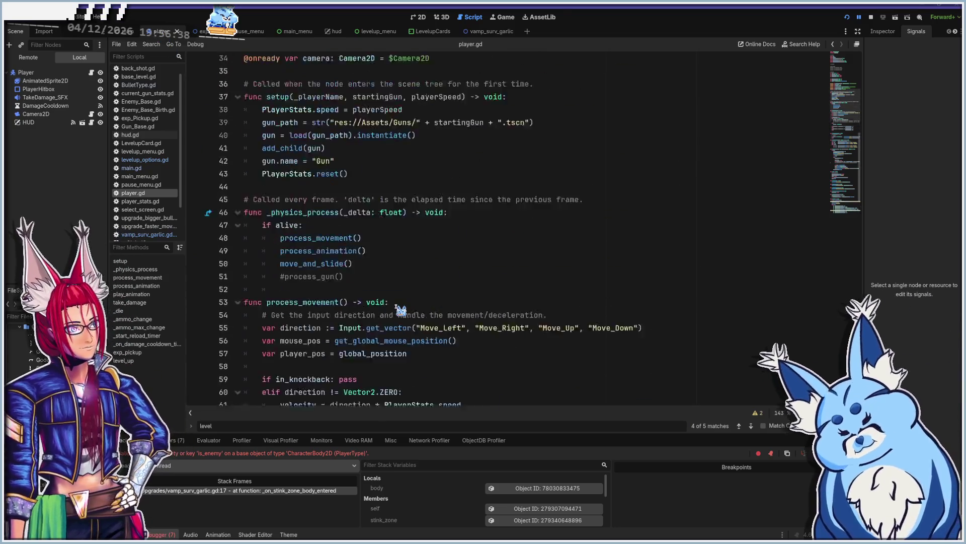
{"action": "scroll", "coordinate": [401, 311], "scroll_direction": "up", "scroll_amount": 3}
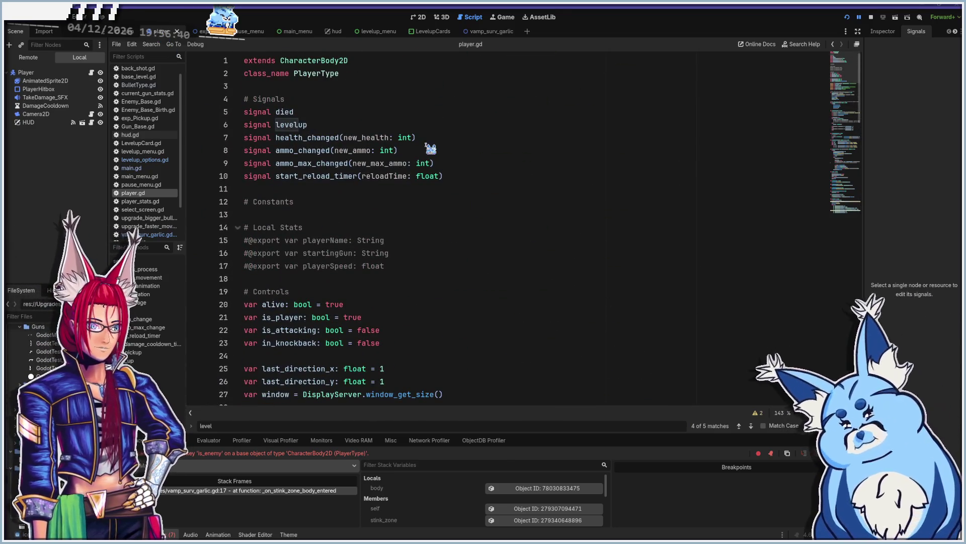
{"action": "scroll", "coordinate": [382, 256], "scroll_direction": "down", "scroll_amount": 1}
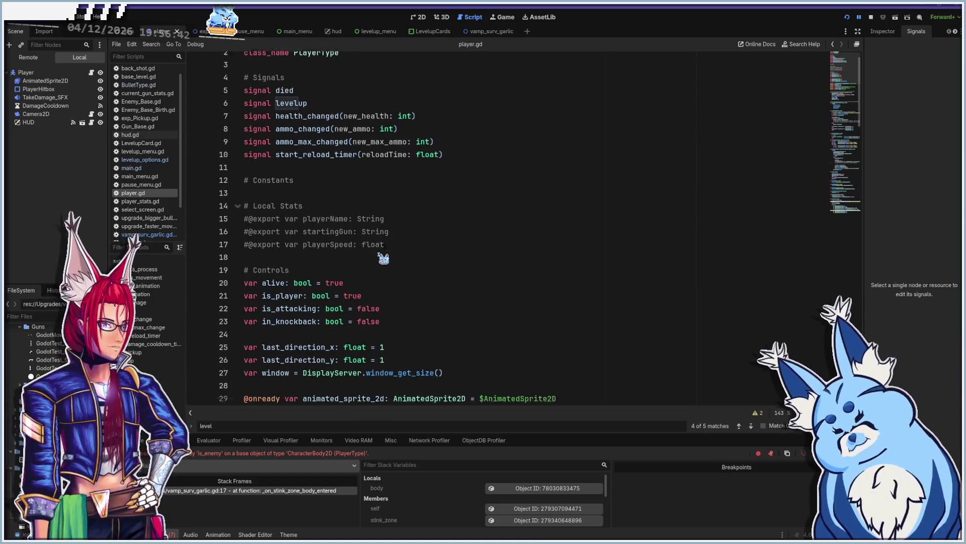
{"action": "left_click", "coordinate": [384, 280]}
{"action": "key", "text": "Return"}
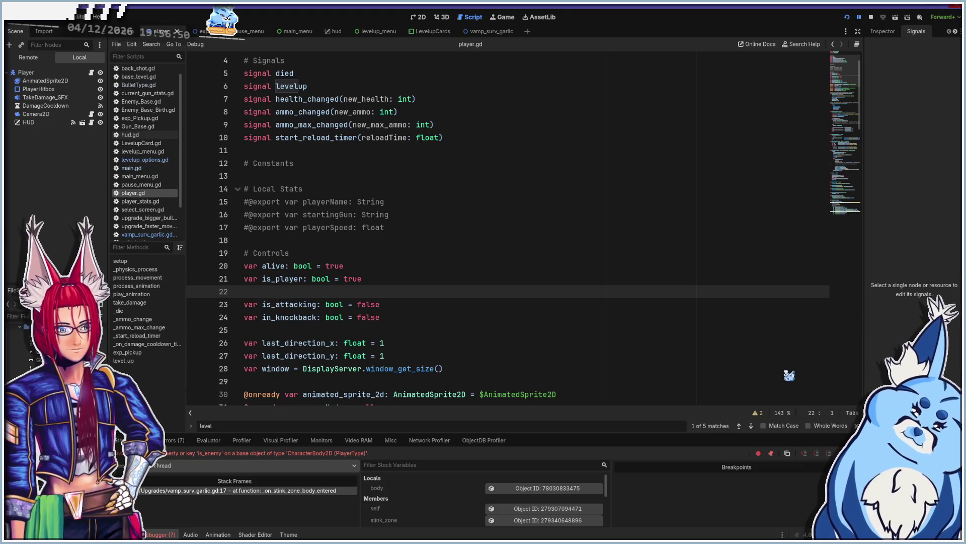
{"action": "type", "text": "is_enemy"}
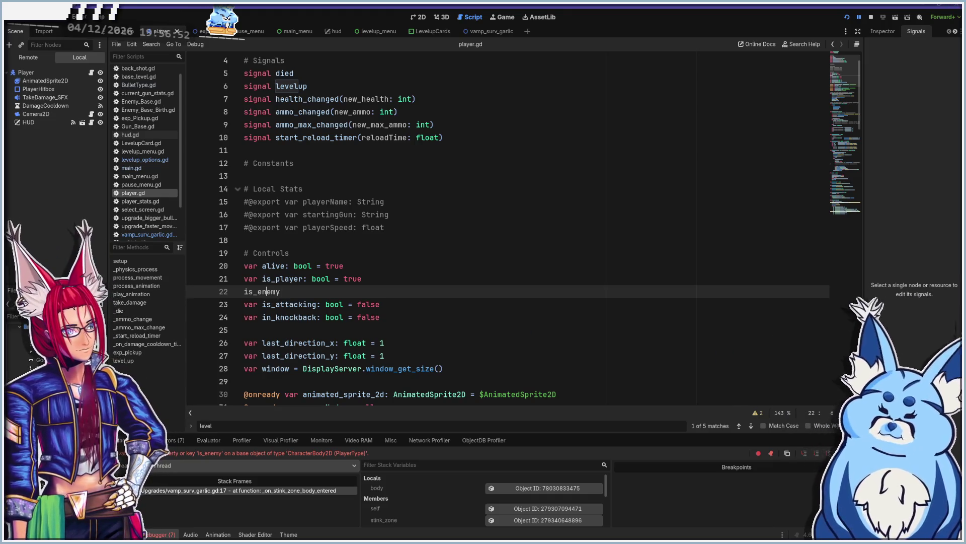
{"action": "key", "text": "F8"}
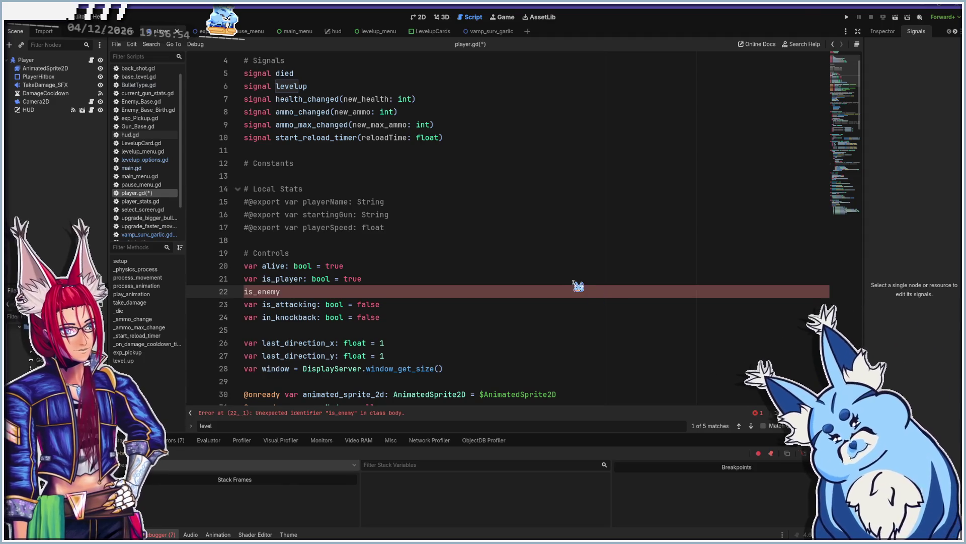
{"action": "scroll", "coordinate": [571, 296], "scroll_direction": "down", "scroll_amount": 2}
{"action": "scroll", "coordinate": [528, 295], "scroll_direction": "up", "scroll_amount": 3}
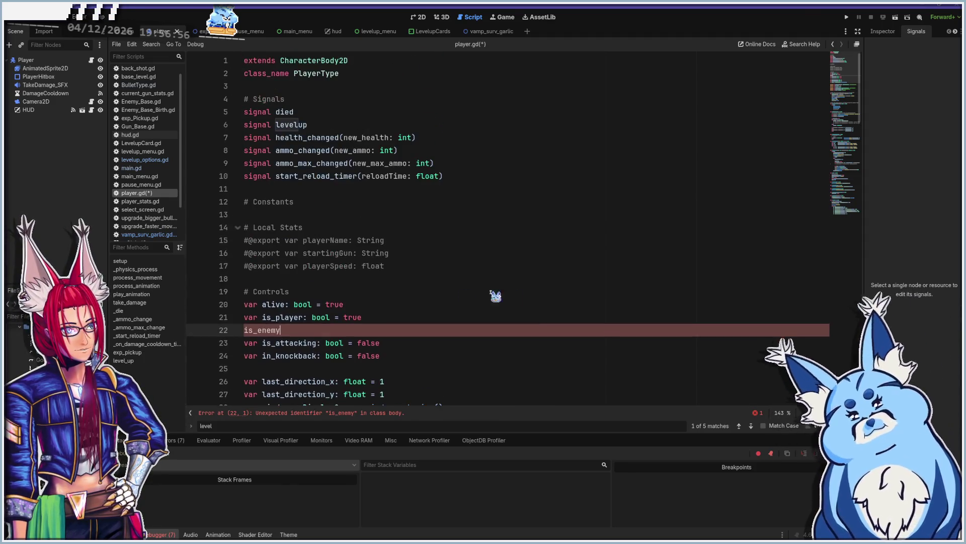
{"action": "key", "text": "Home"}
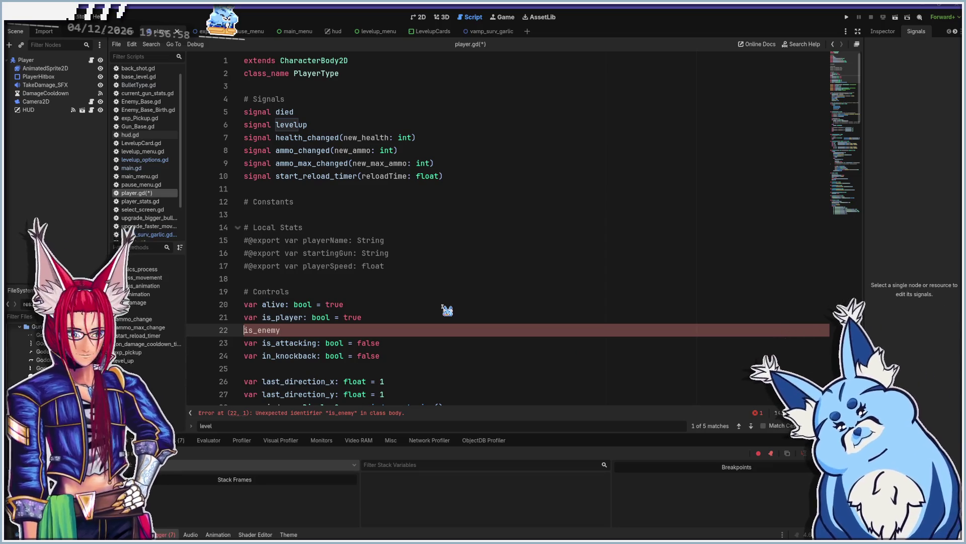
{"action": "type", "text": "var "}
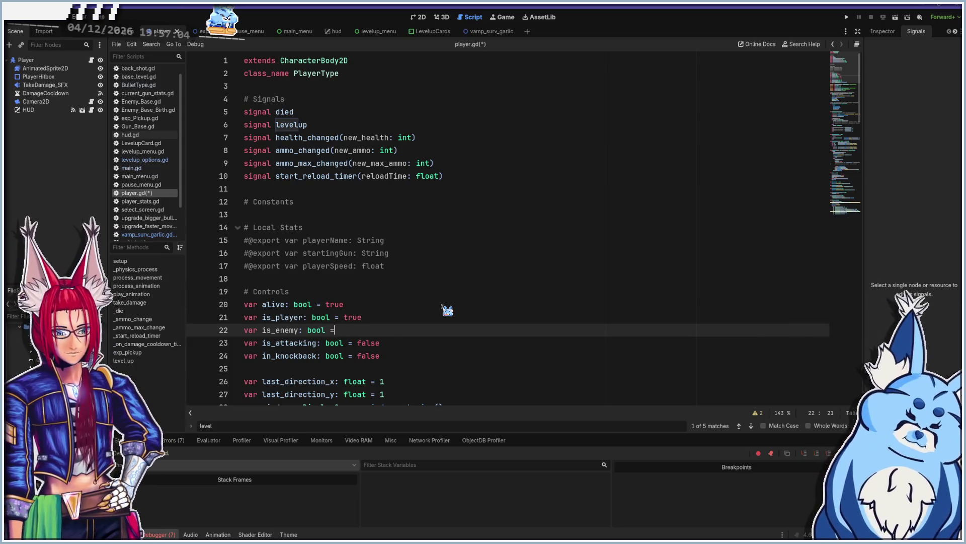
{"action": "type", "text": " false"}
{"action": "key", "text": "ctrl+s"}
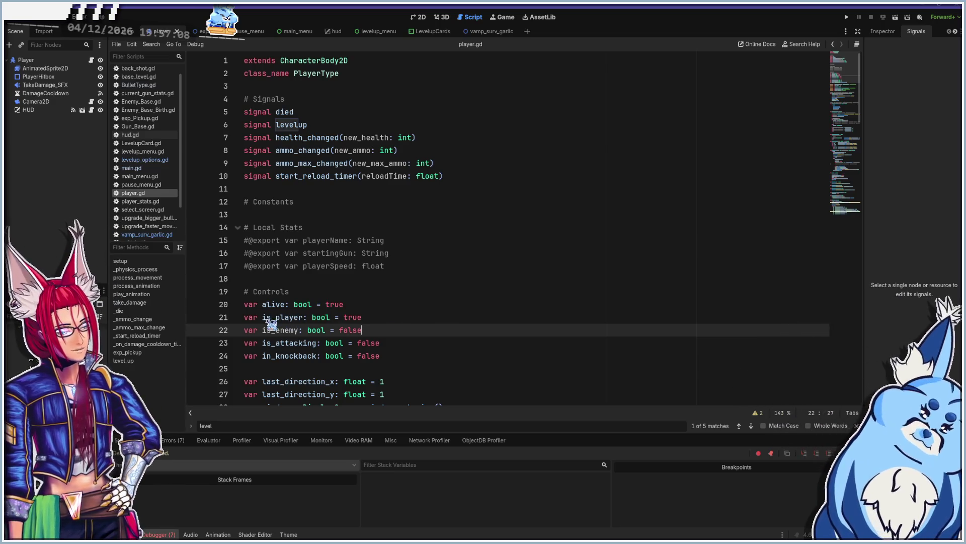
Select the is_player declaration line, then switch to Enemy_Base.gd in the script list.
{"action": "left_click", "coordinate": [375, 317]}
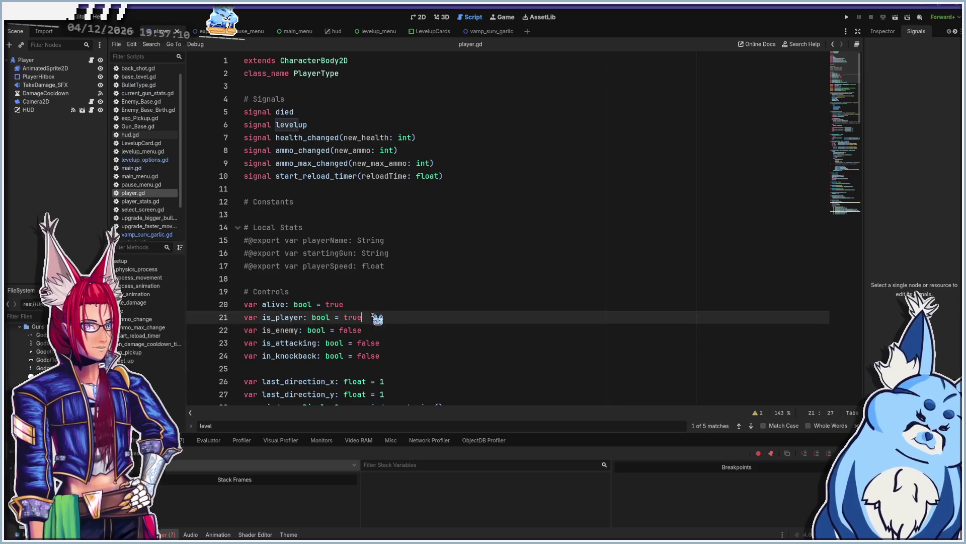
{"action": "key", "text": "shift+Home"}
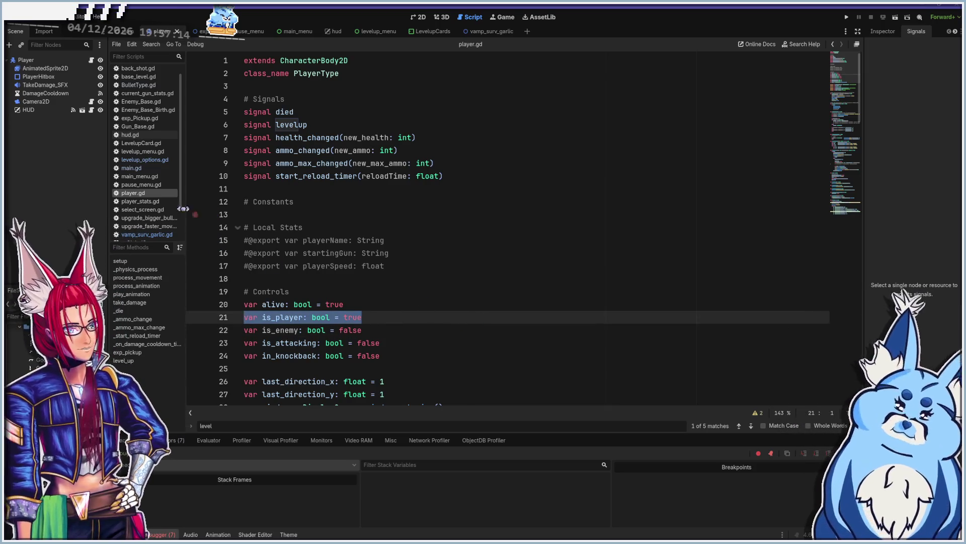
{"action": "scroll", "coordinate": [156, 158], "scroll_direction": "up", "scroll_amount": 2}
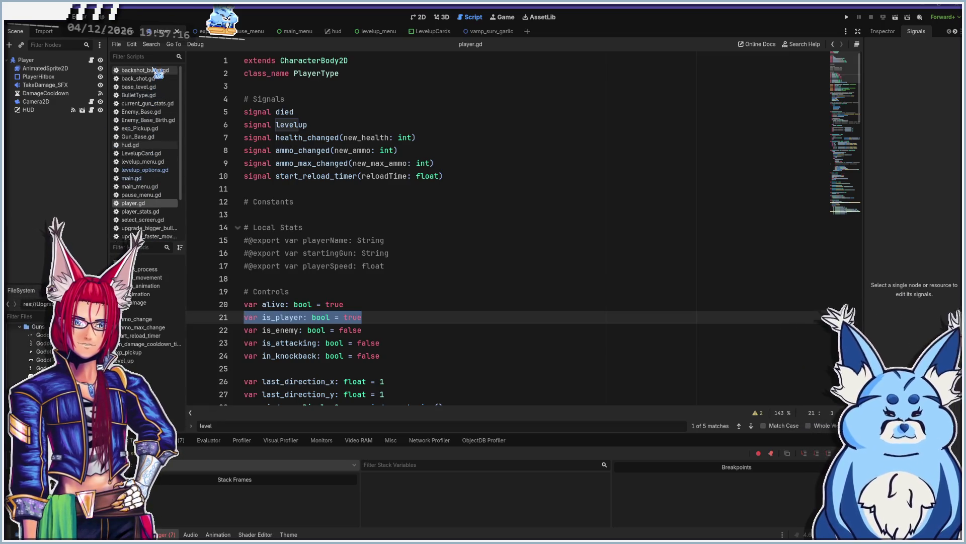
{"action": "left_click", "coordinate": [151, 111]}
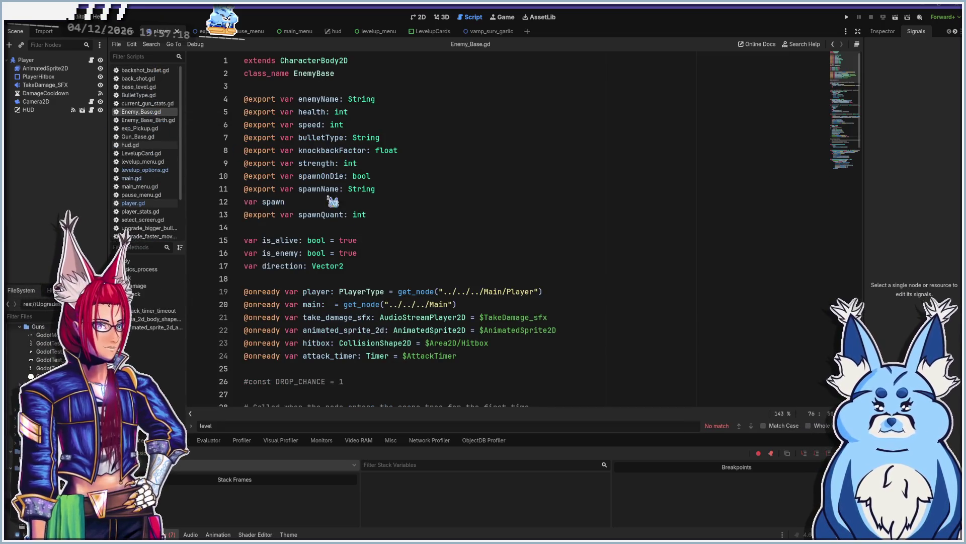
Add 'var is_player: bool = false' below is_enemy in Enemy_Base.gd and save it.
{"action": "left_click", "coordinate": [387, 254]}
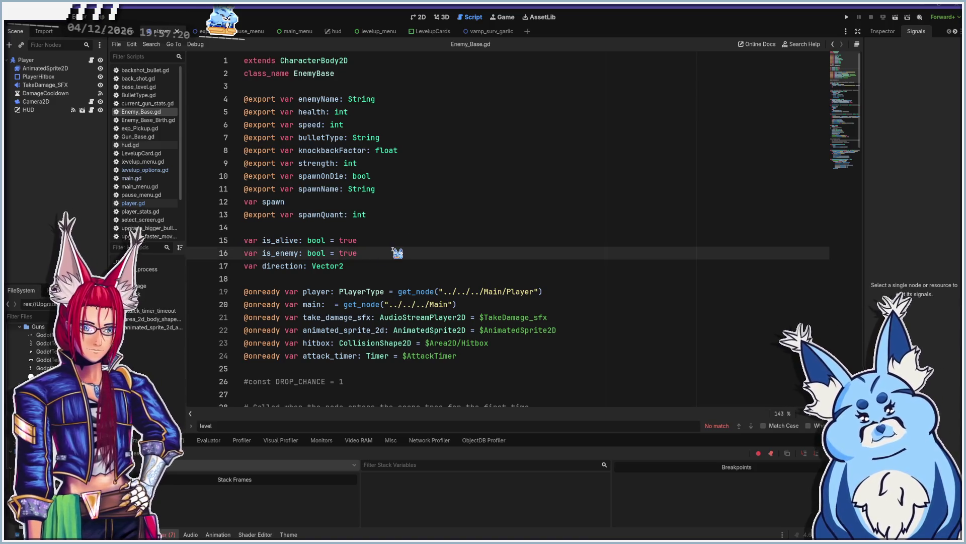
{"action": "key", "text": "Return"}
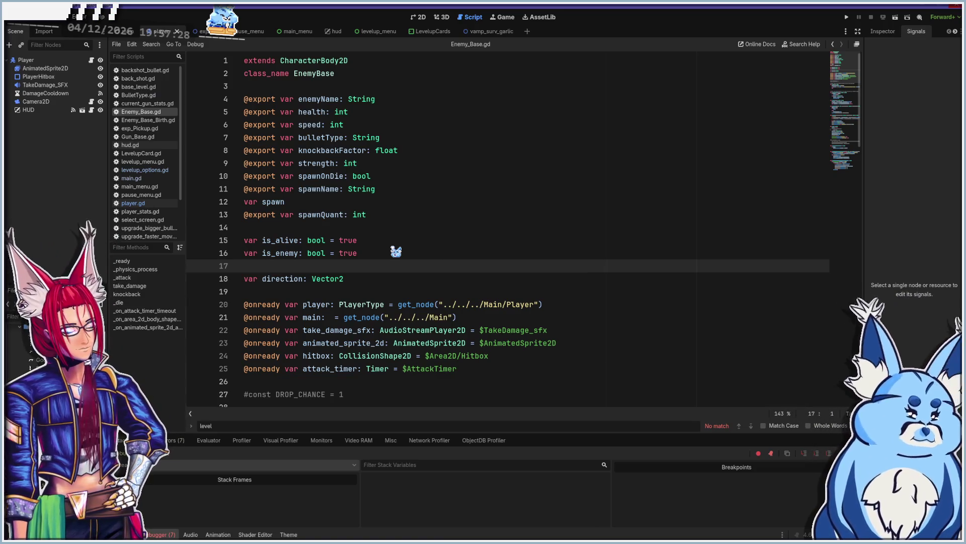
{"action": "type", "text": "var is_player: bool = true"}
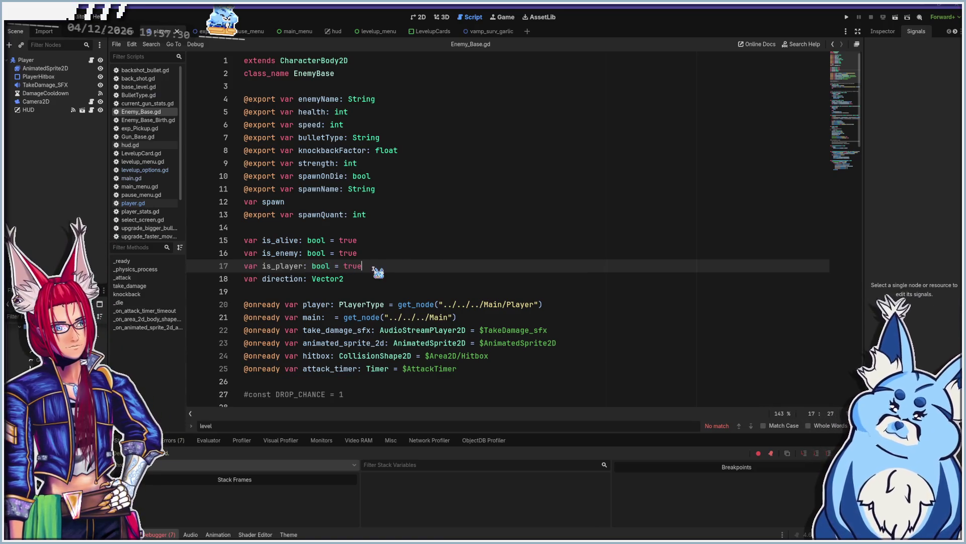
{"action": "key", "text": "BackSpace"}
{"action": "key", "text": "BackSpace"}
{"action": "key", "text": "BackSpace"}
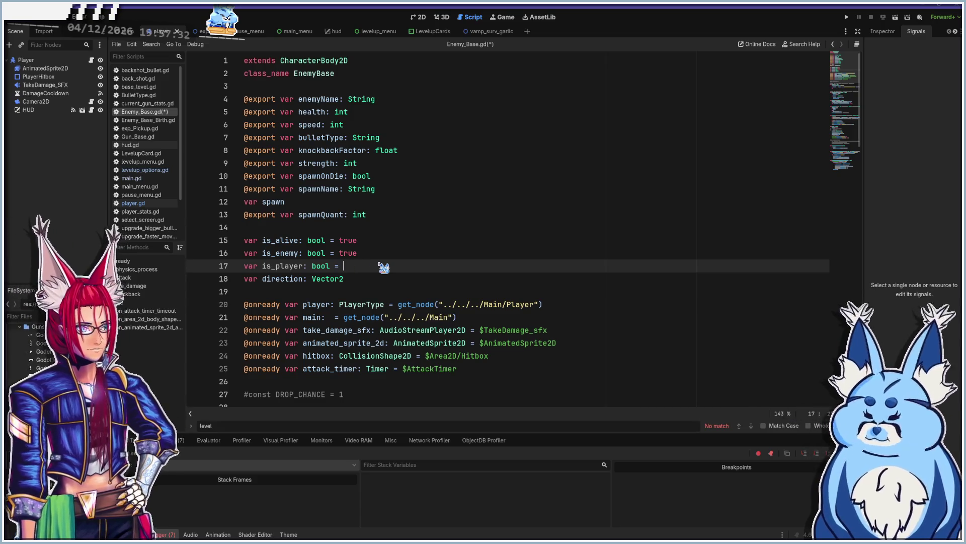
{"action": "type", "text": "alse"}
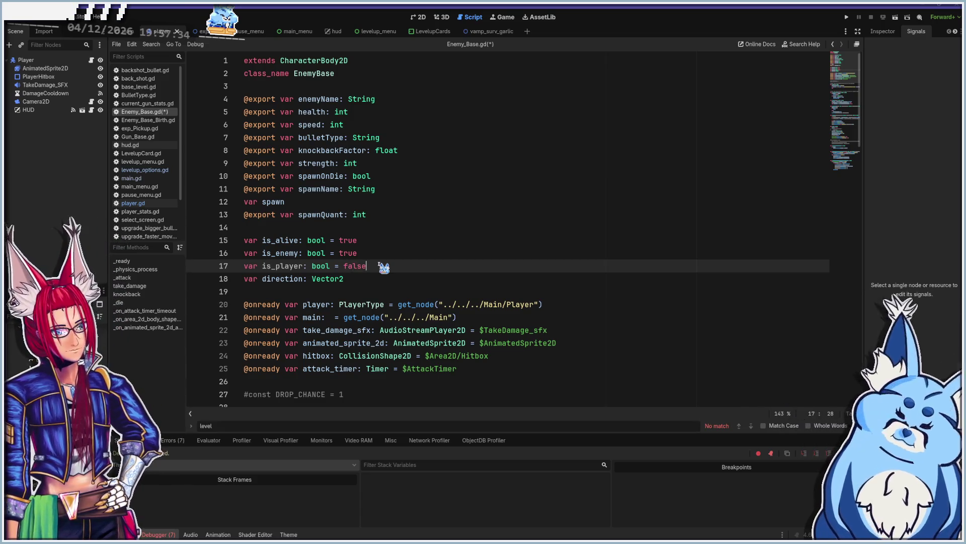
{"action": "key", "text": "ctrl+s"}
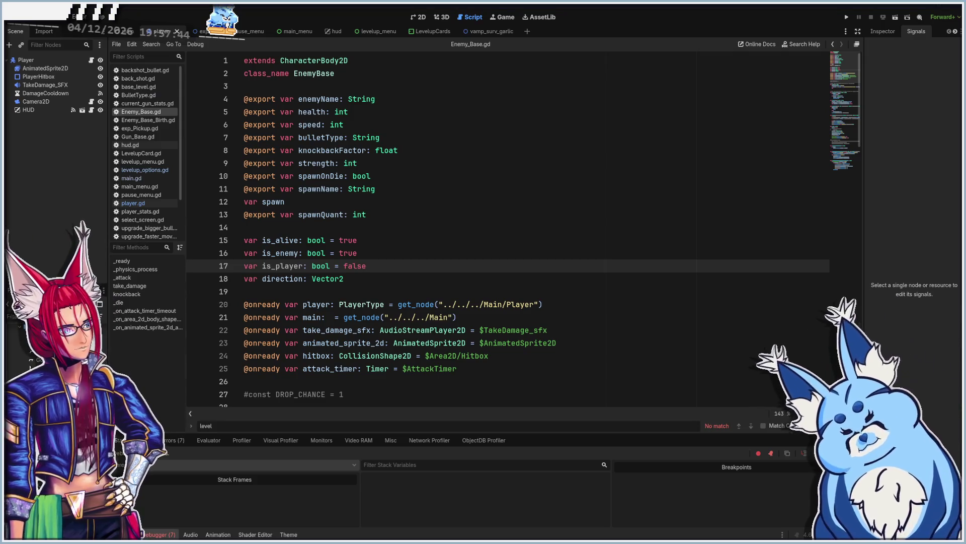
{"action": "key", "text": "alt+Tab"}
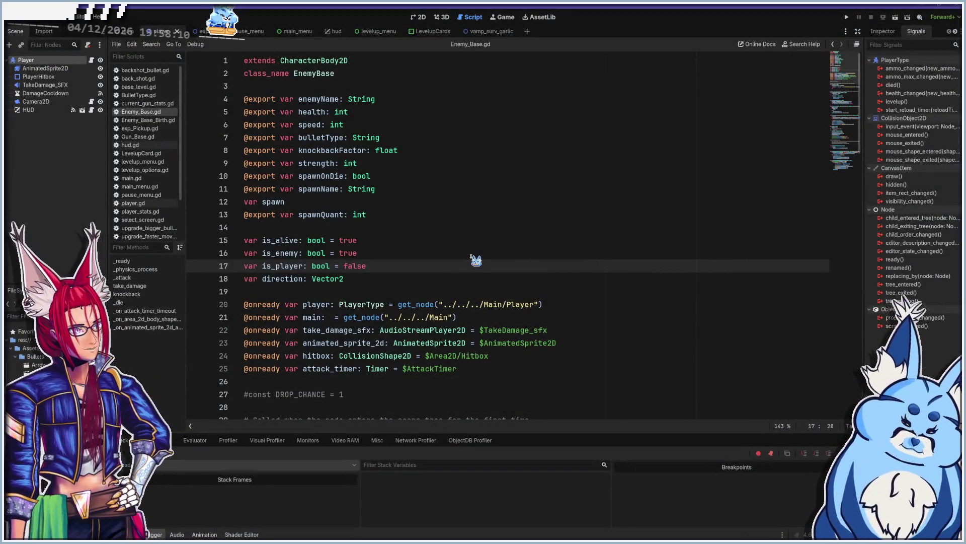
Launch the game, nudge its window upward, and start a new round with the Shotgun.
{"action": "key", "text": "F5"}
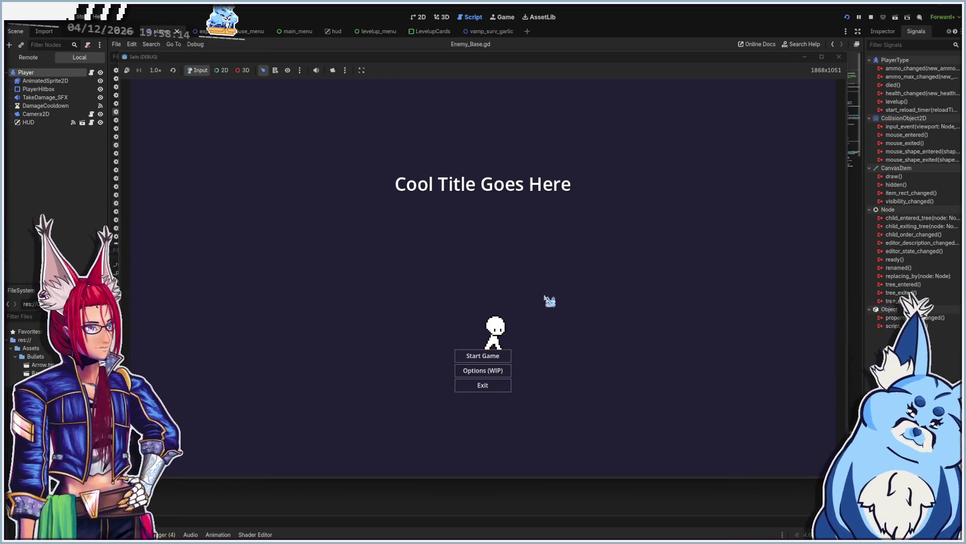
{"action": "left_click_drag", "start_coordinate": [483, 55], "coordinate": [483, 35]}
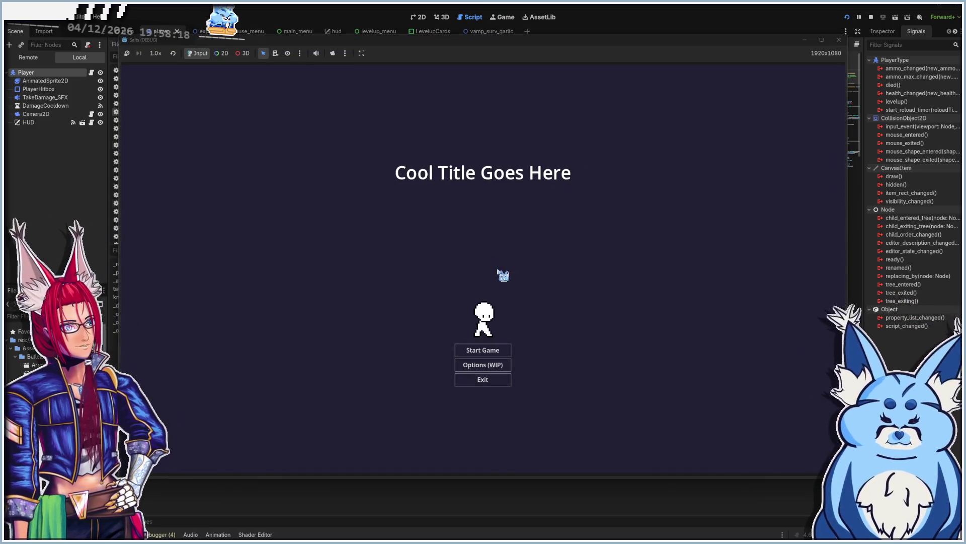
{"action": "left_click", "coordinate": [485, 349]}
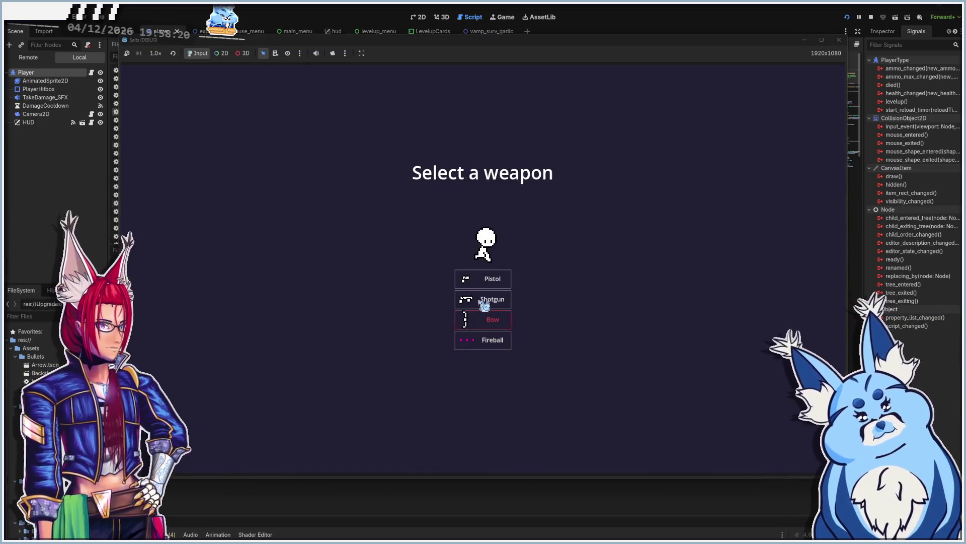
{"action": "left_click", "coordinate": [485, 302]}
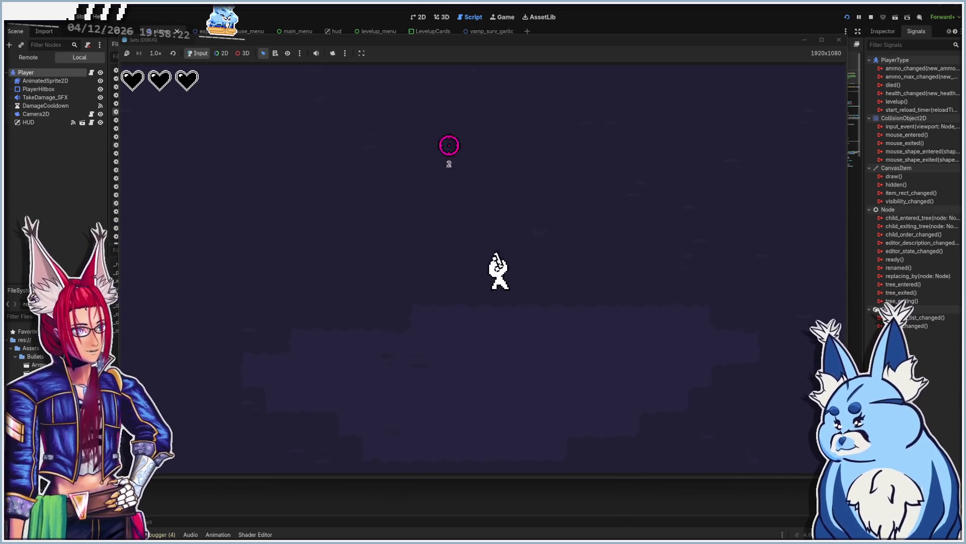
Move the player left and right in the arena to test the new flags.
{"action": "key", "text": "d"}
{"action": "key", "text": "a"}
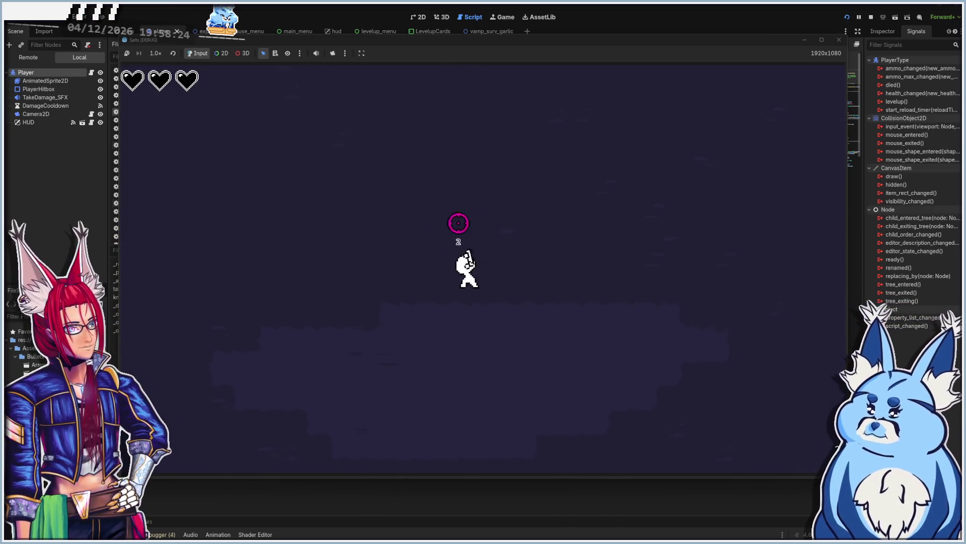
{"action": "key", "text": "d"}
{"action": "key", "text": "d"}
{"action": "key", "text": "a"}
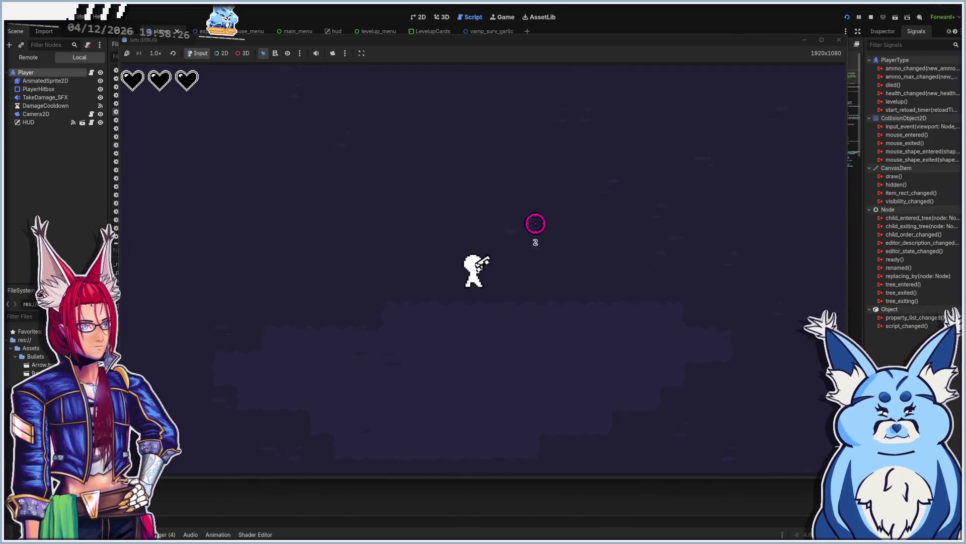
{"action": "key", "text": "d"}
{"action": "key", "text": "a"}
{"action": "key", "text": "d"}
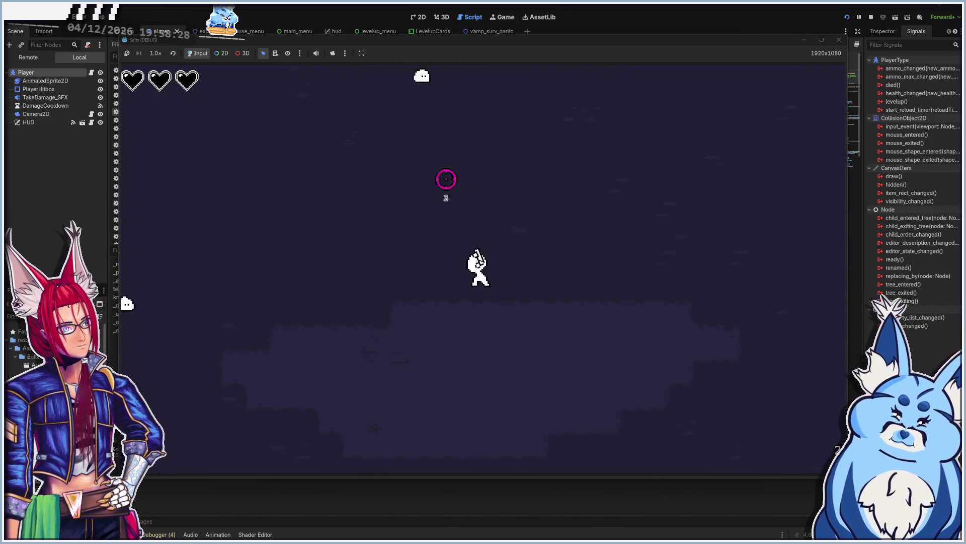